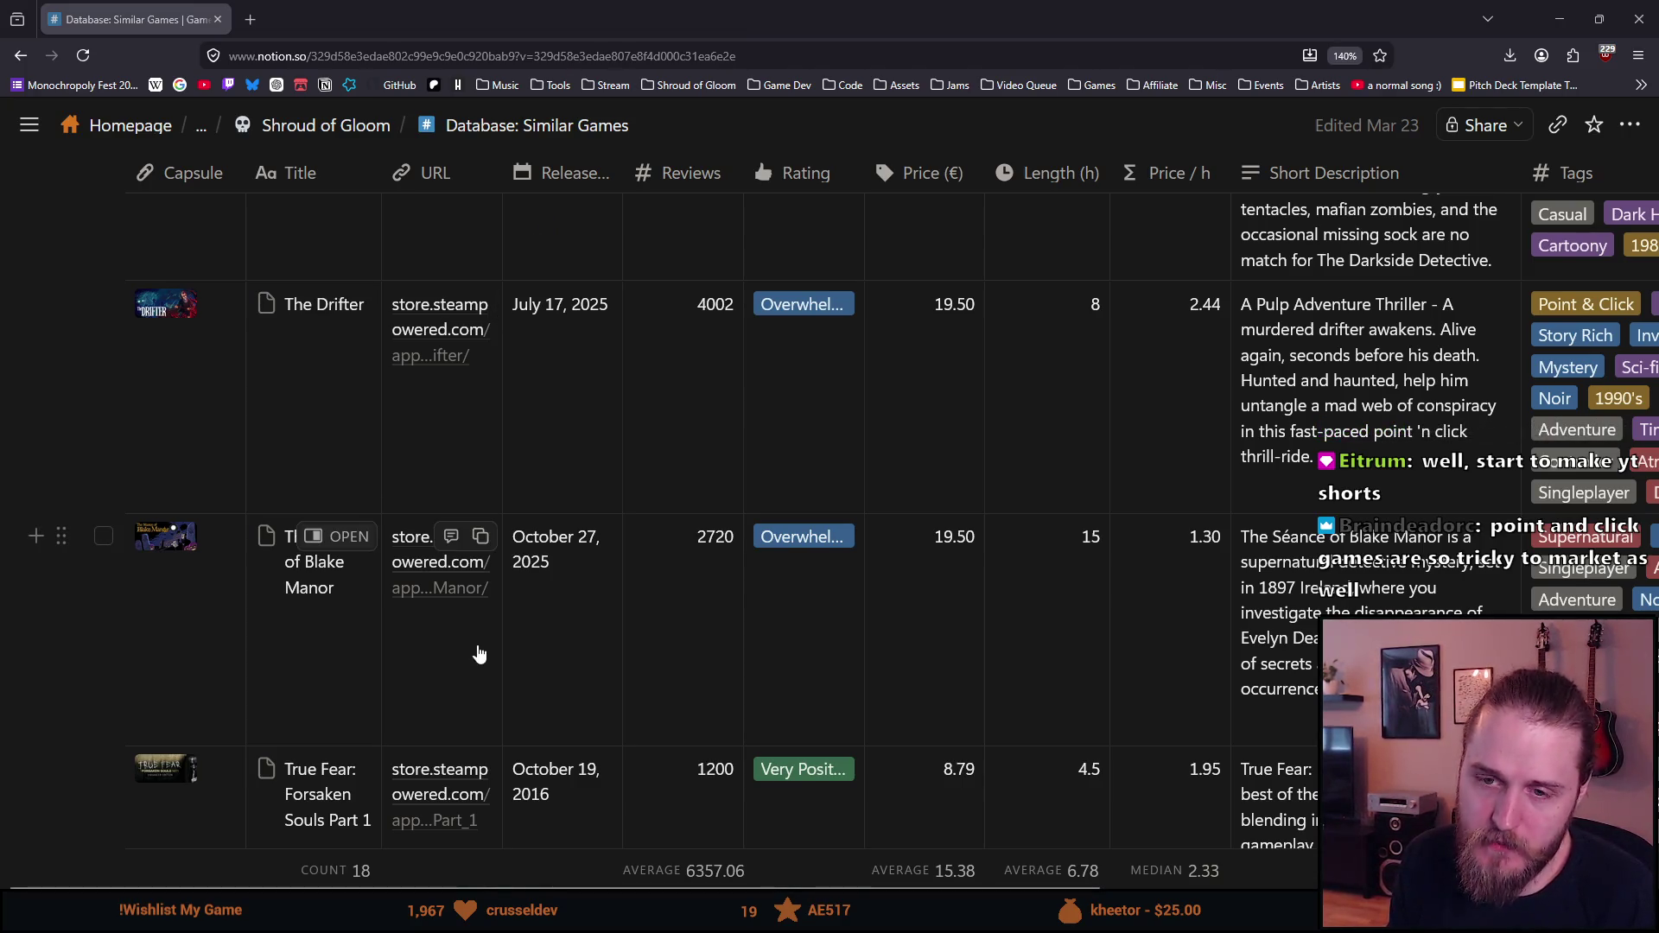
# Step: Scroll through the 18-game Similar Games table, then close its browser tab
pyautogui.scroll(-6, 475, 649)
pyautogui.scroll(-5, 473, 650)
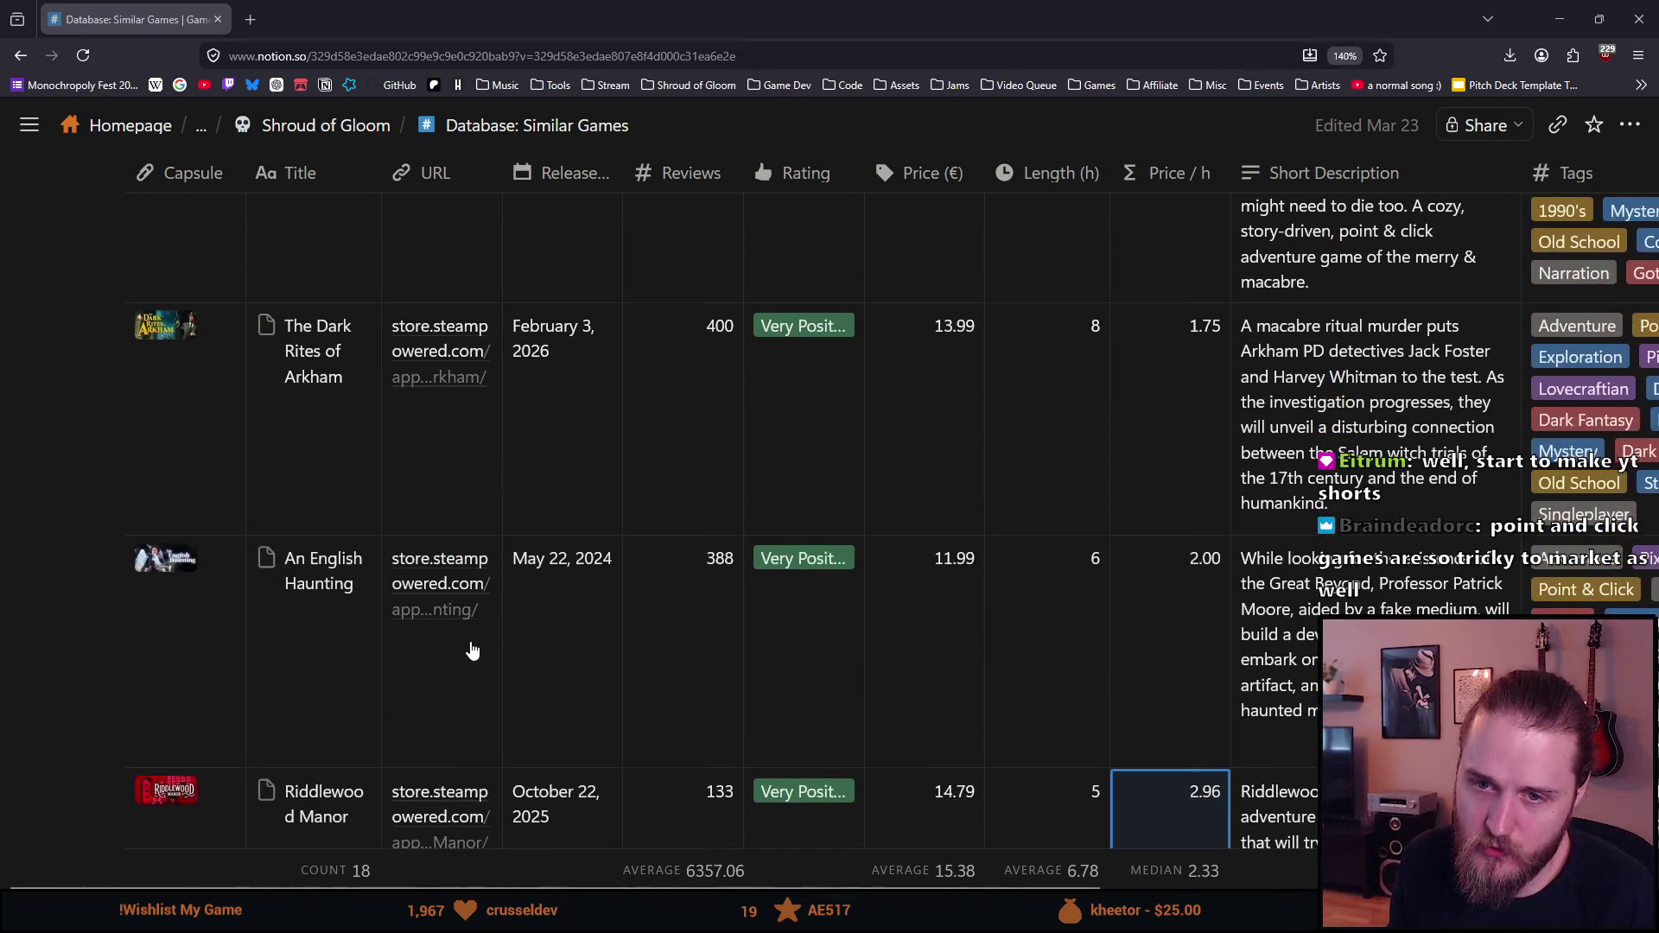
pyautogui.scroll(-5, 472, 644)
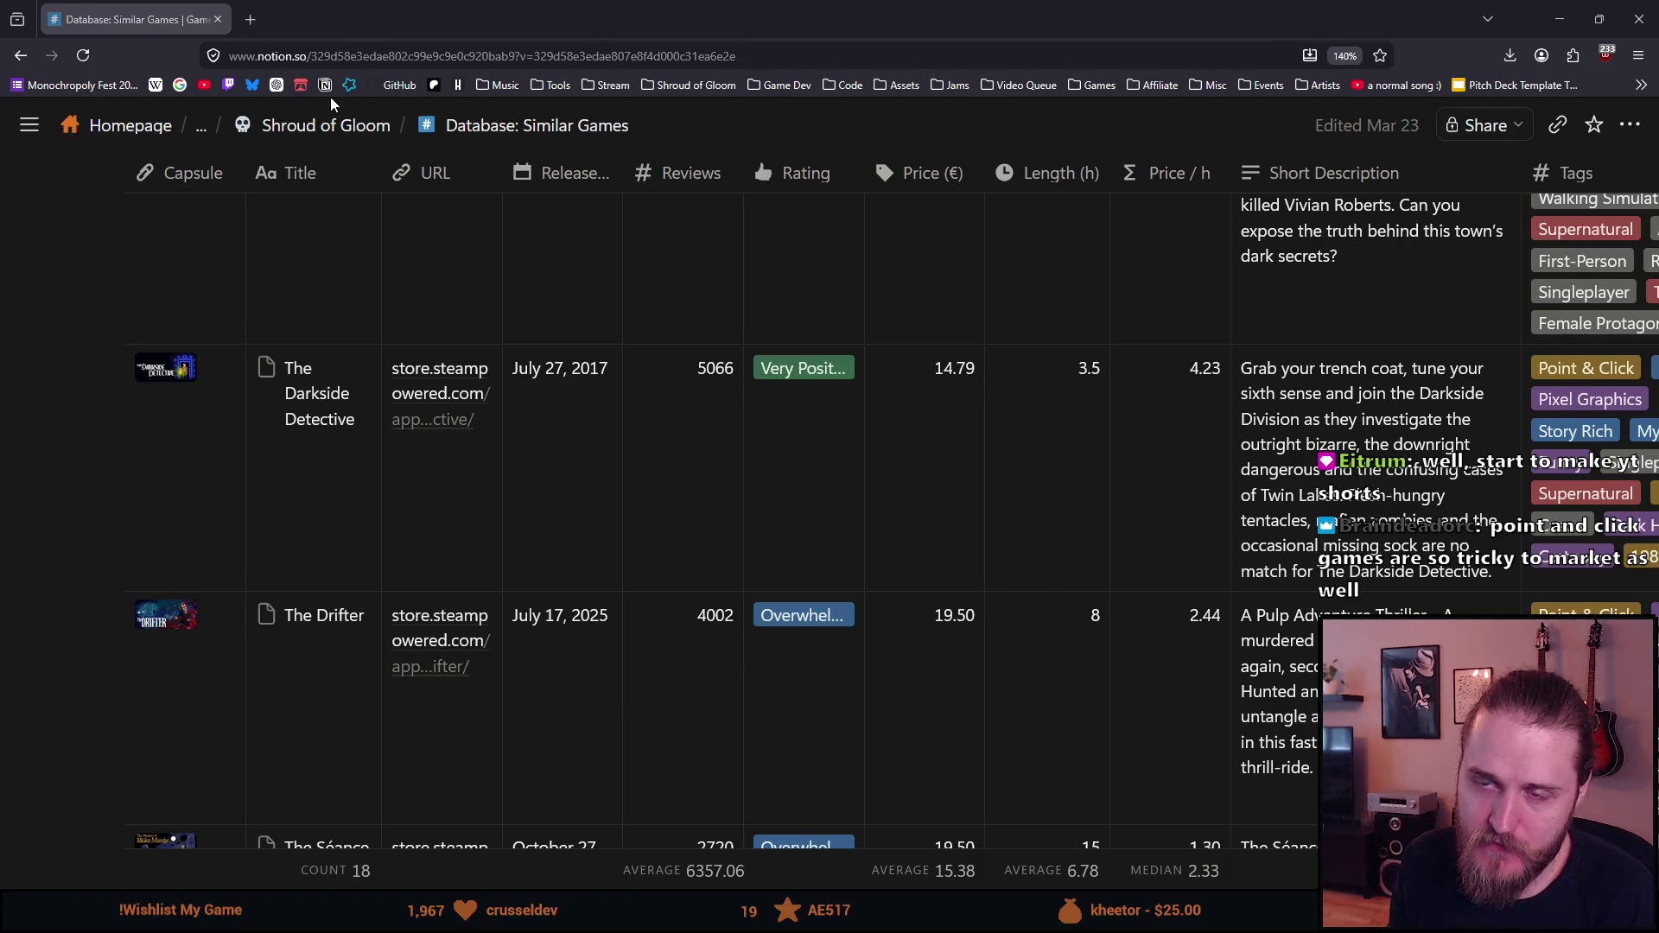
pyautogui.click(217, 19)
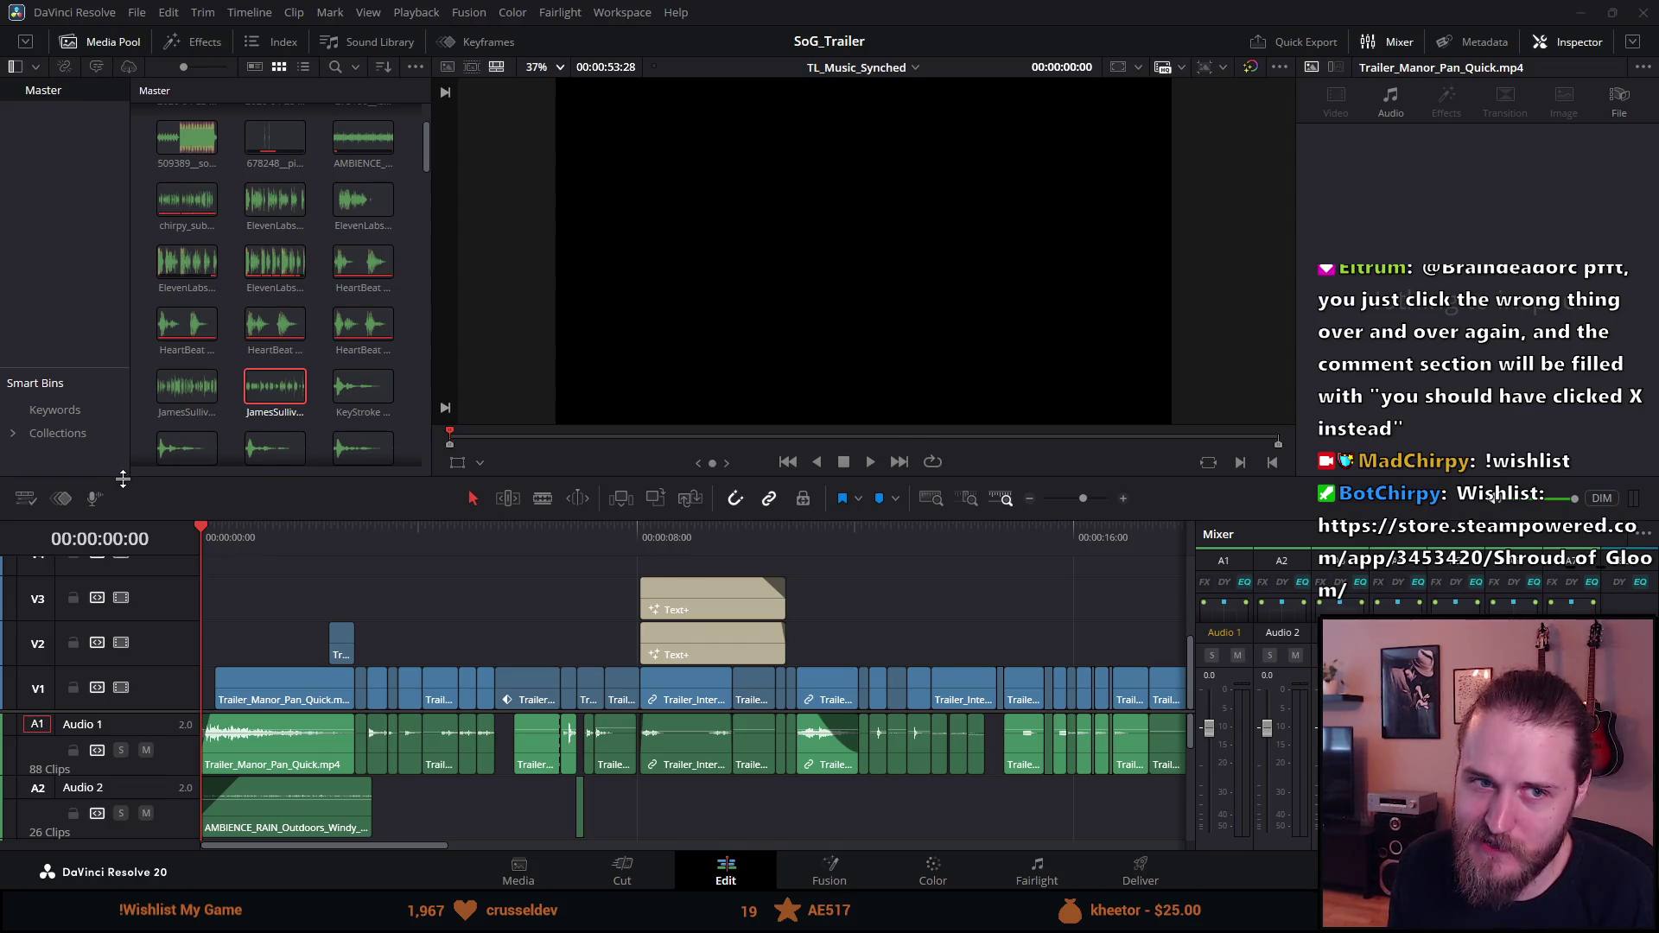
# Step: Scrub the TL_Music_Synched timeline and switch the viewer to full screen
pyautogui.click(219, 528)
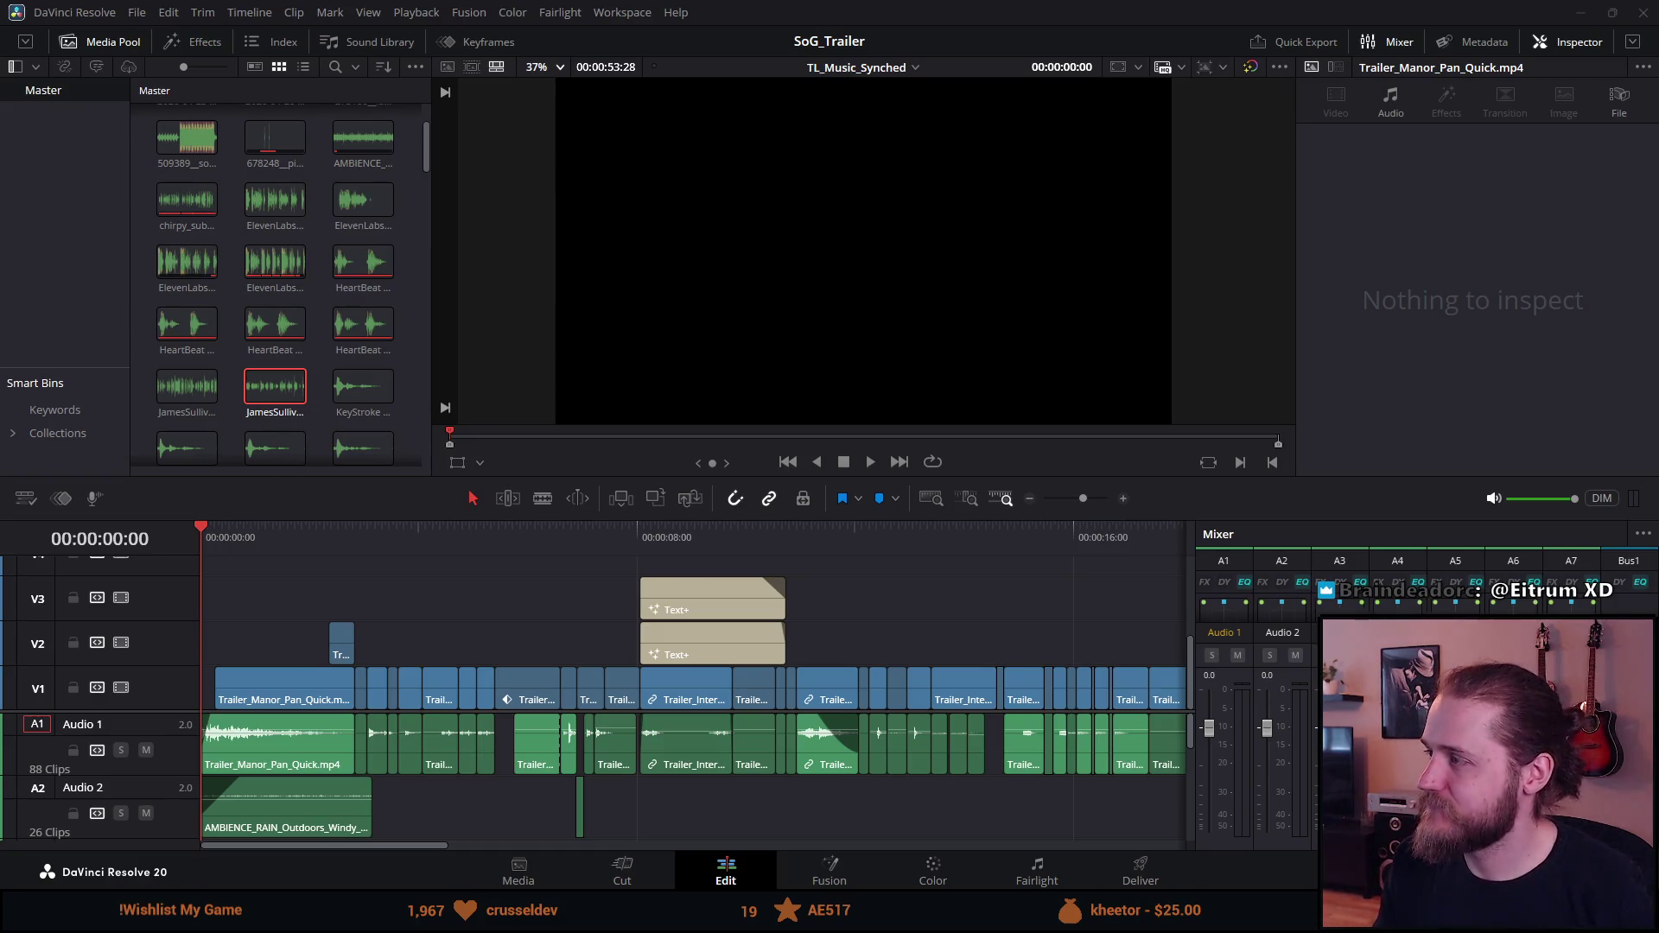
pyautogui.hotkey('ctrl', 'f')
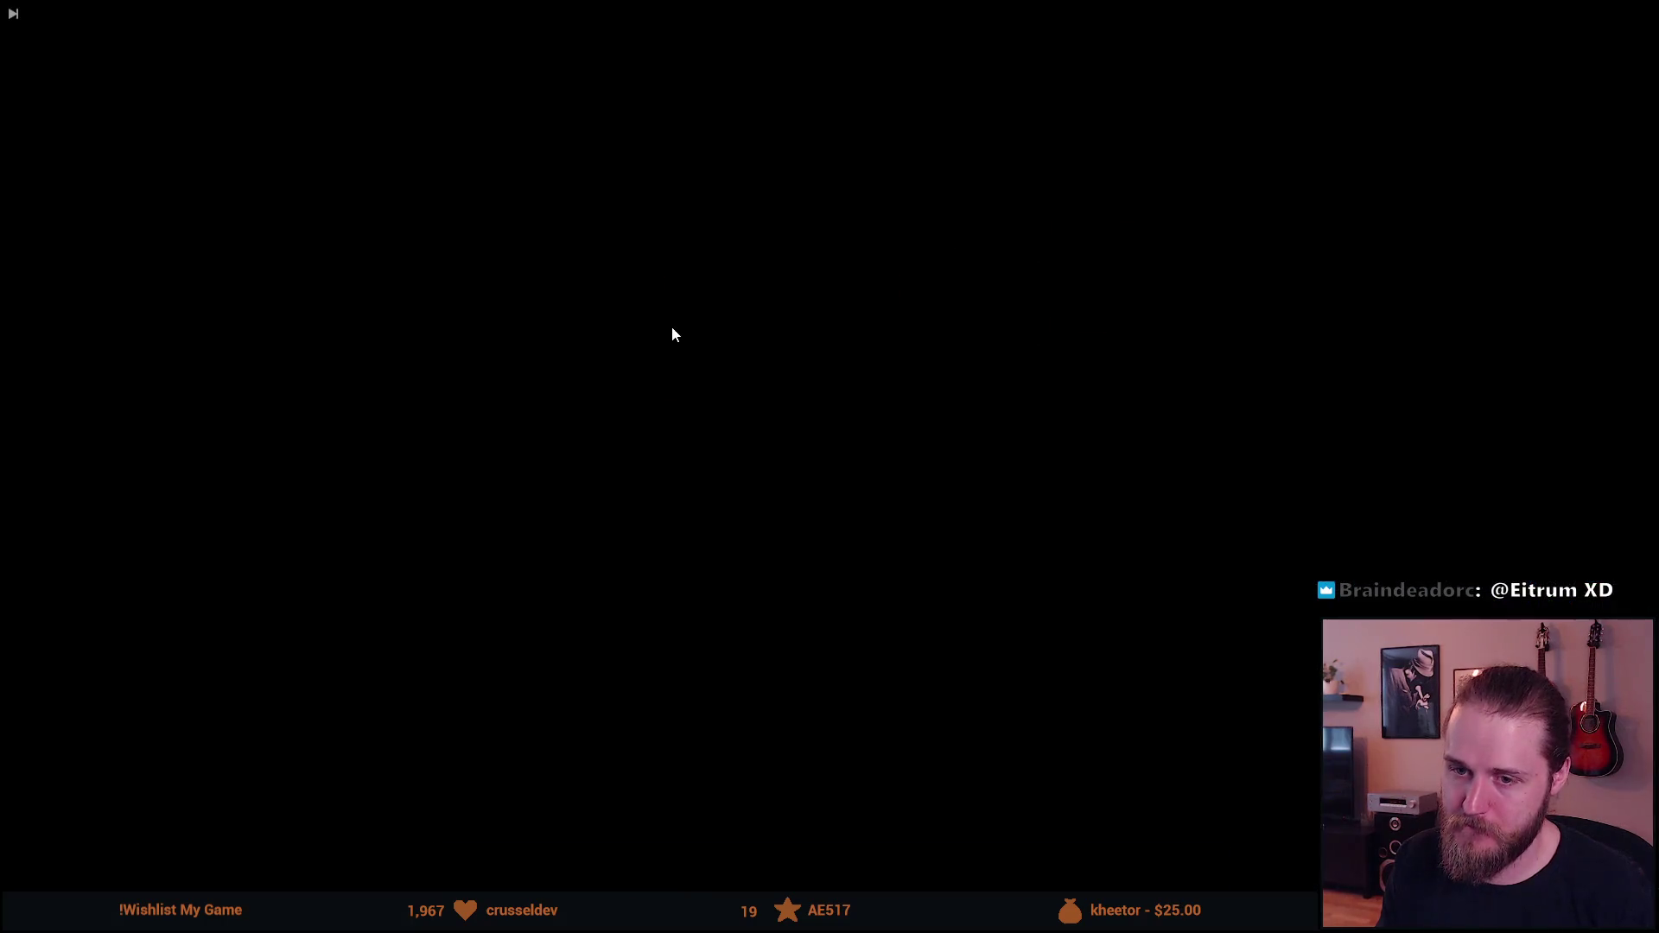
# Step: Play the trailer full-screen past the 'Shroud of Gloom – WISHLIST on STEAM' end card
pyautogui.press('space')
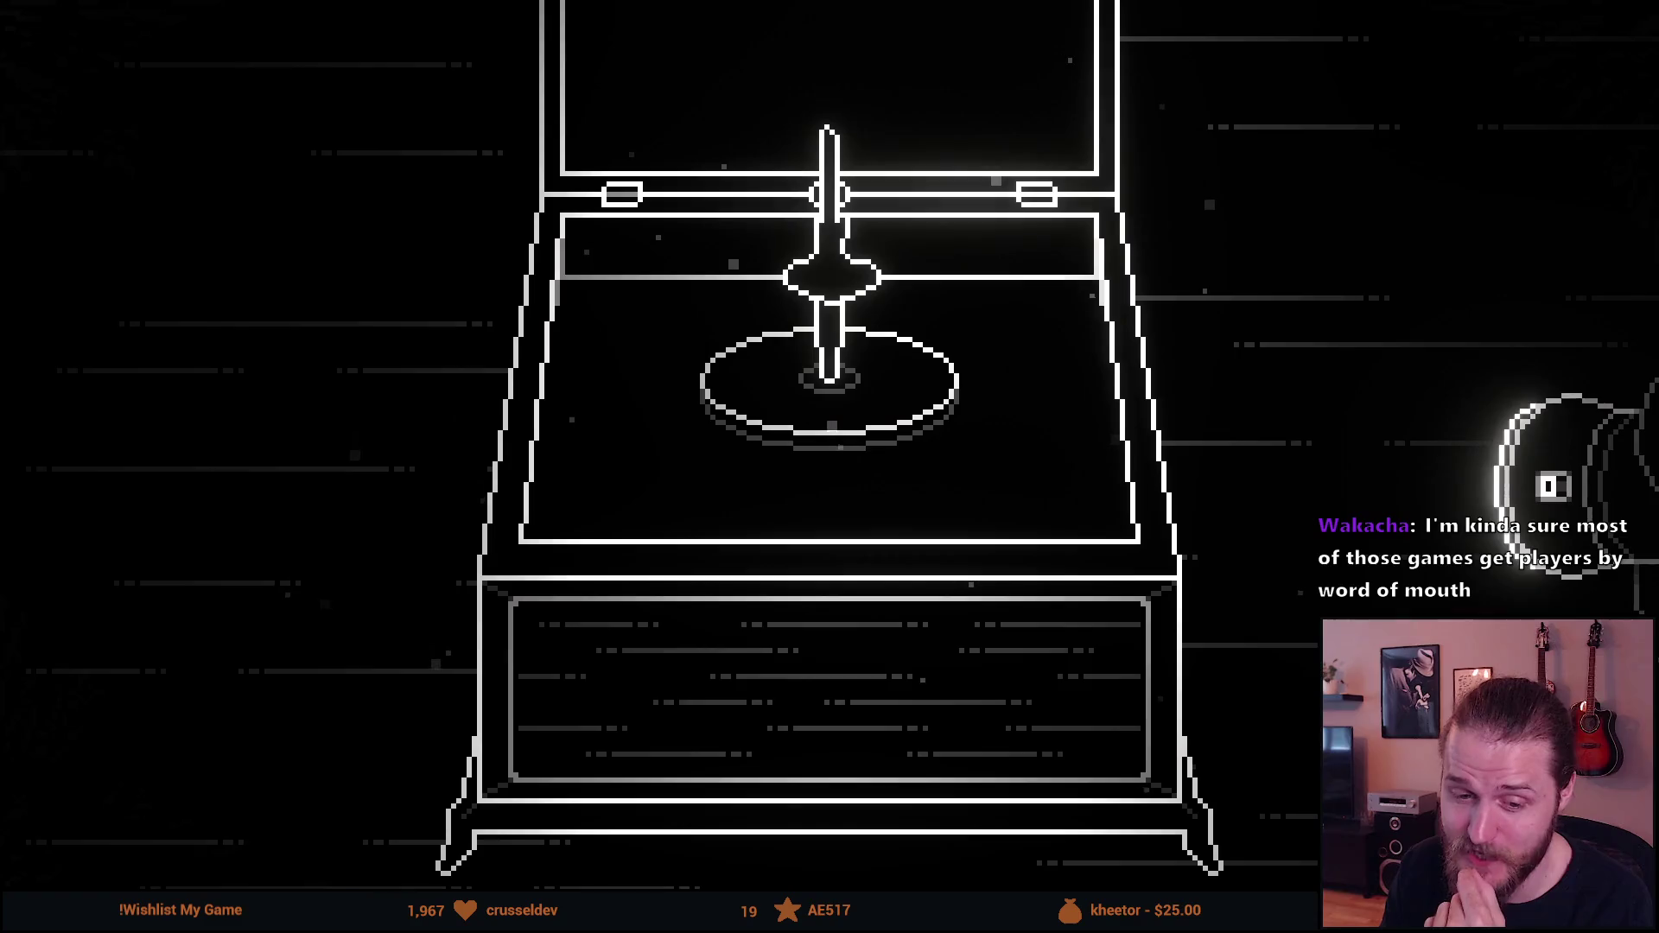
pyautogui.moveTo(475, 437)
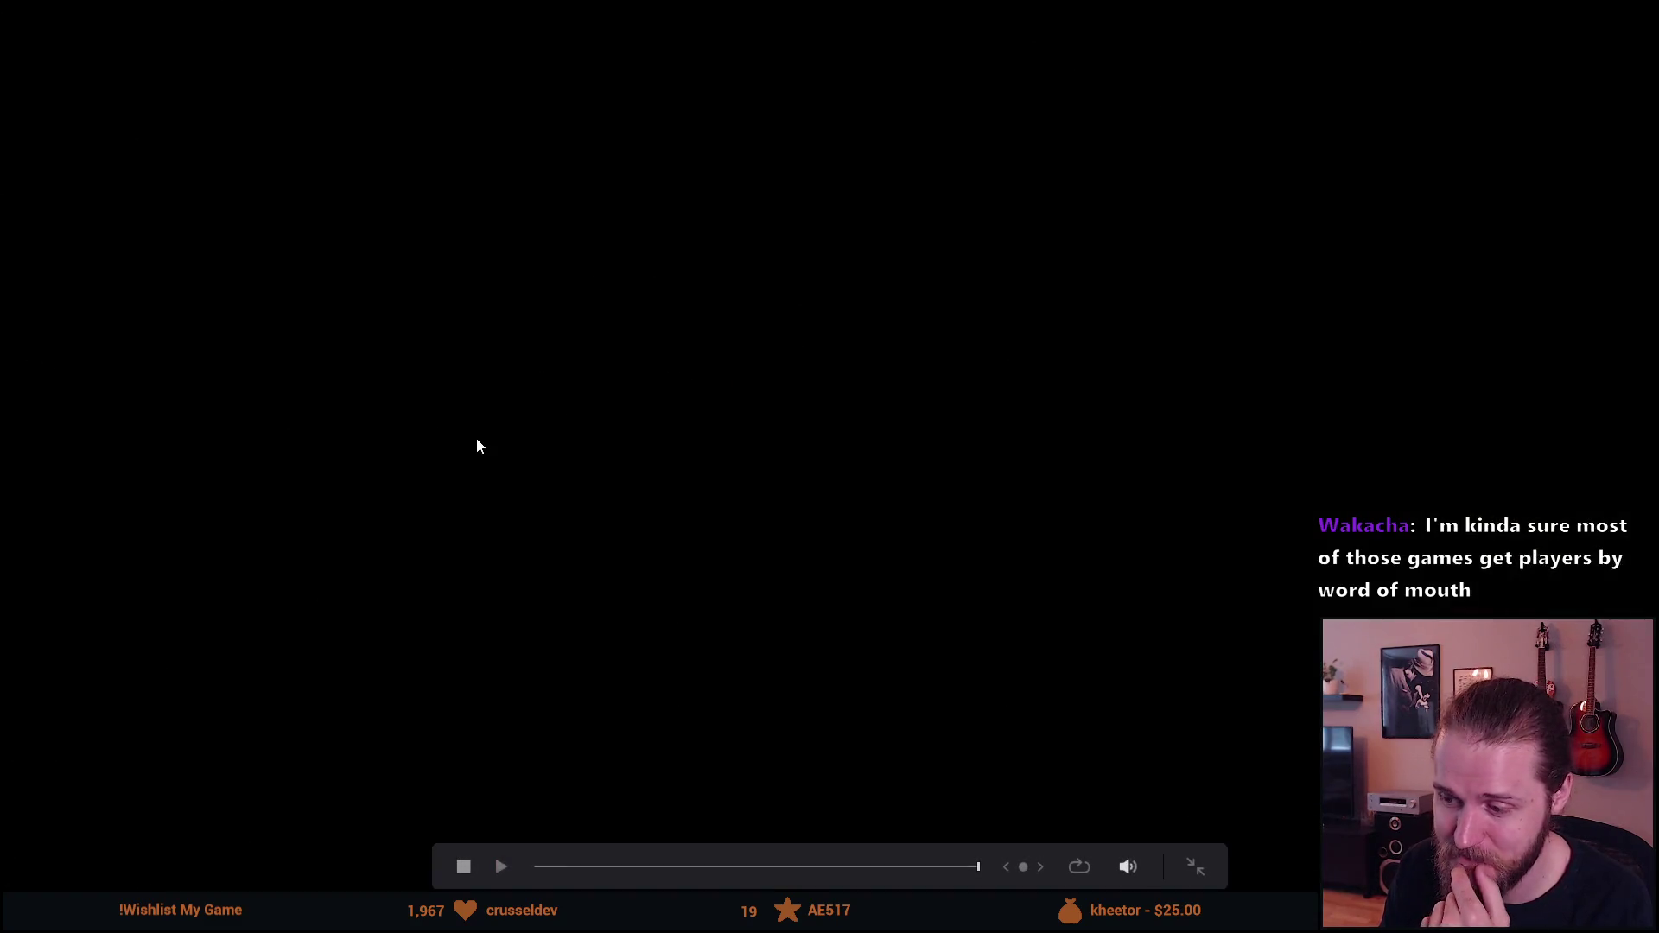
# Step: Exit full-screen playback back to the TL_Music_Synched timeline on the Edit page
pyautogui.click(1201, 869)
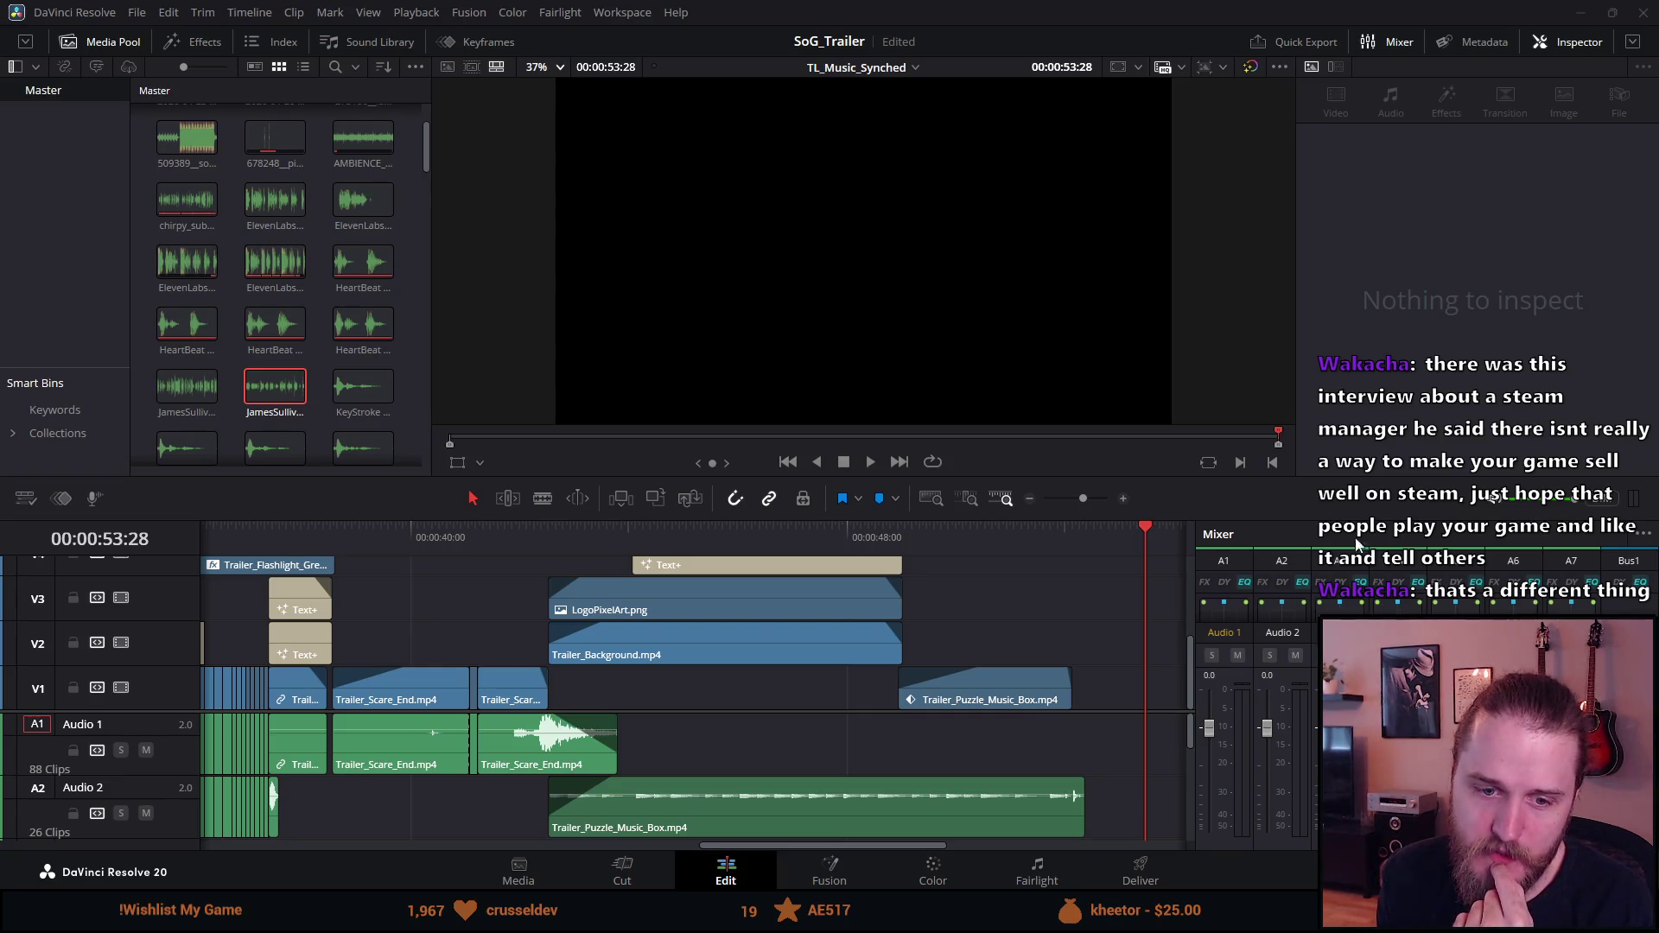
pyautogui.moveTo(882, 626)
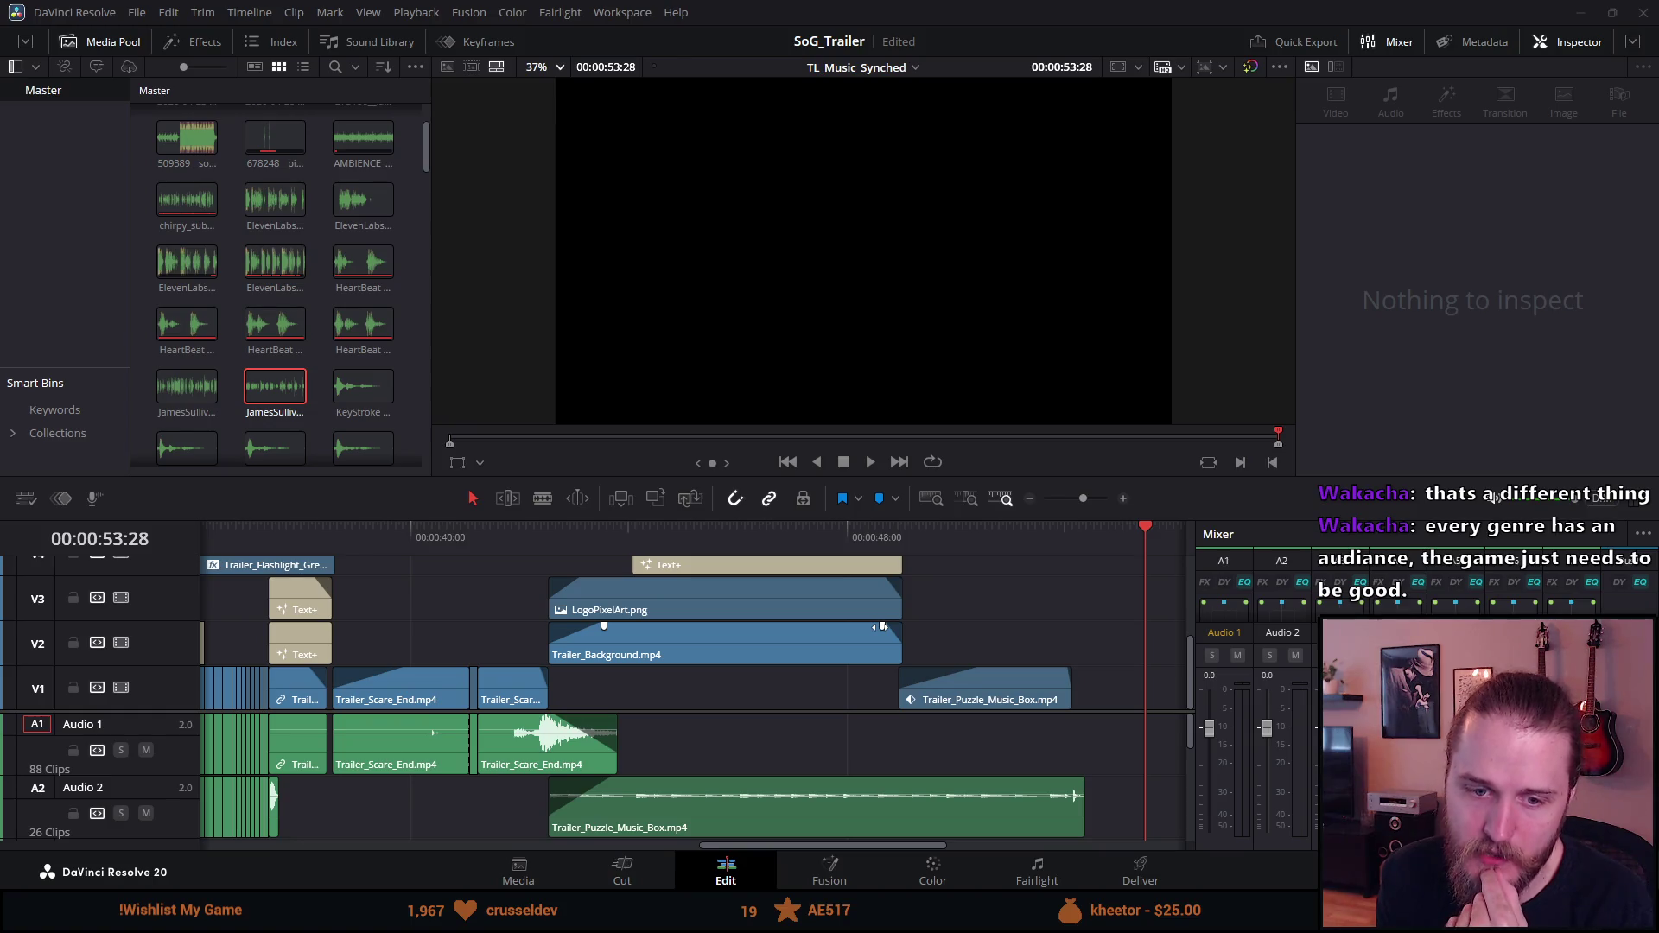
# Step: Select the Text+ title to preview the 'WISHLIST on STEAM' end card settings
pyautogui.moveTo(624, 615)
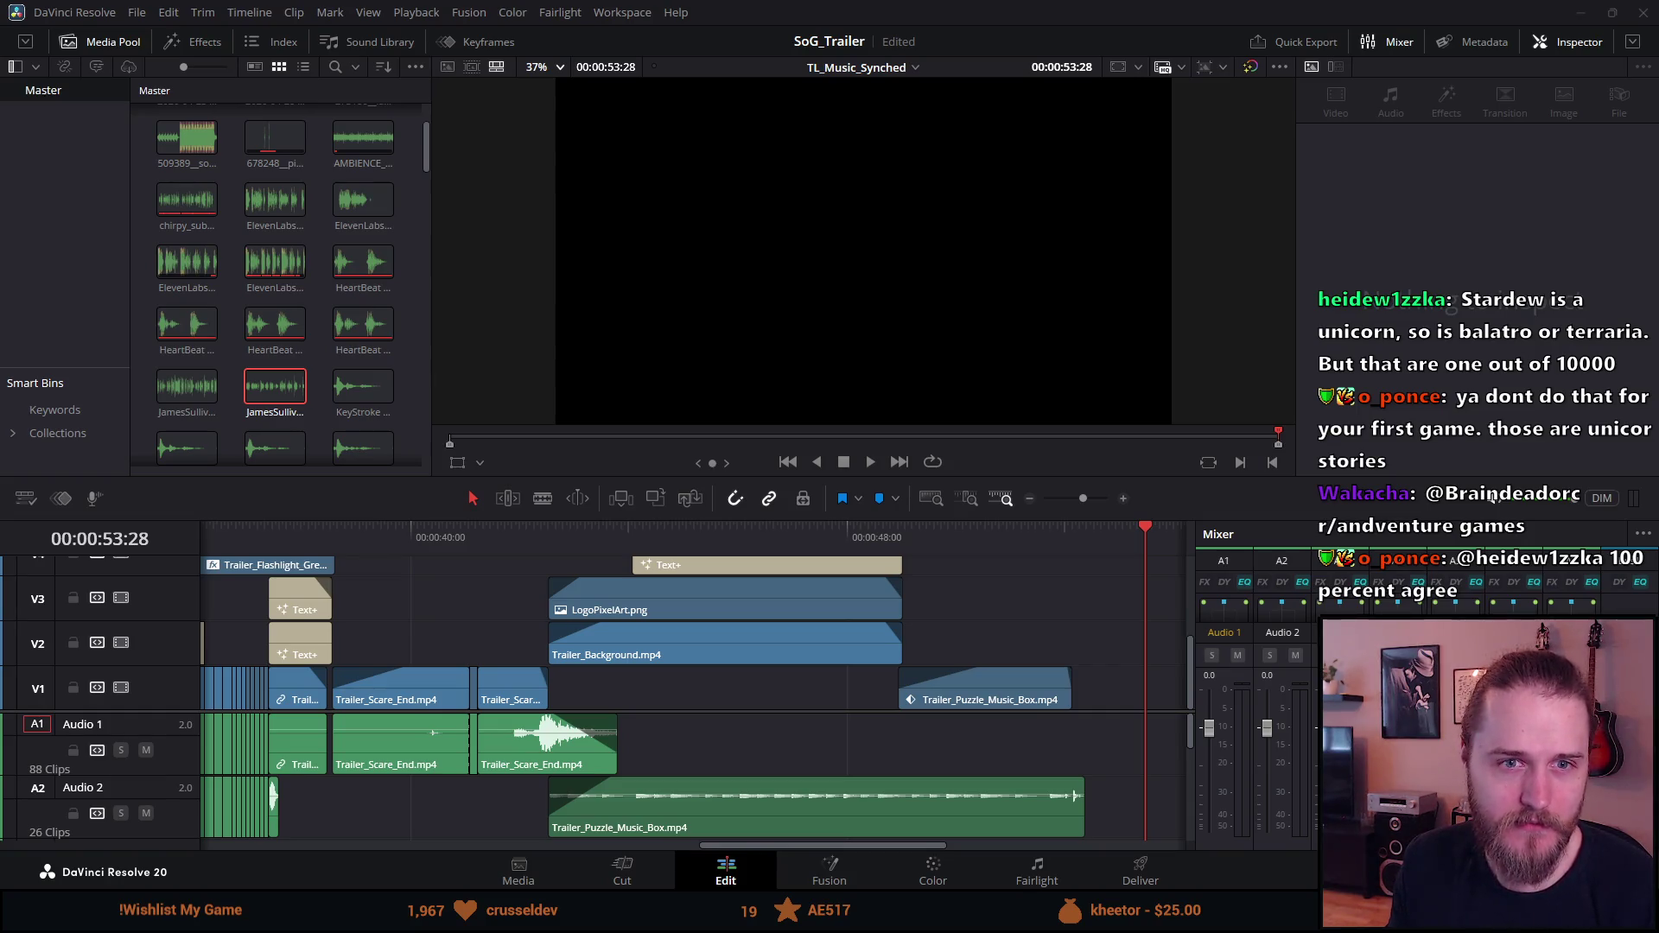
pyautogui.click(705, 541)
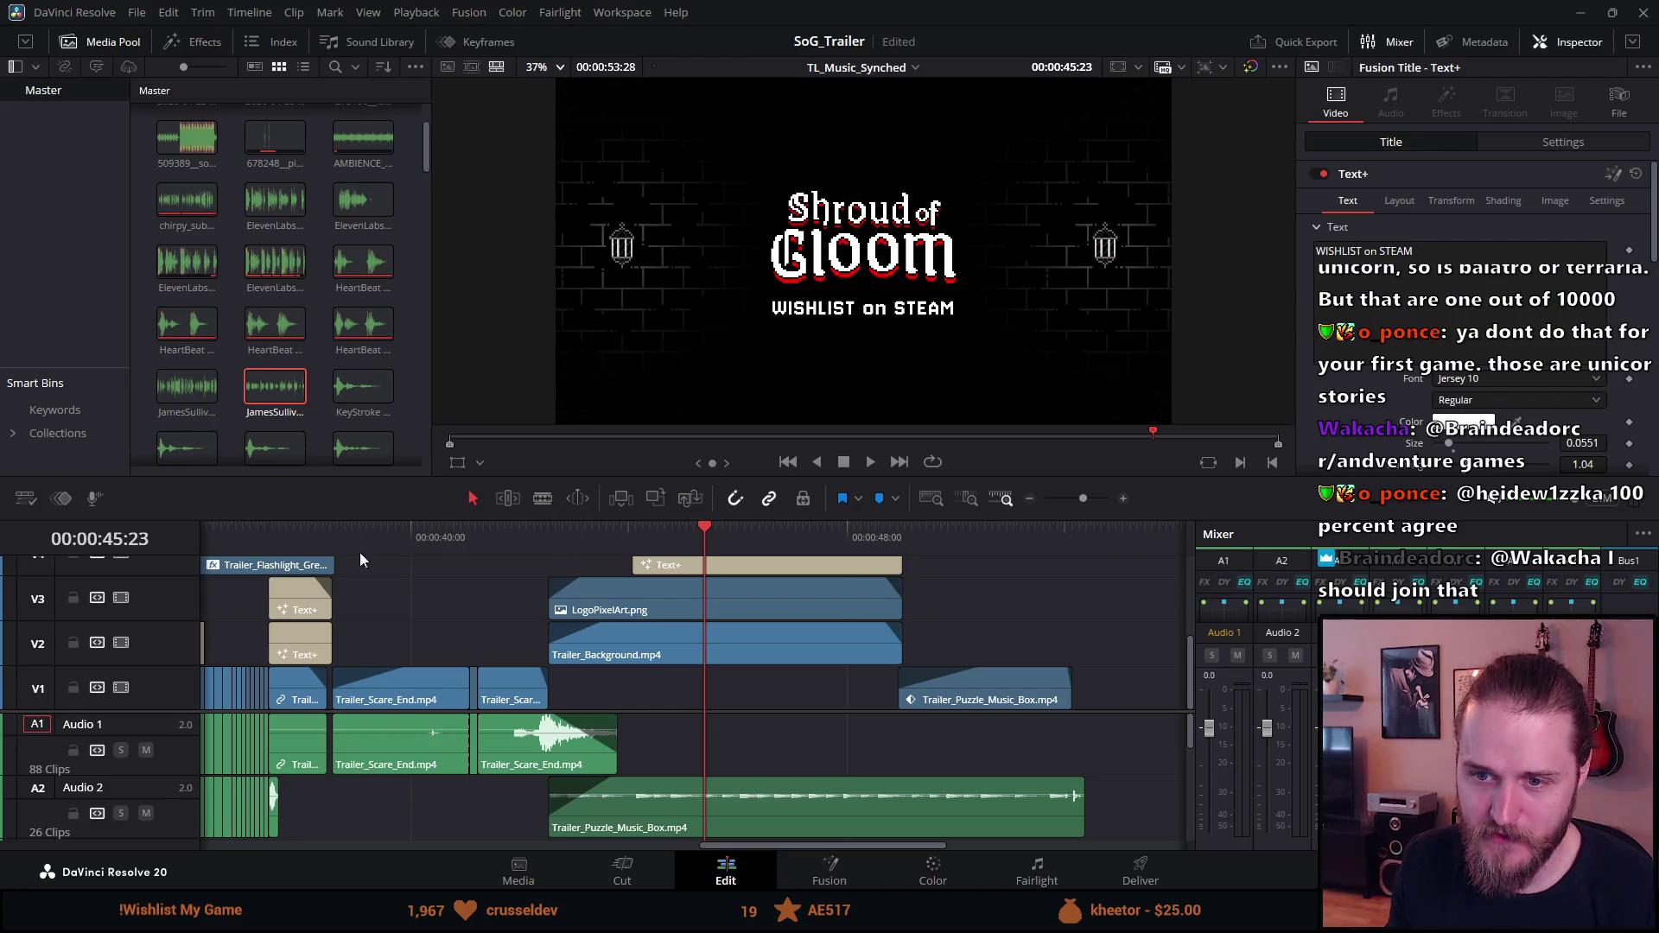
# Step: Scrub to the curtain scene at 39:17 and chest shot at 27:24, then switch to Undertale's Steam page
pyautogui.moveTo(308, 530); pyautogui.dragTo(262, 527)
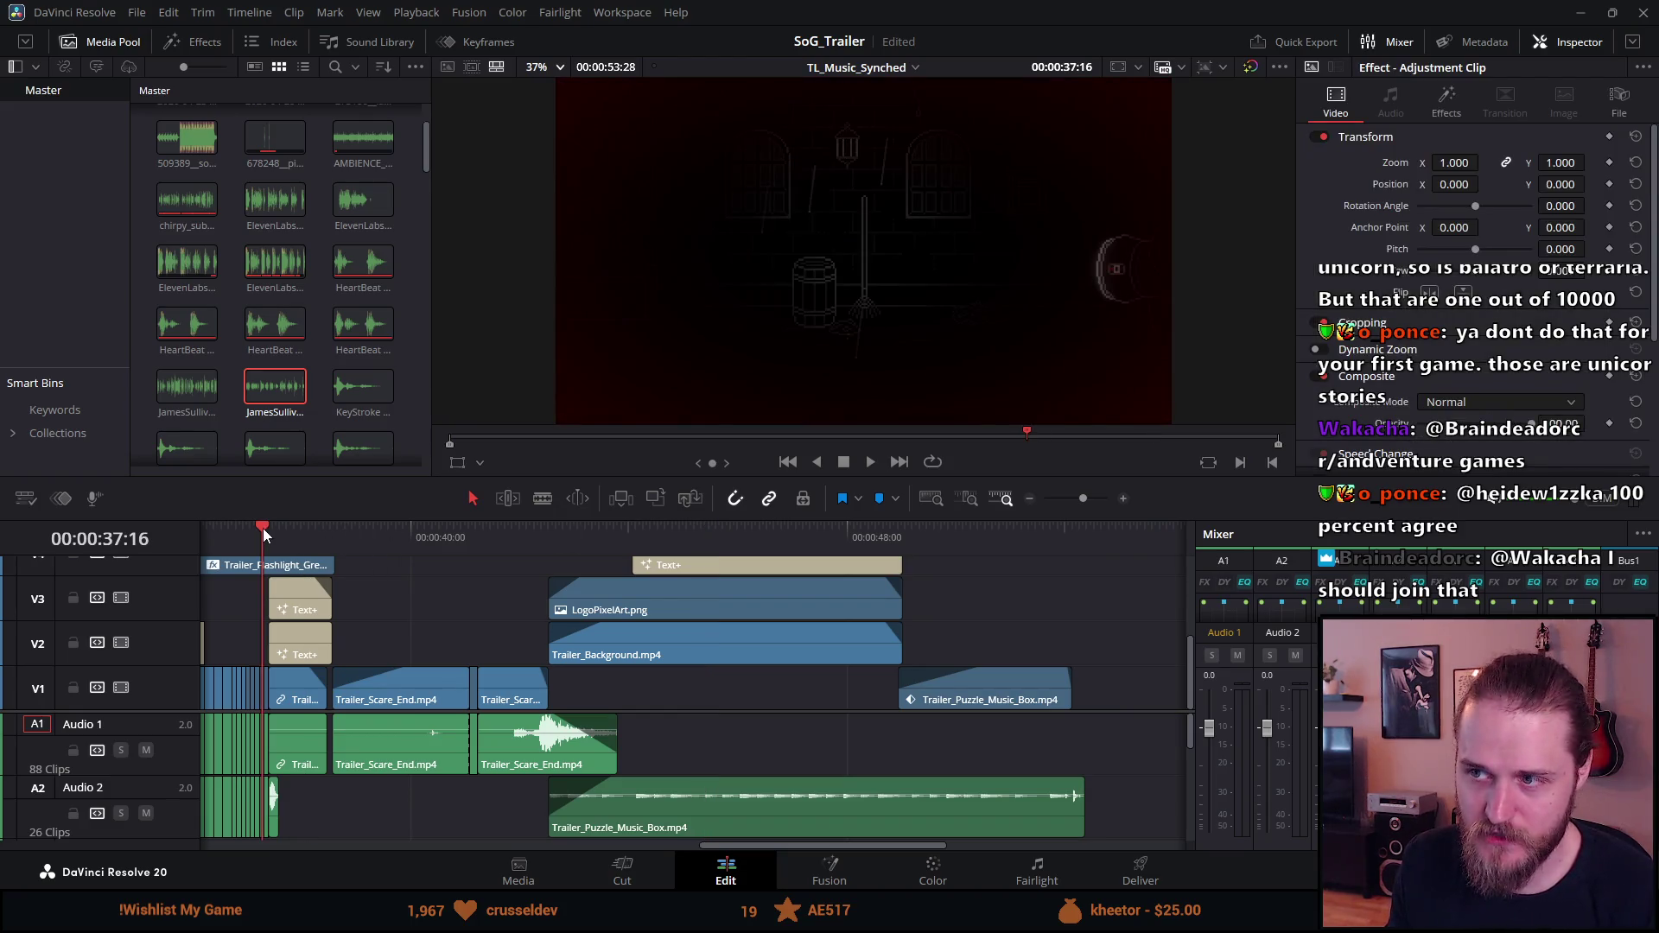
pyautogui.click(369, 529)
pyautogui.hscroll(-3, 297, 691)
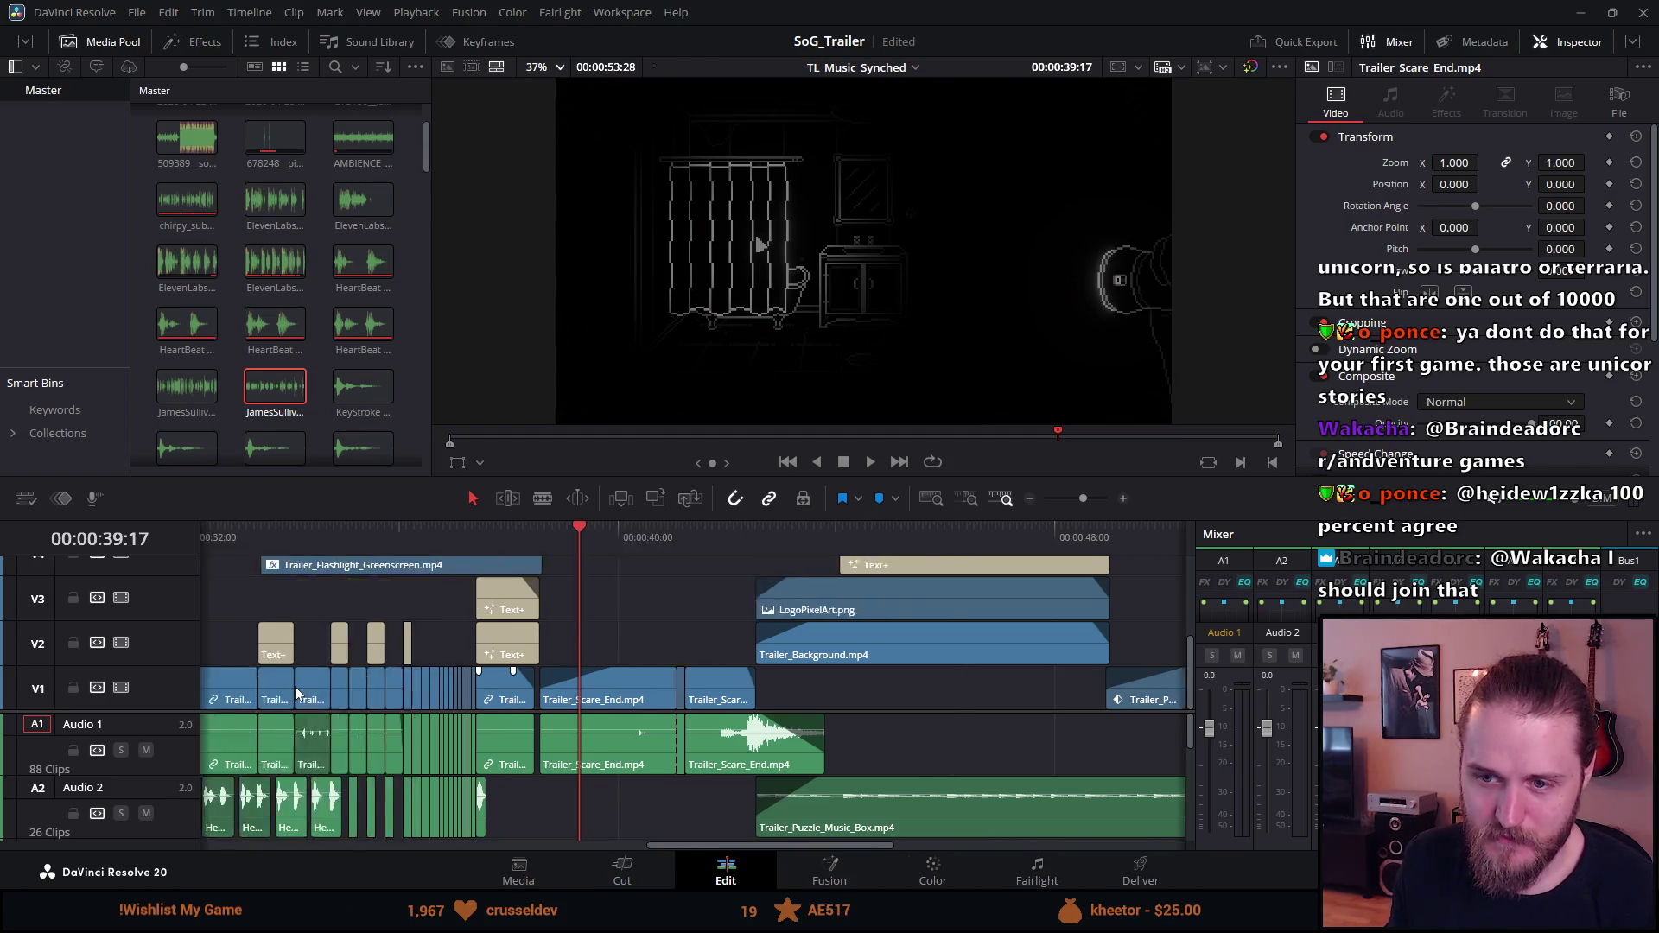
pyautogui.hscroll(-3, 296, 689)
pyautogui.click(346, 548)
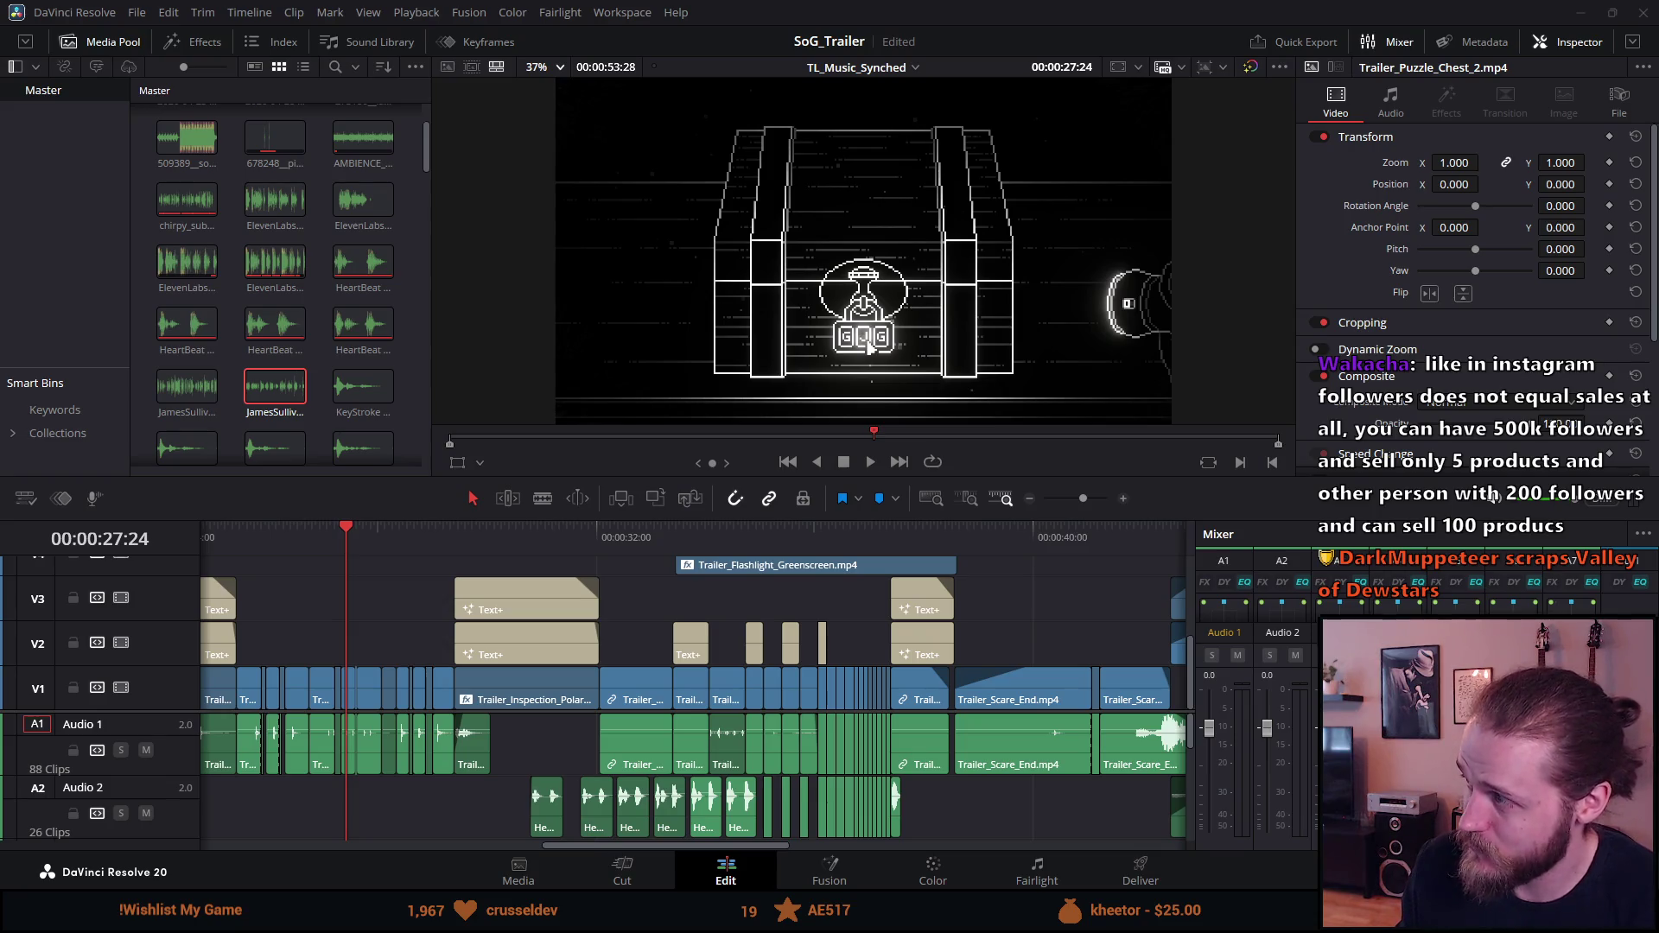
pyautogui.click(957, 23)
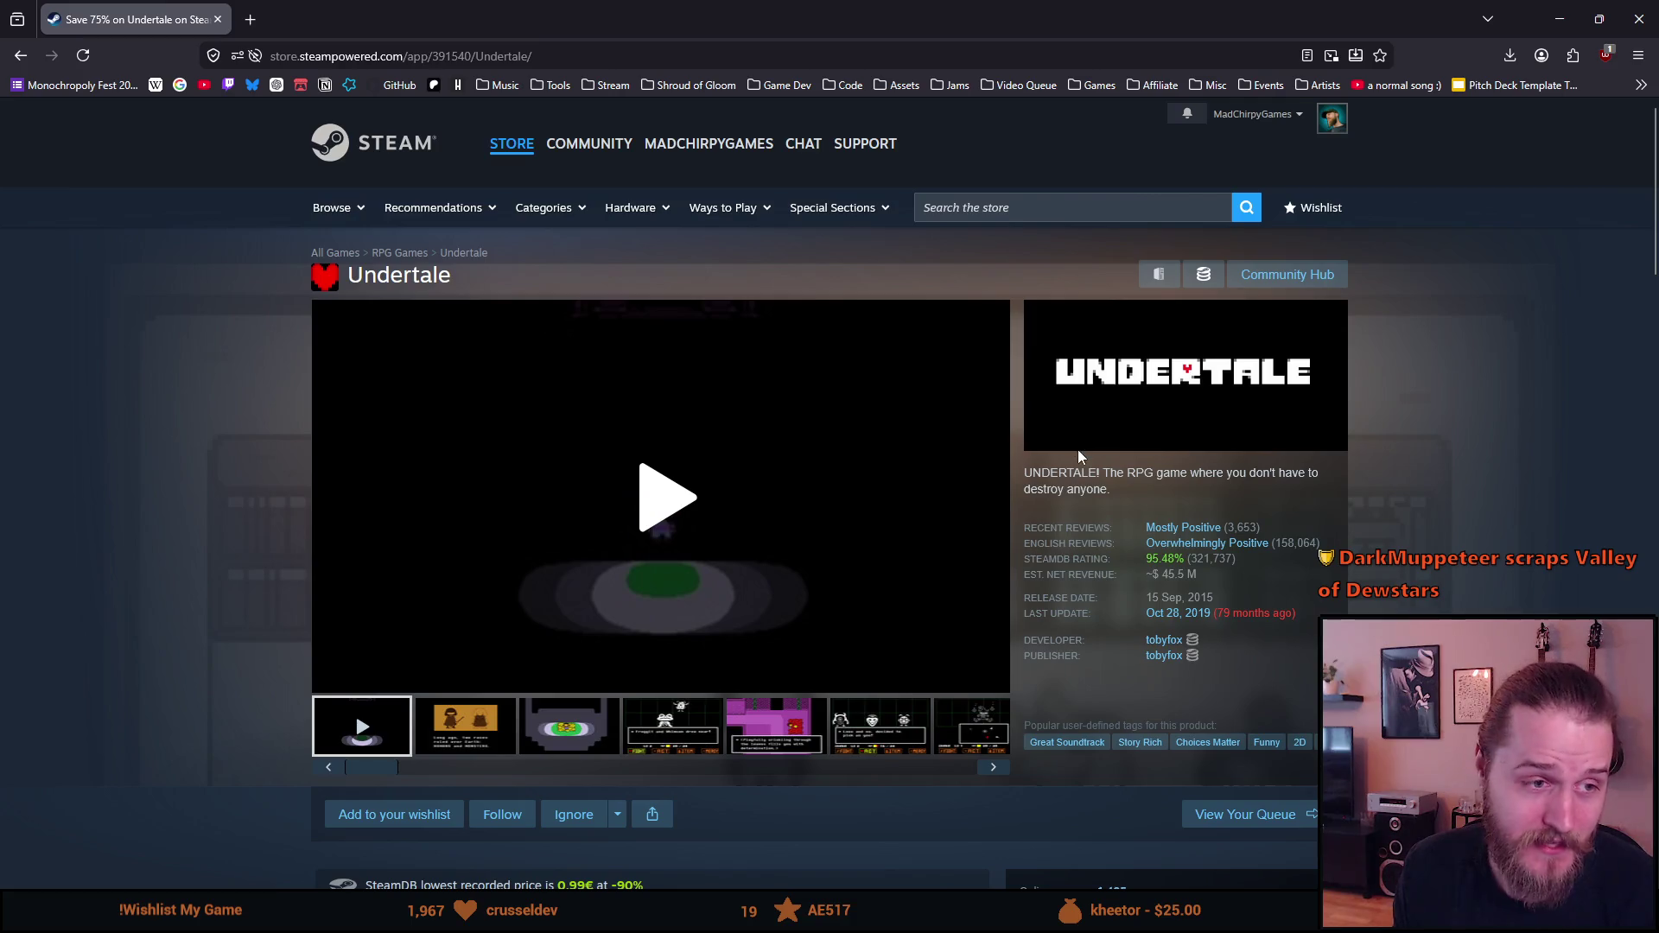
pyautogui.moveTo(1033, 473)
pyautogui.mouseDown()
pyautogui.moveTo(1087, 489)
pyautogui.moveTo(1246, 475)
pyautogui.moveTo(1033, 472)
pyautogui.mouseUp()
pyautogui.click(1144, 485)
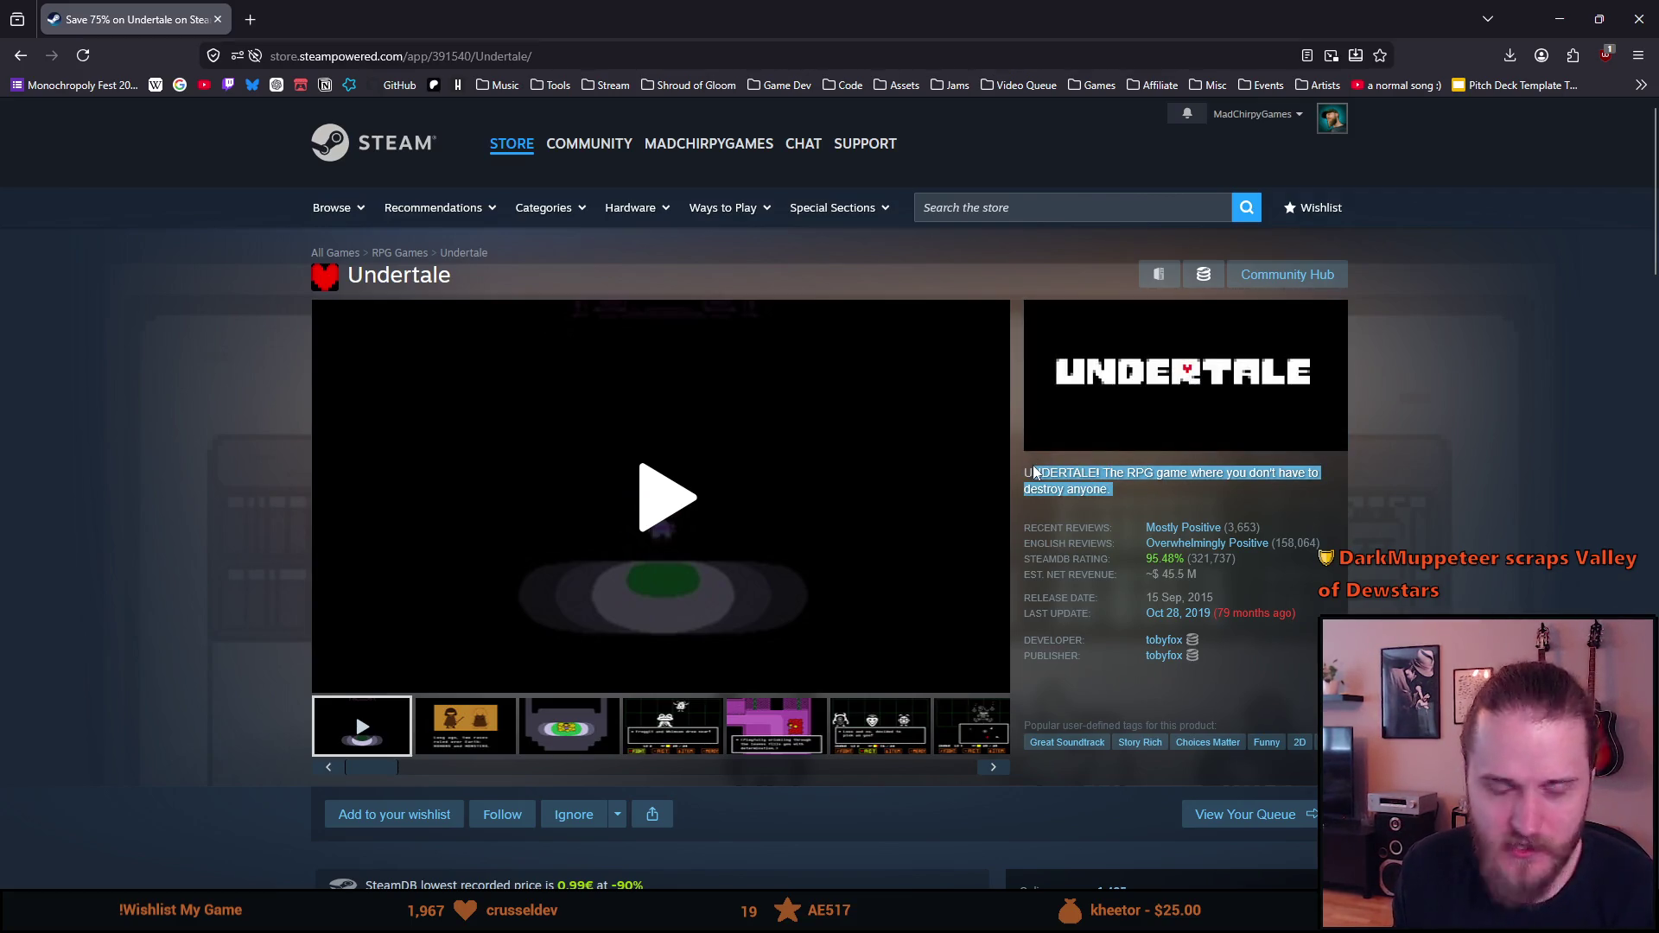
pyautogui.scroll(-2, 1076, 533)
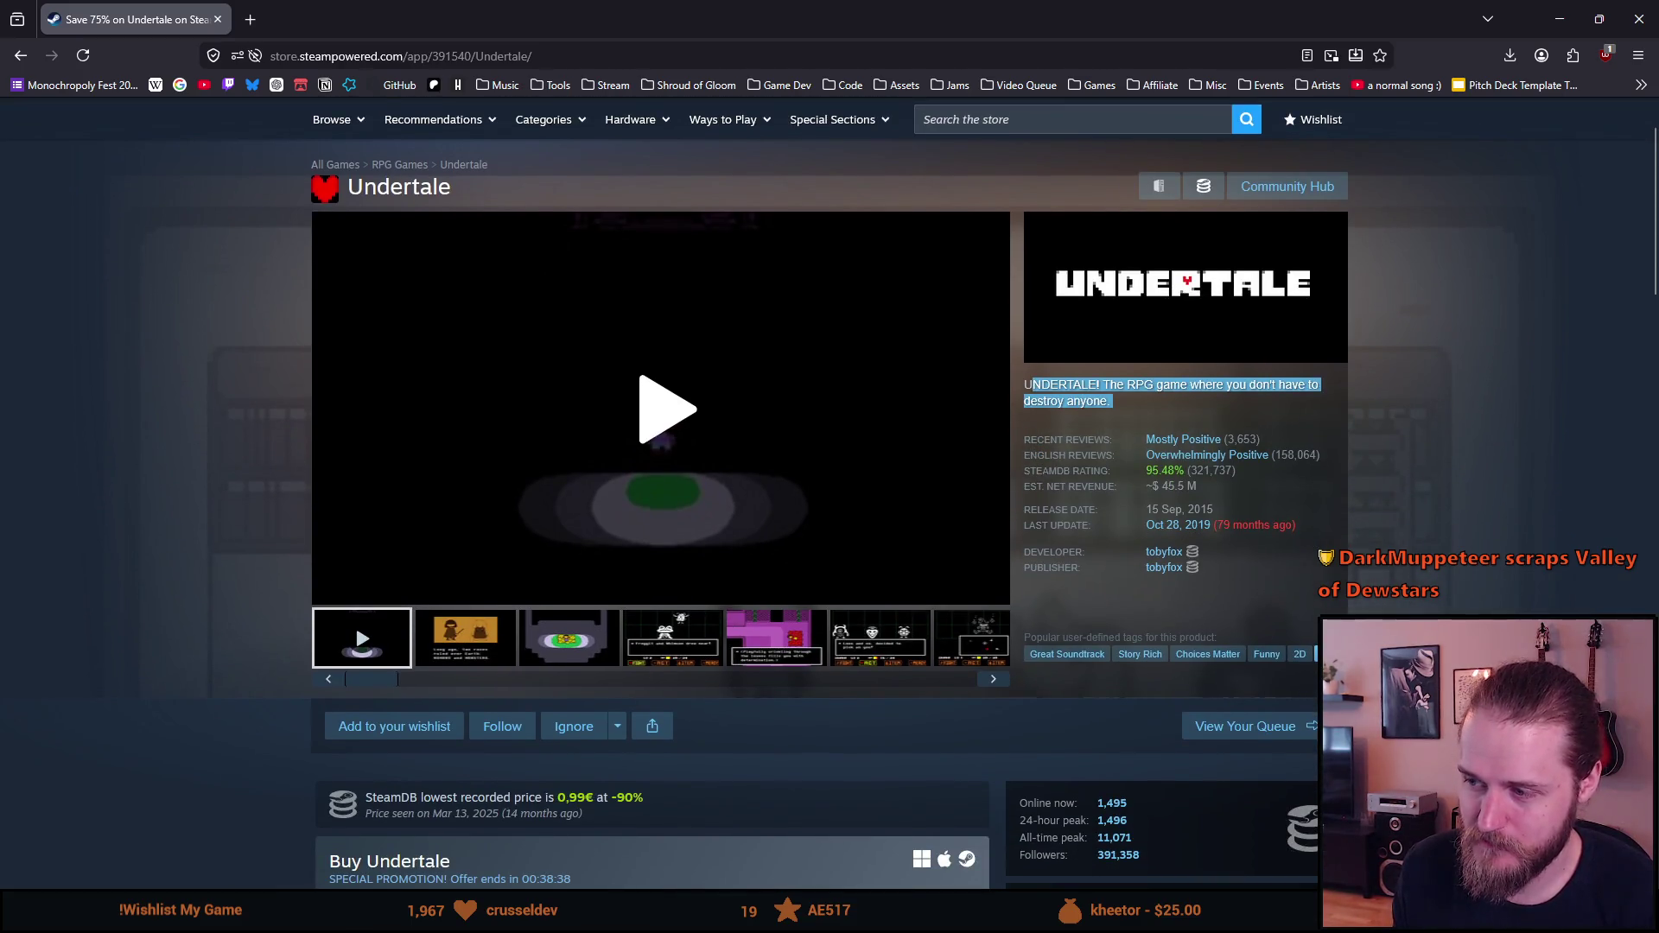
pyautogui.click(1317, 654)
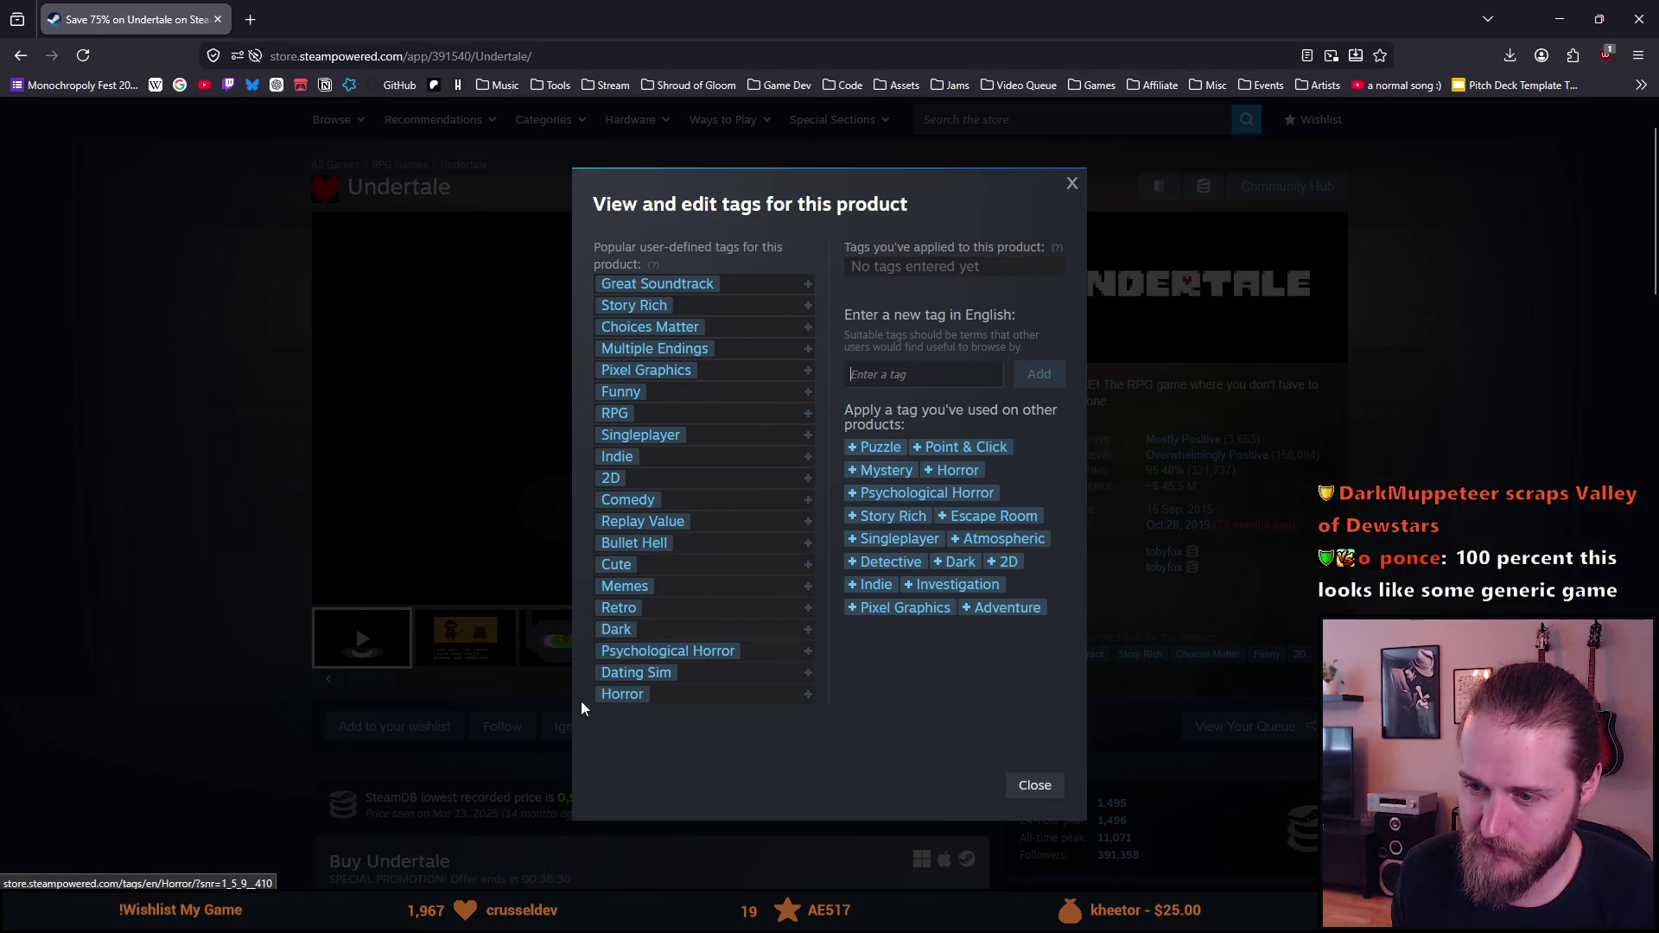
pyautogui.click(184, 515)
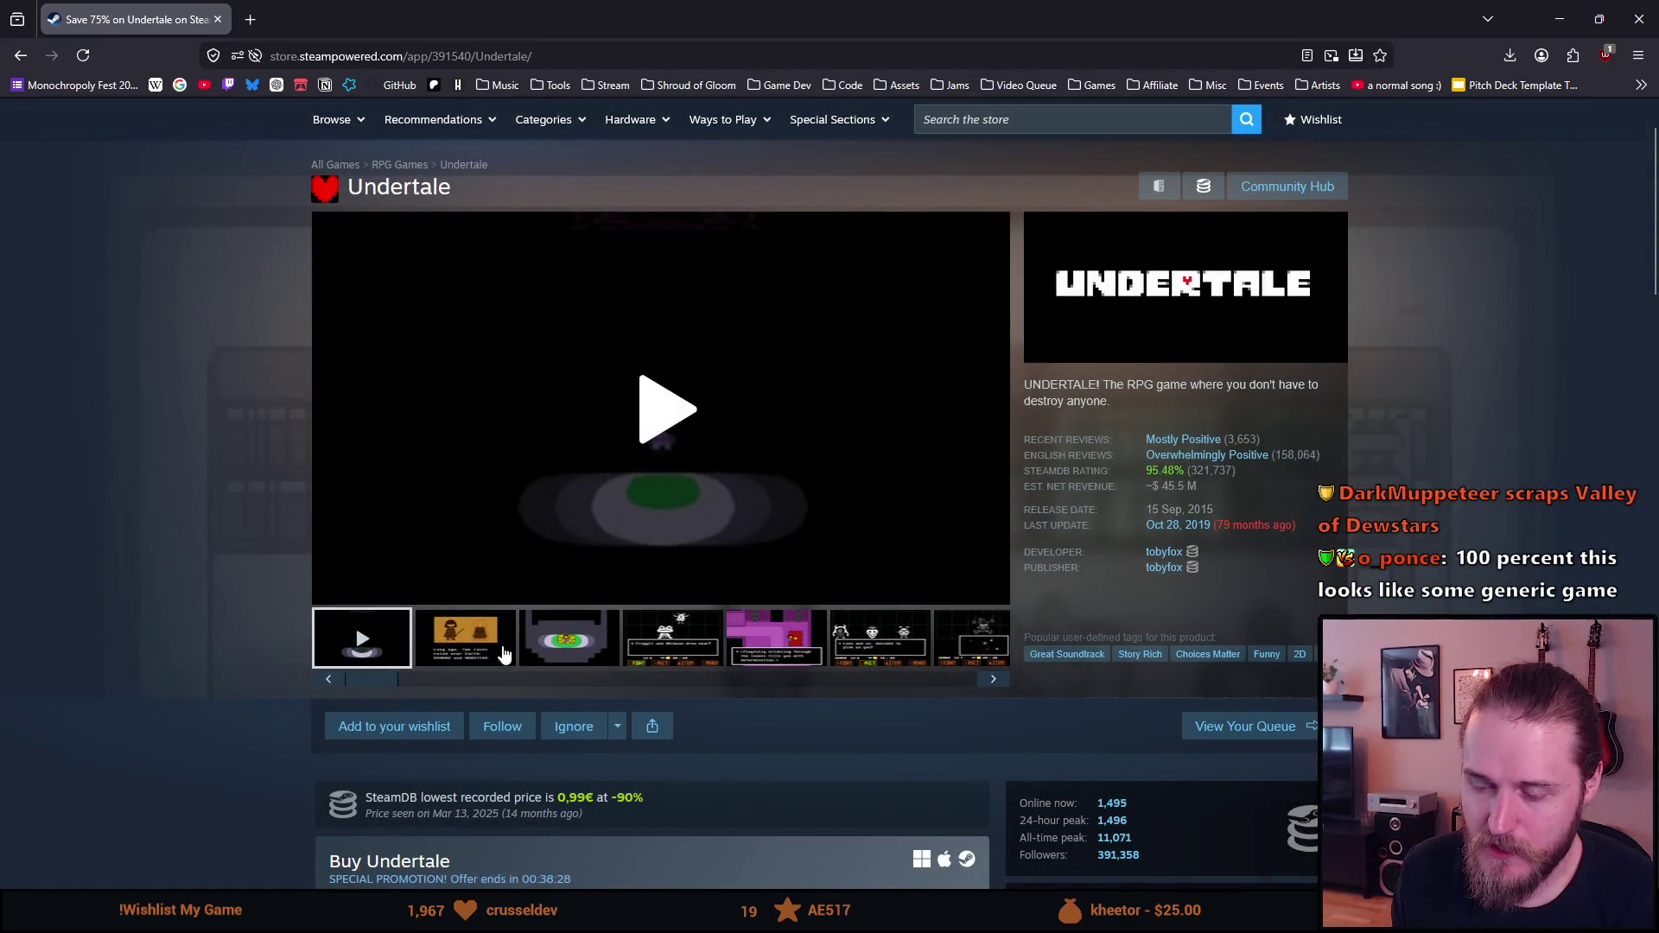
# Step: Step through the Undertale screenshot thumbnails and enlarge the library room screenshot
pyautogui.click(465, 643)
pyautogui.click(557, 646)
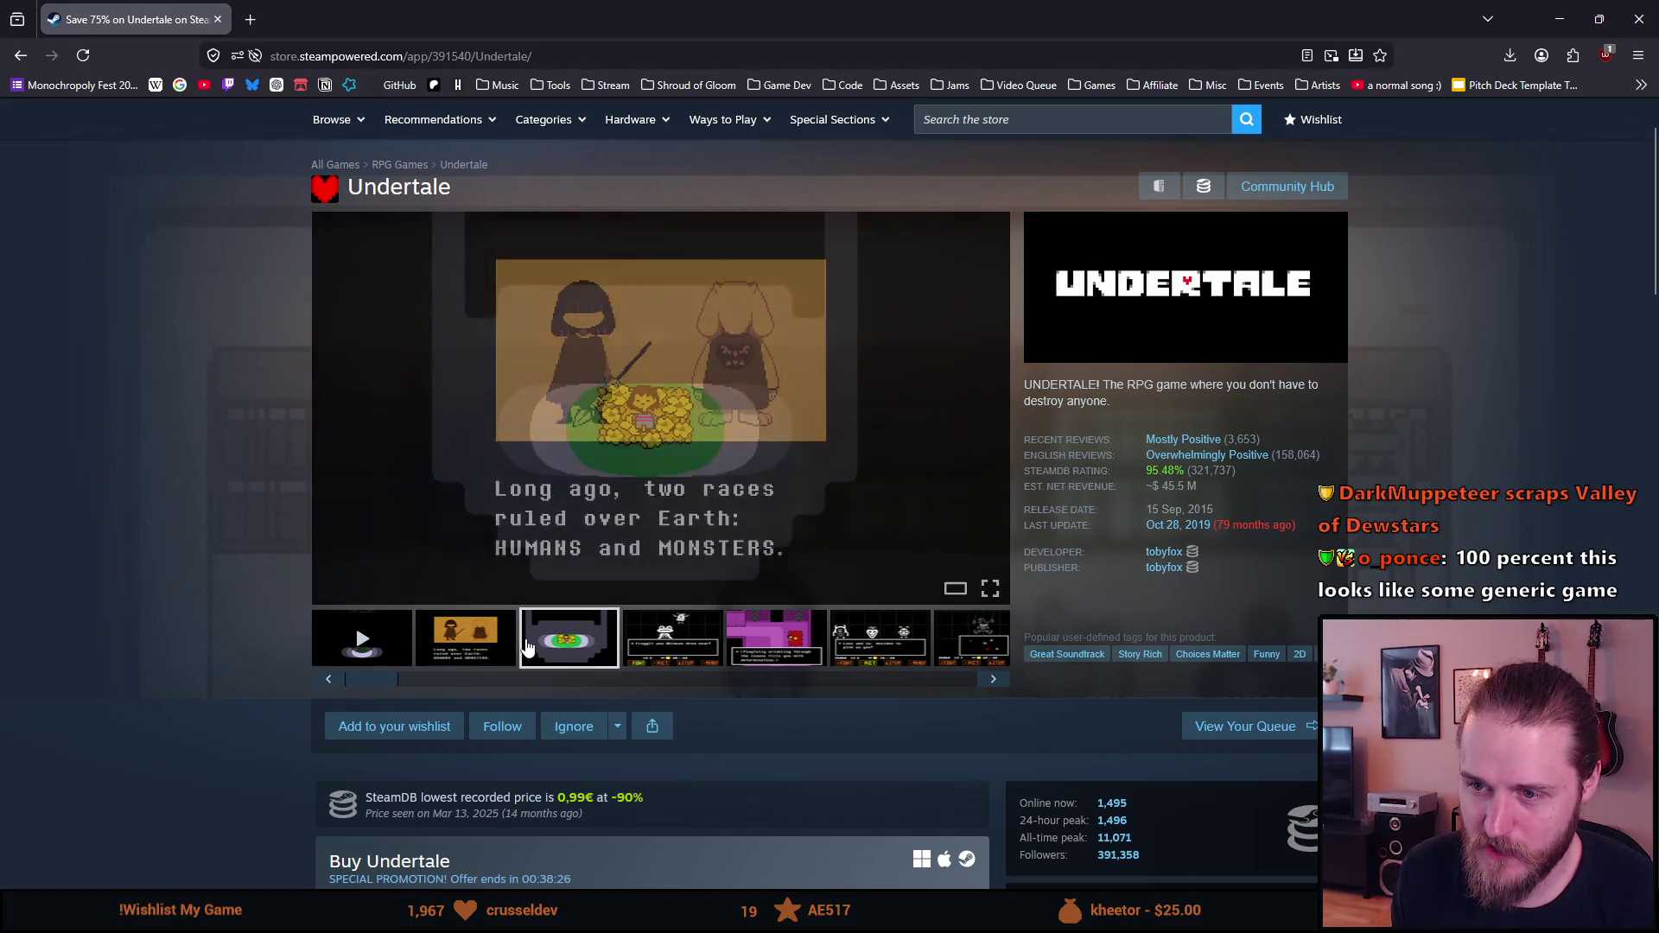
pyautogui.click(638, 650)
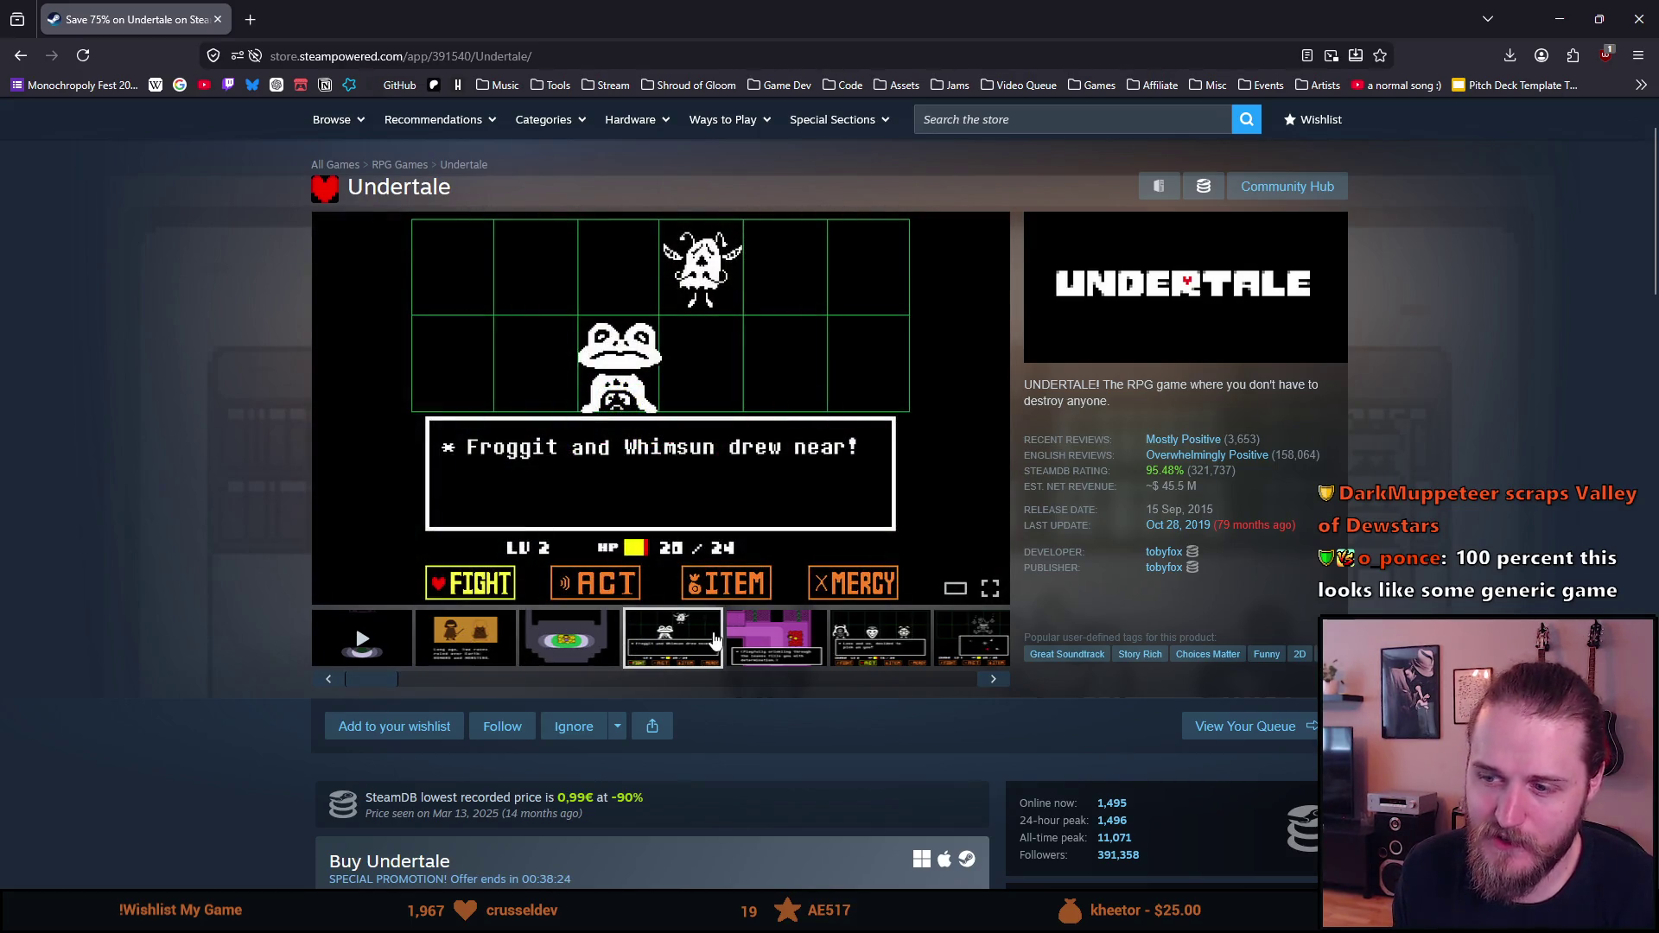
pyautogui.click(762, 647)
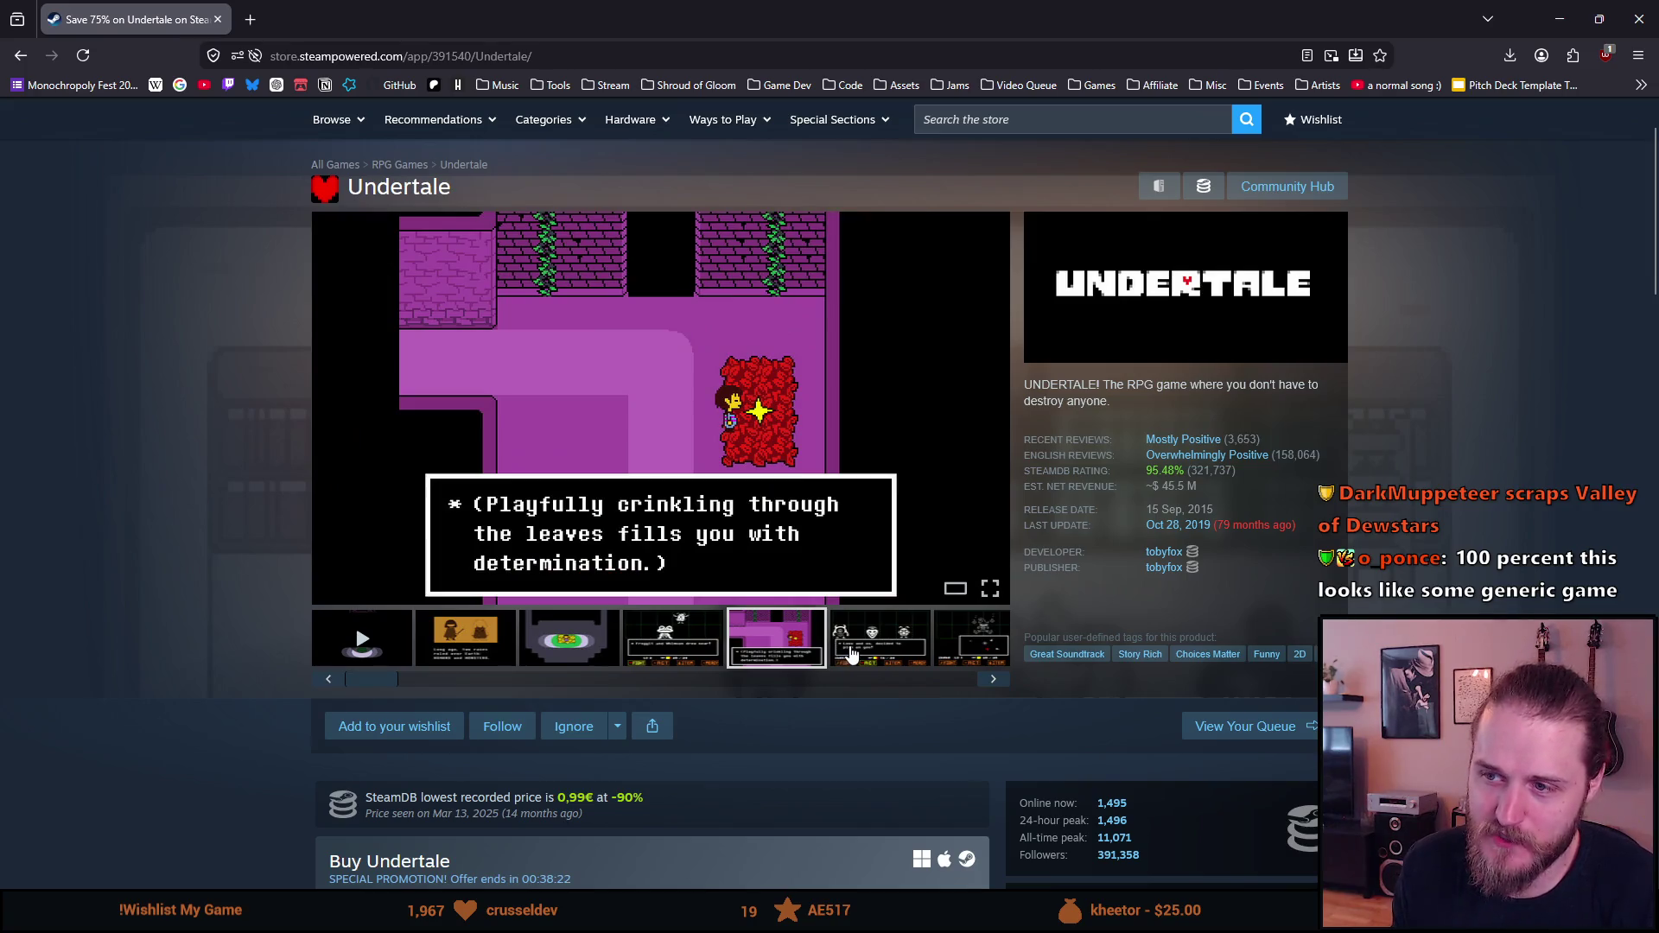
pyautogui.click(851, 649)
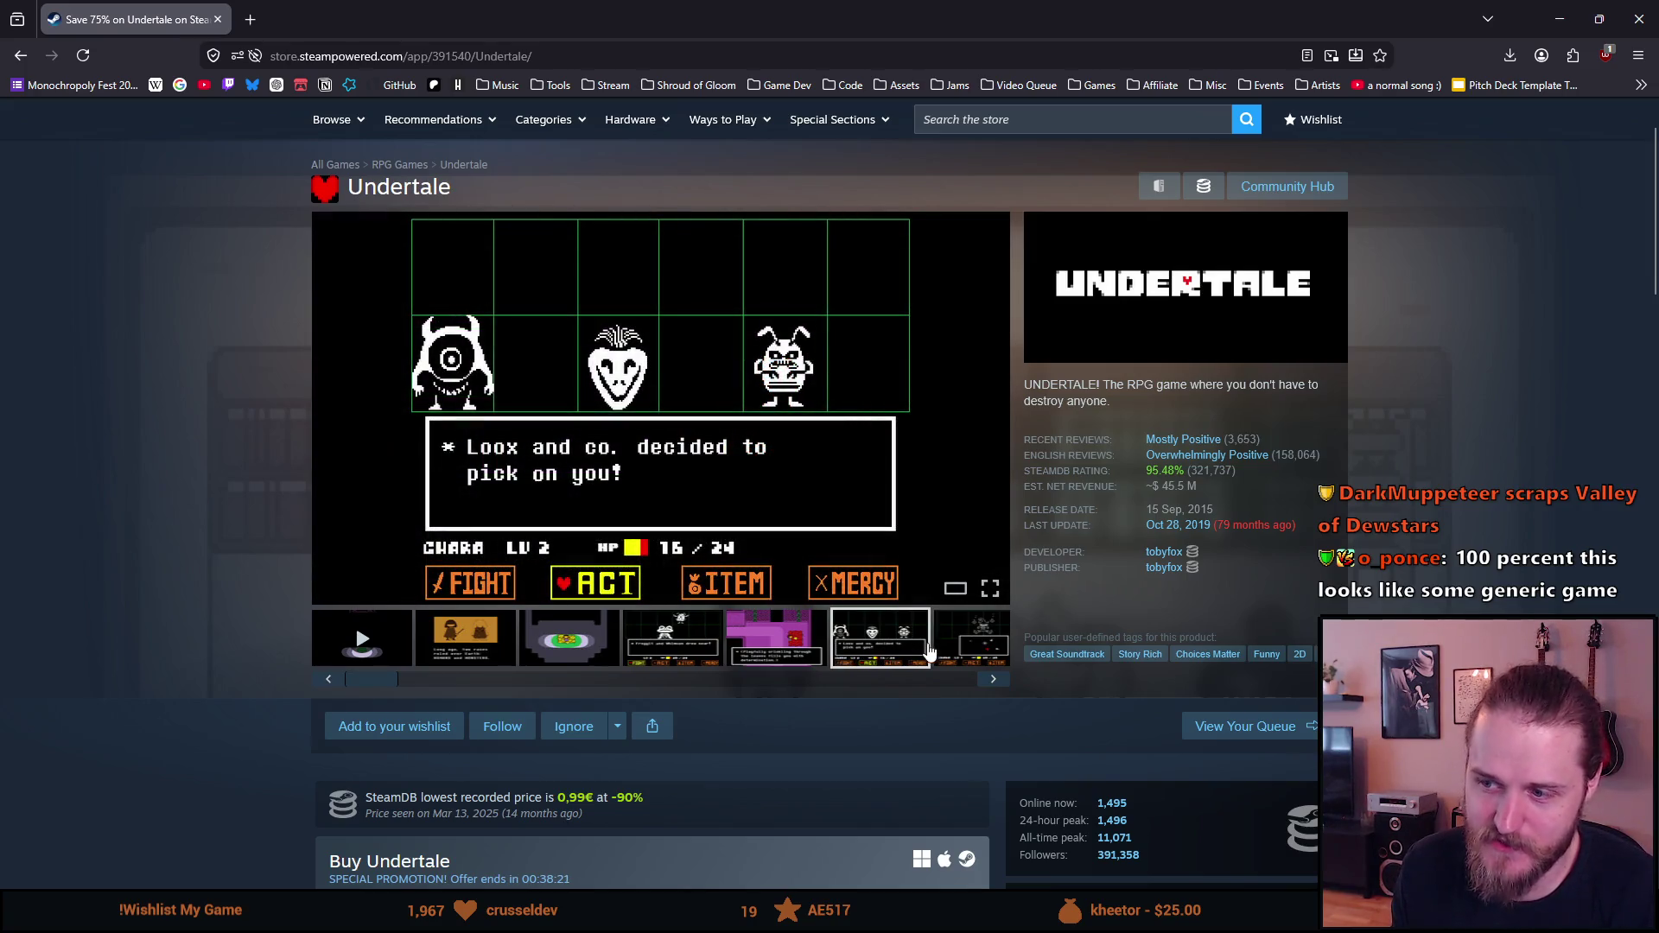
pyautogui.click(944, 654)
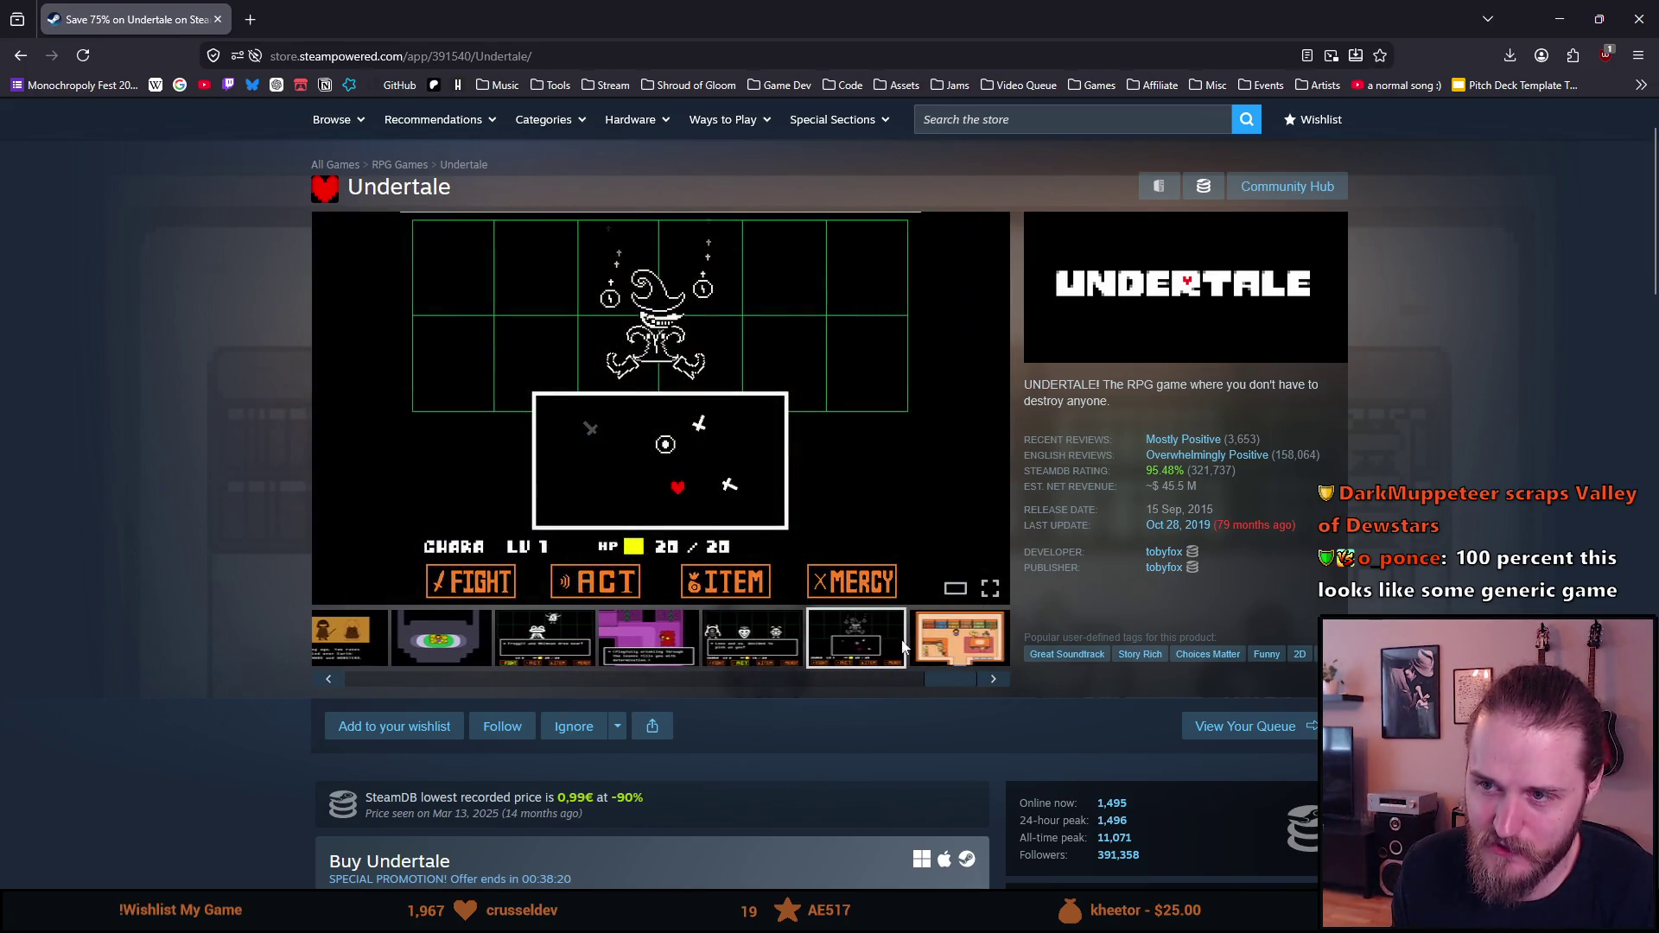
pyautogui.click(762, 654)
pyautogui.click(831, 656)
pyautogui.click(928, 647)
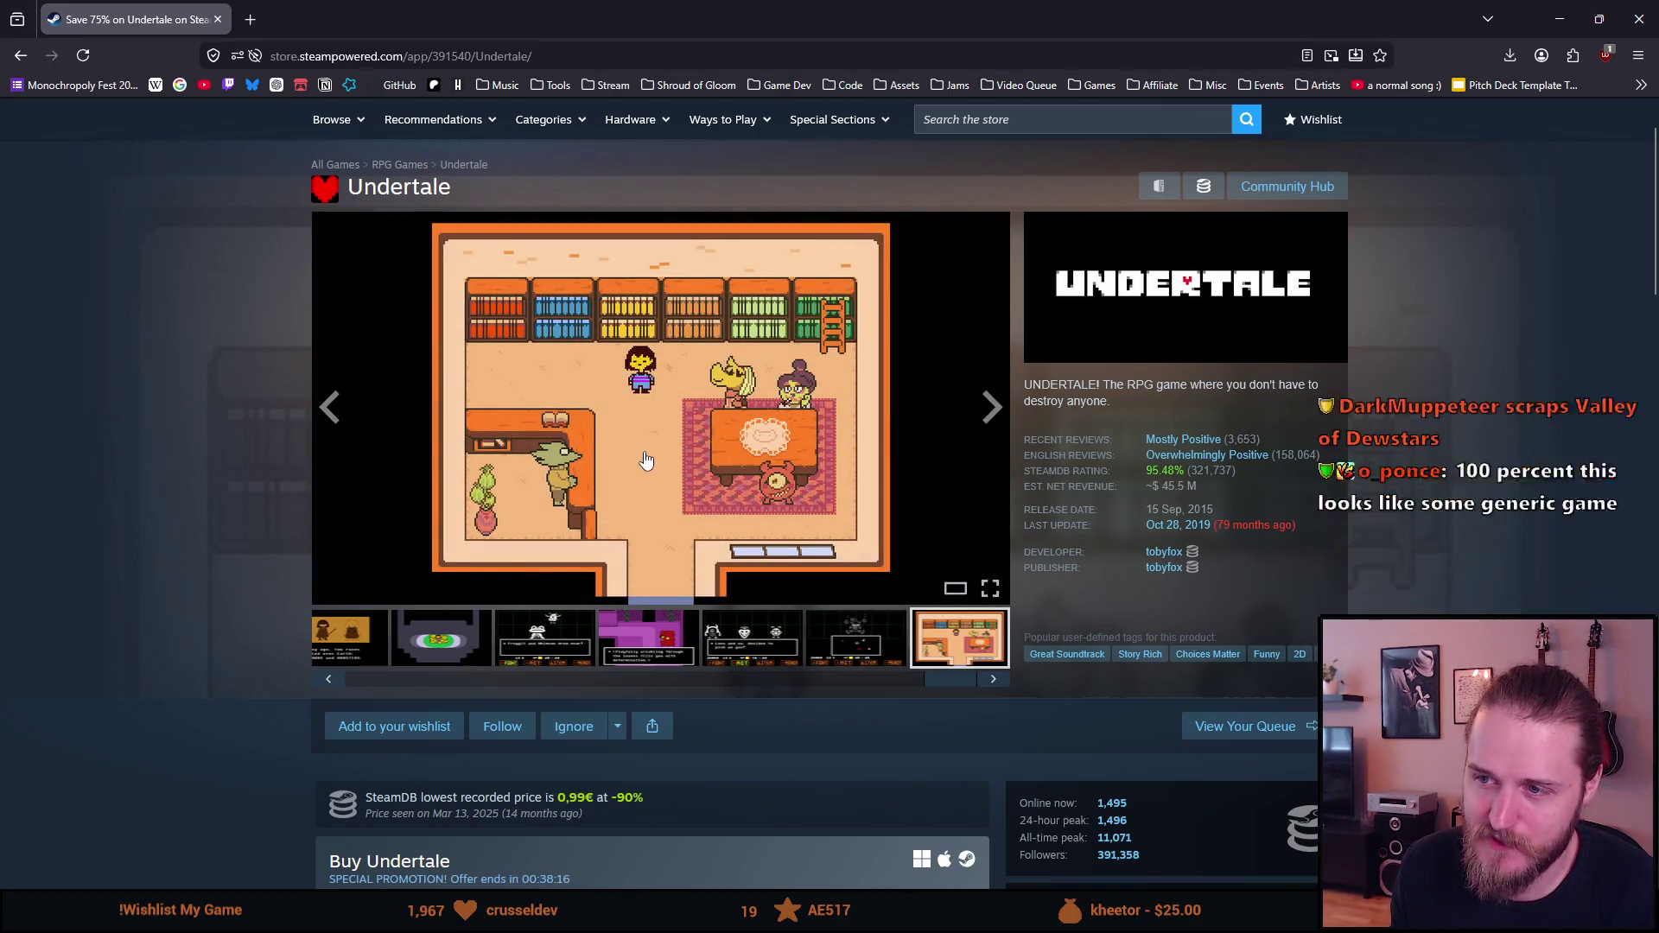
pyautogui.click(644, 458)
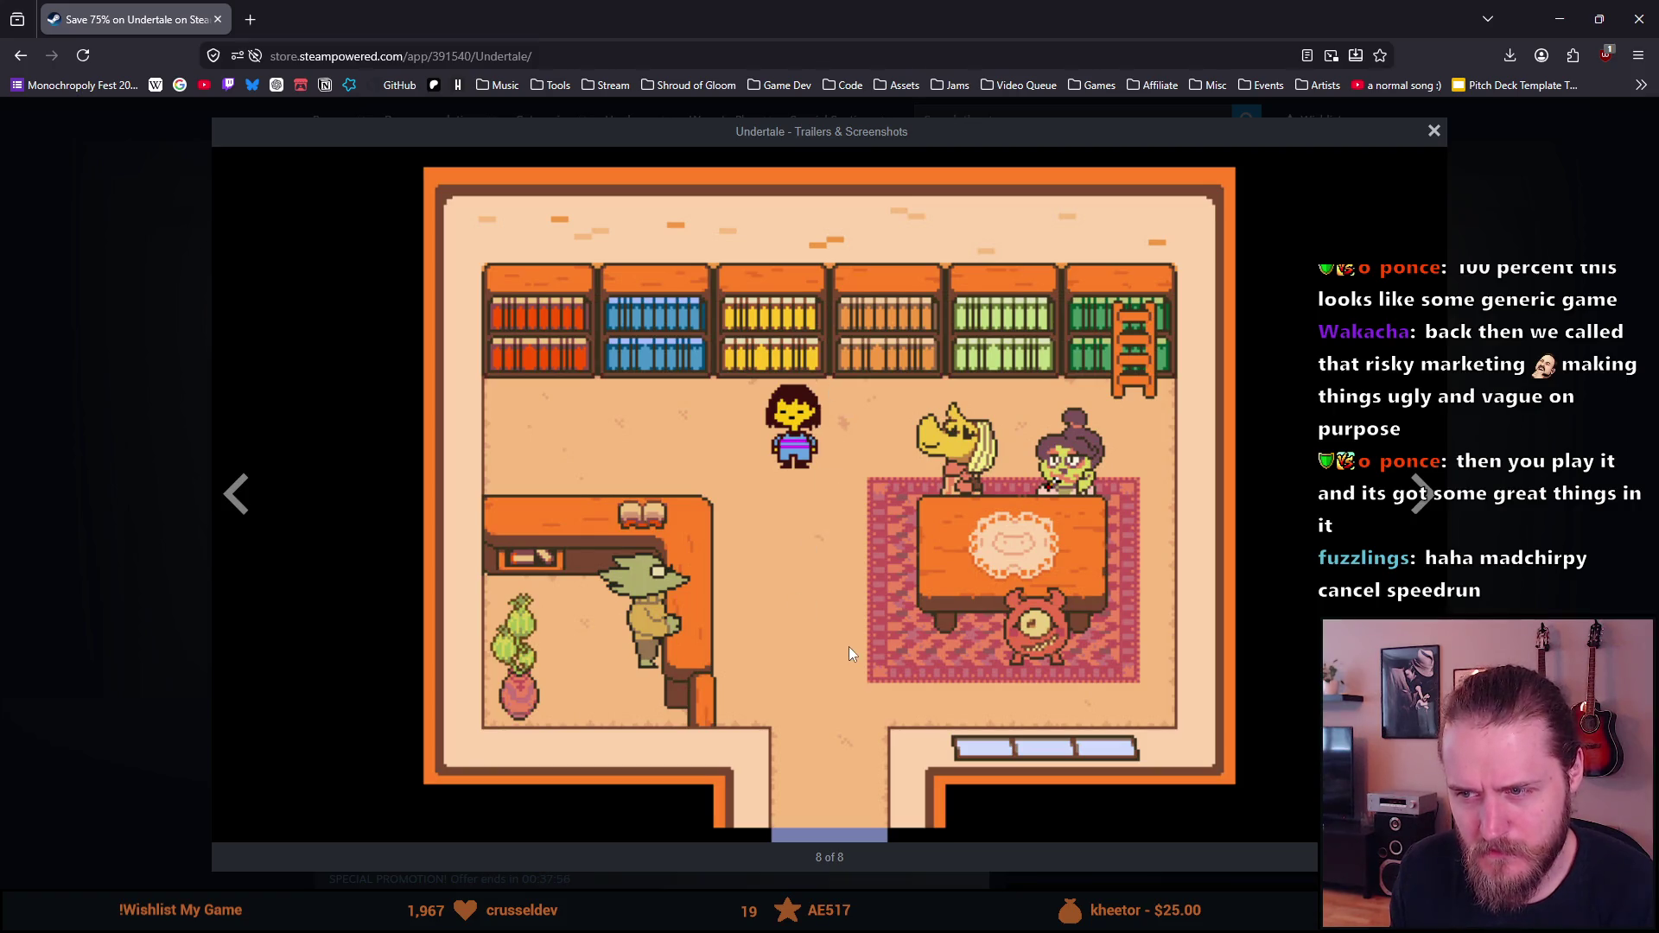
# Step: Advance through all eight enlarged media items back to the trailer, then close the viewer
pyautogui.click(1421, 495)
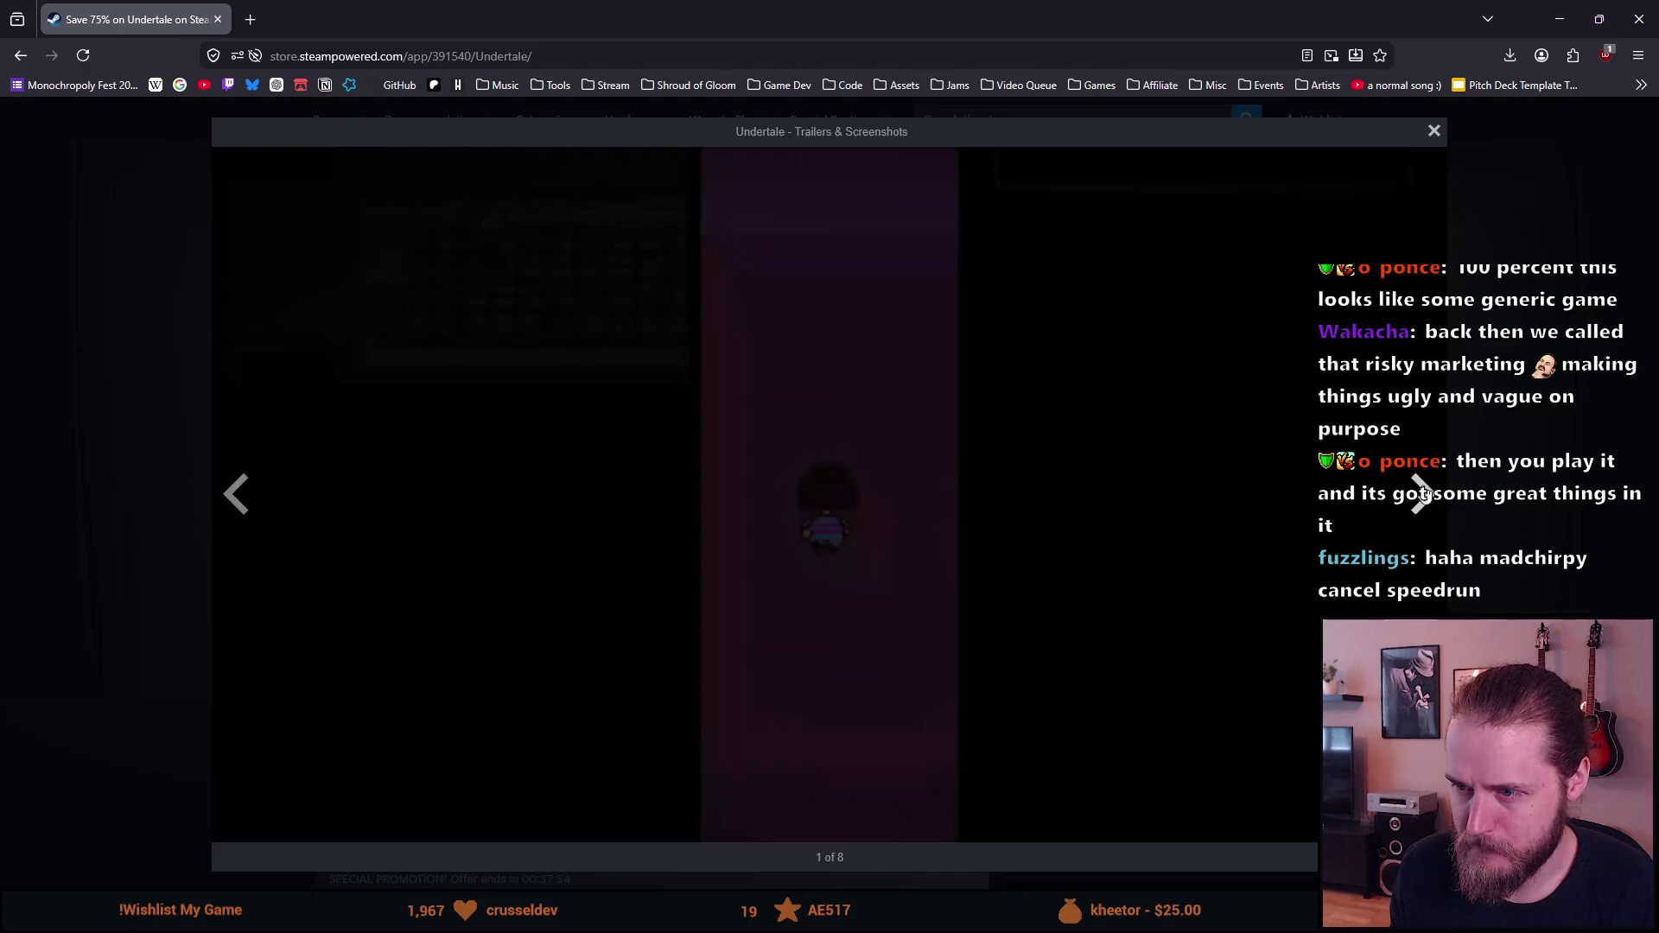
pyautogui.click(1422, 495)
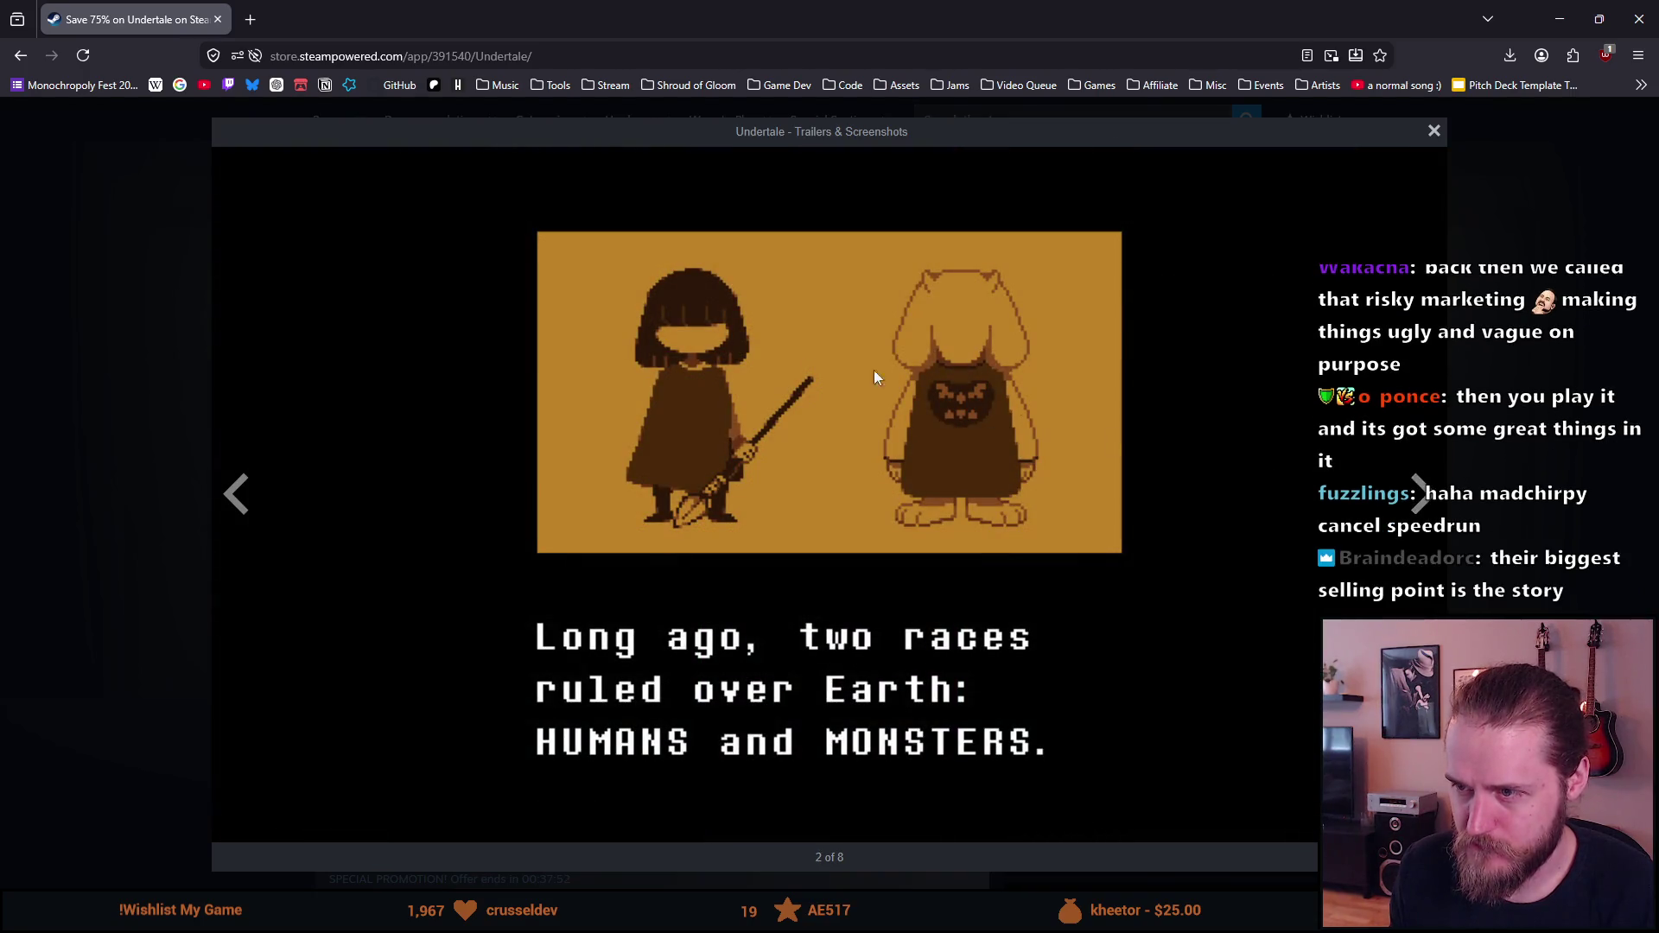
pyautogui.click(1420, 497)
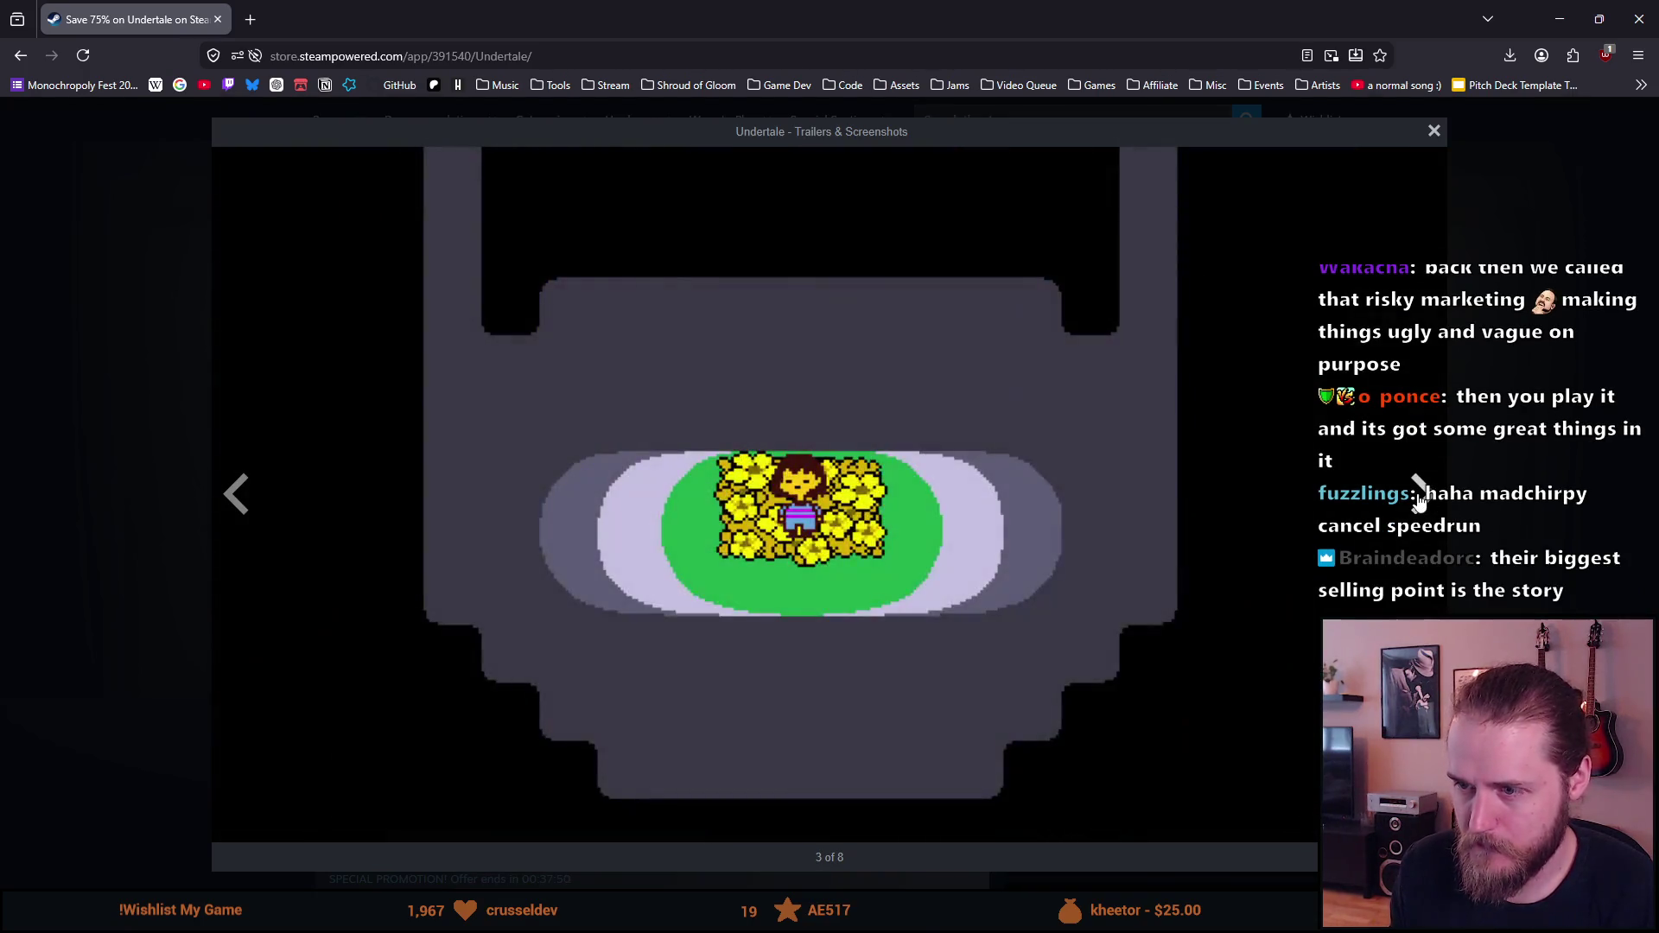
pyautogui.click(1421, 503)
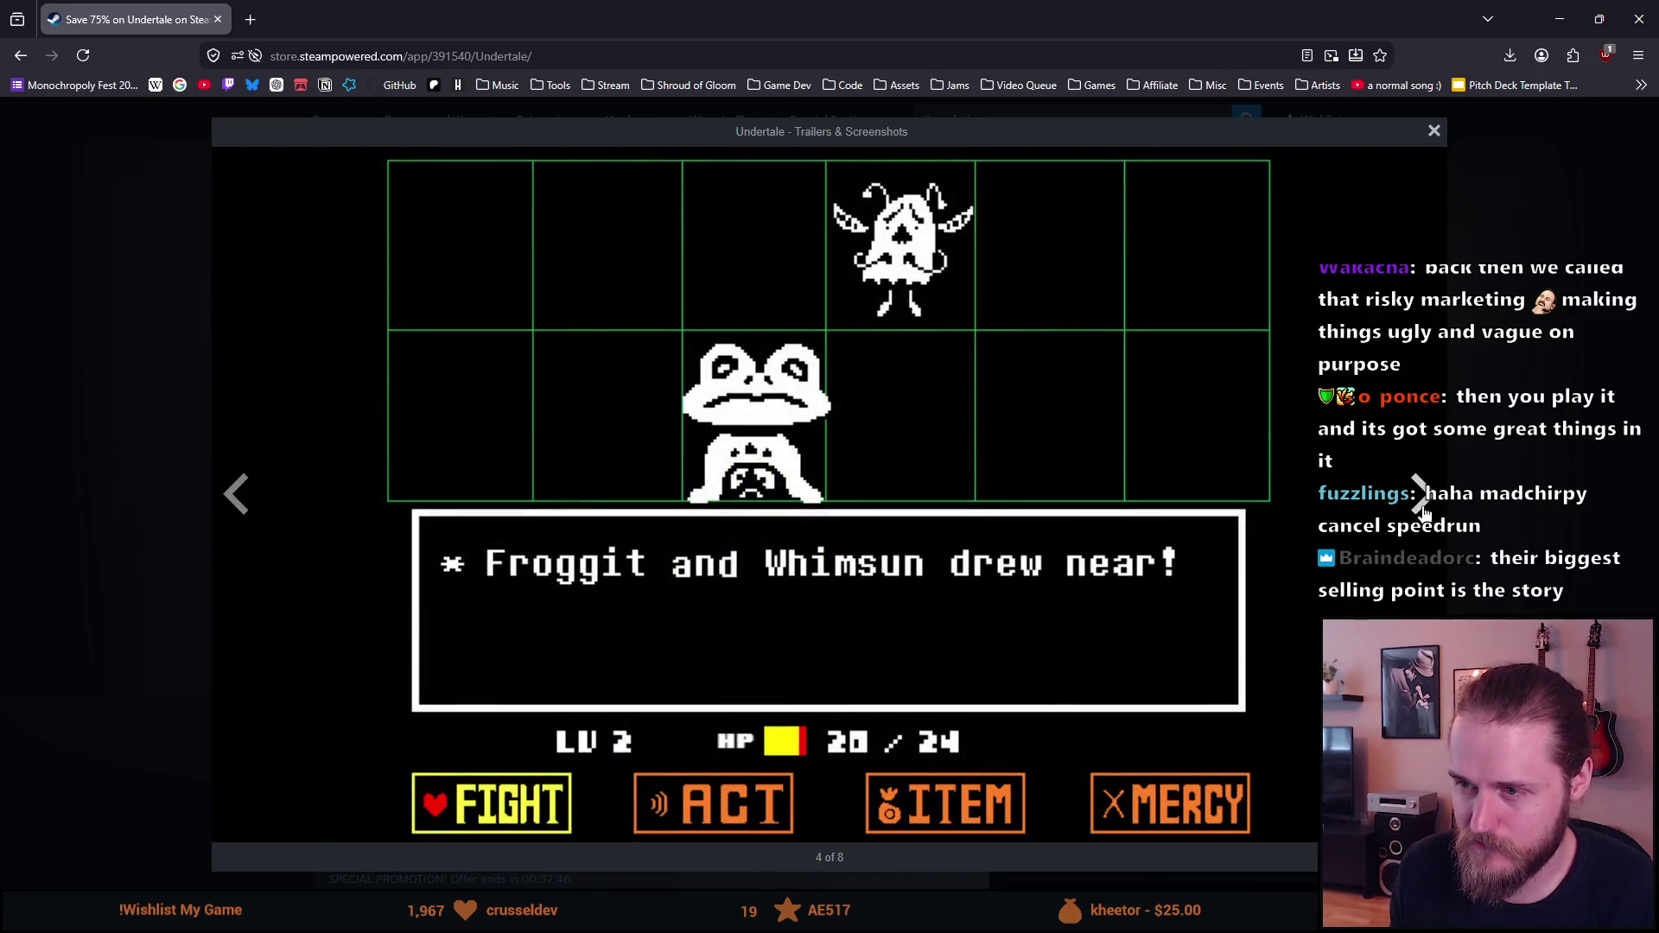
pyautogui.click(1421, 502)
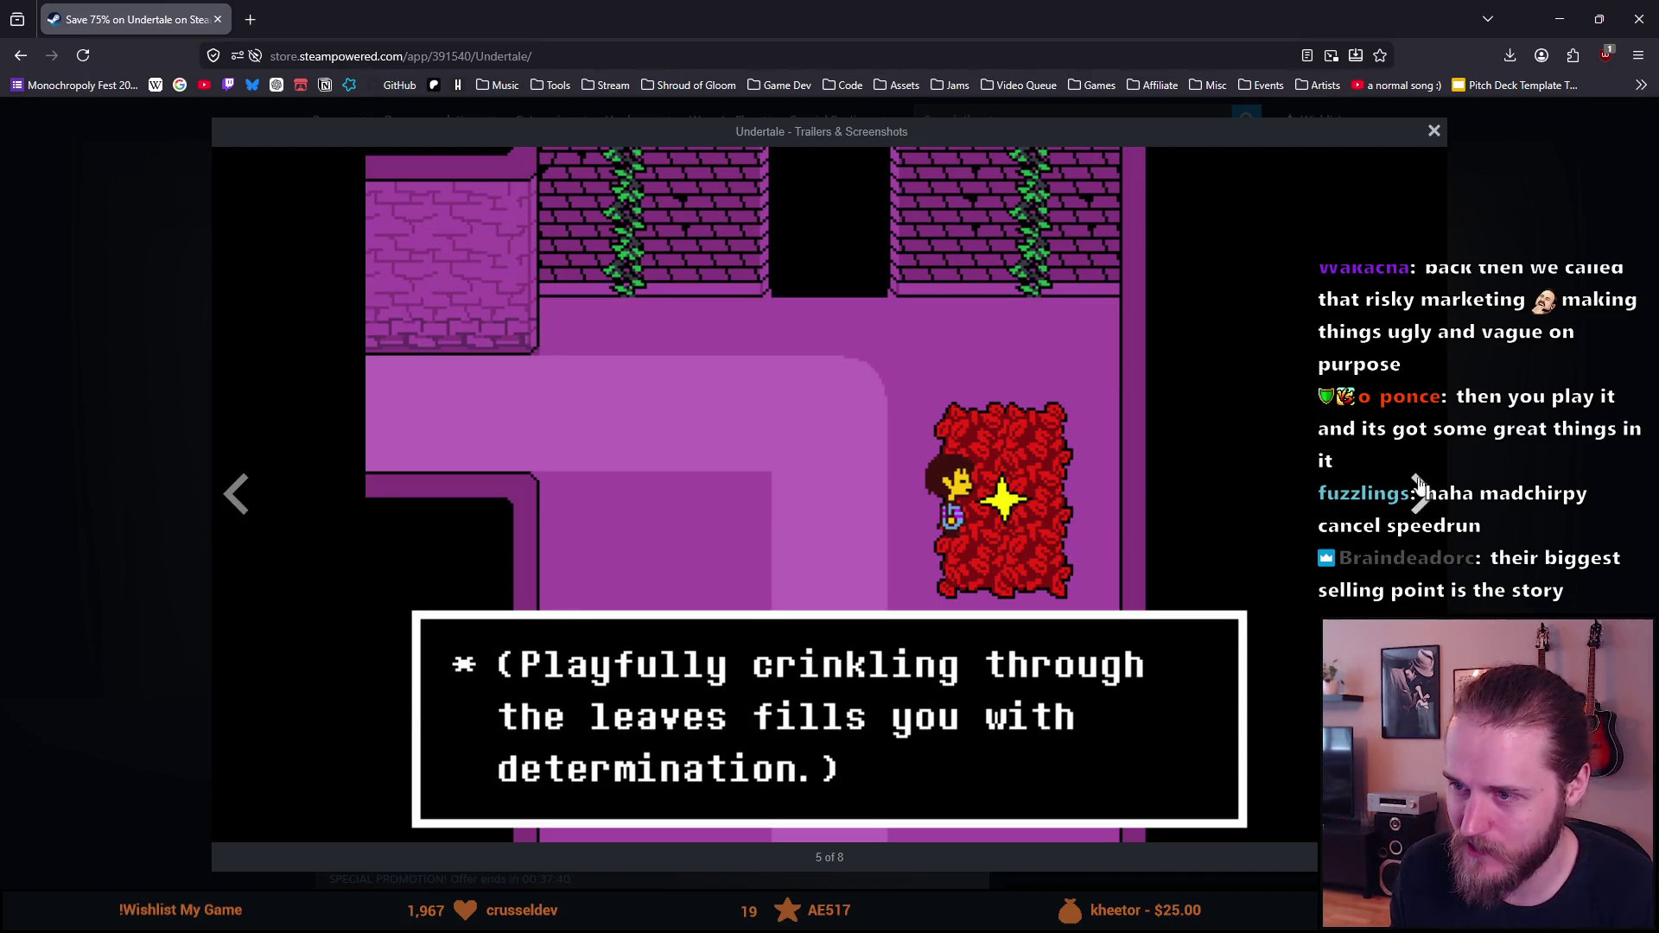
pyautogui.click(1419, 490)
pyautogui.click(1420, 490)
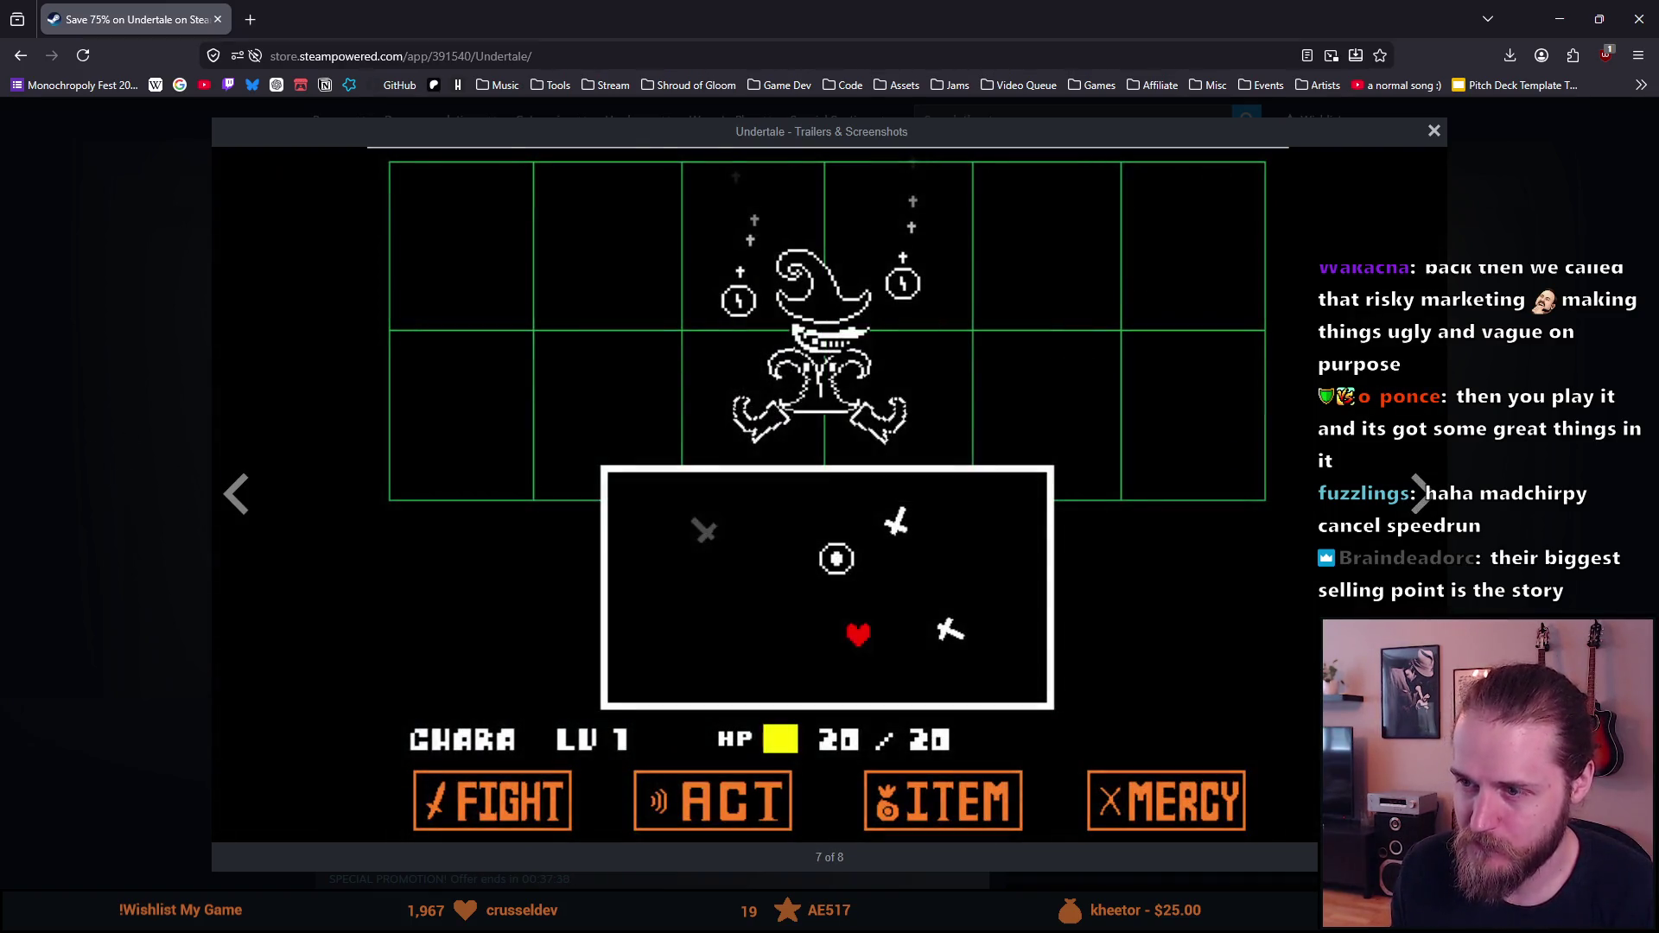
pyautogui.click(1434, 510)
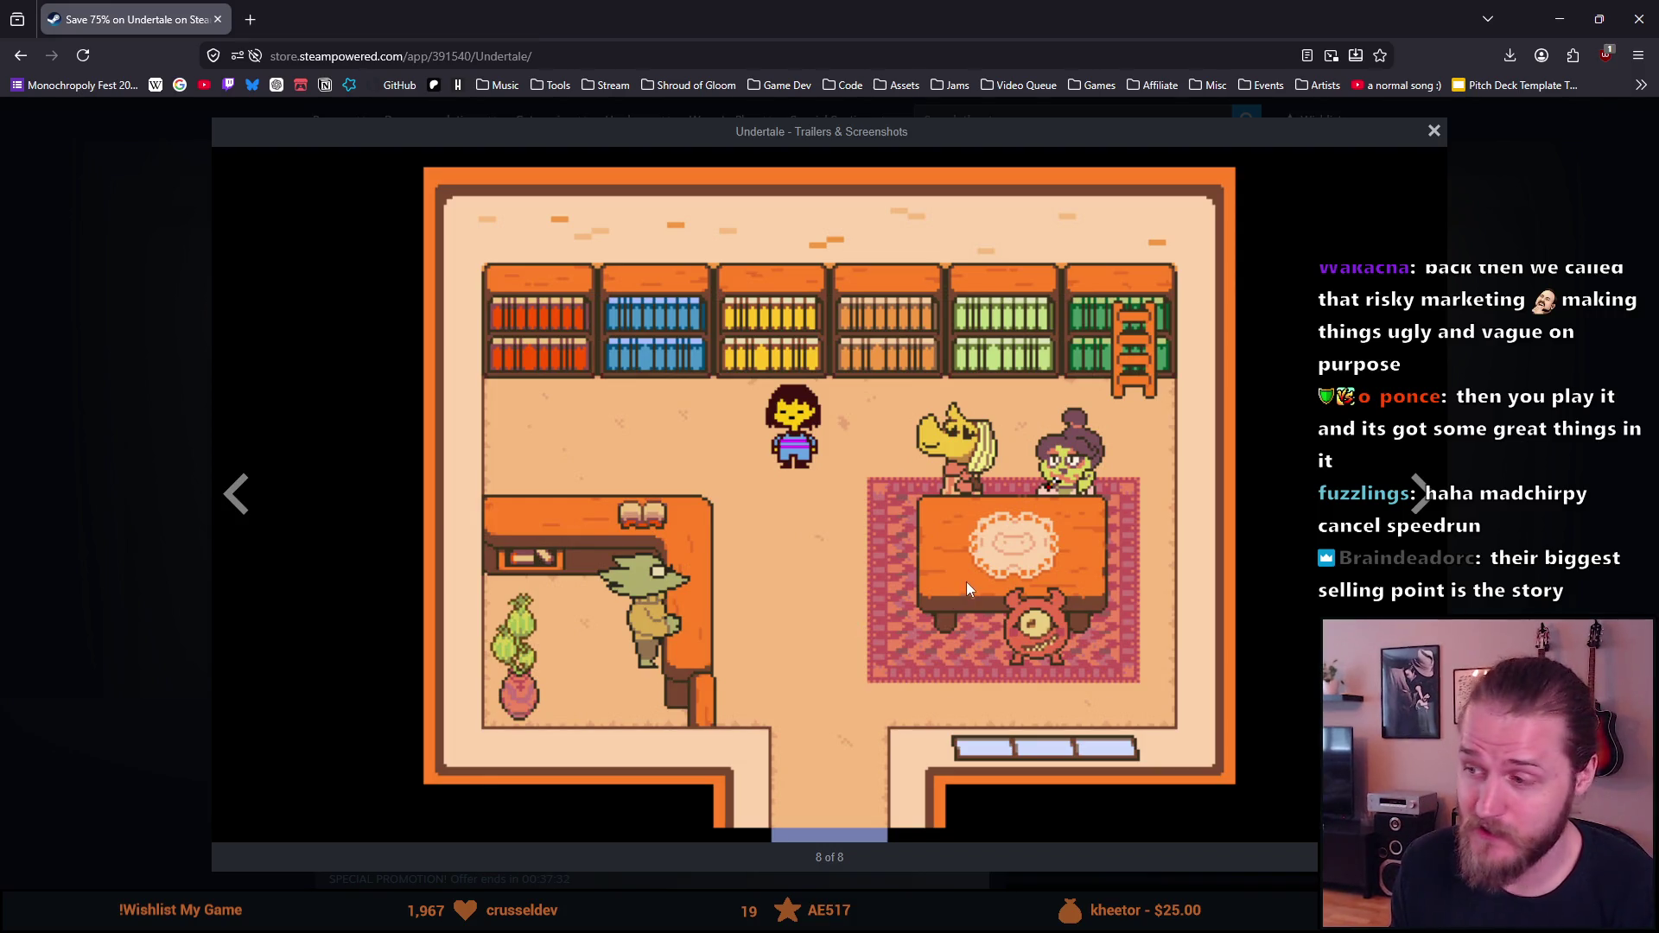
pyautogui.click(1417, 494)
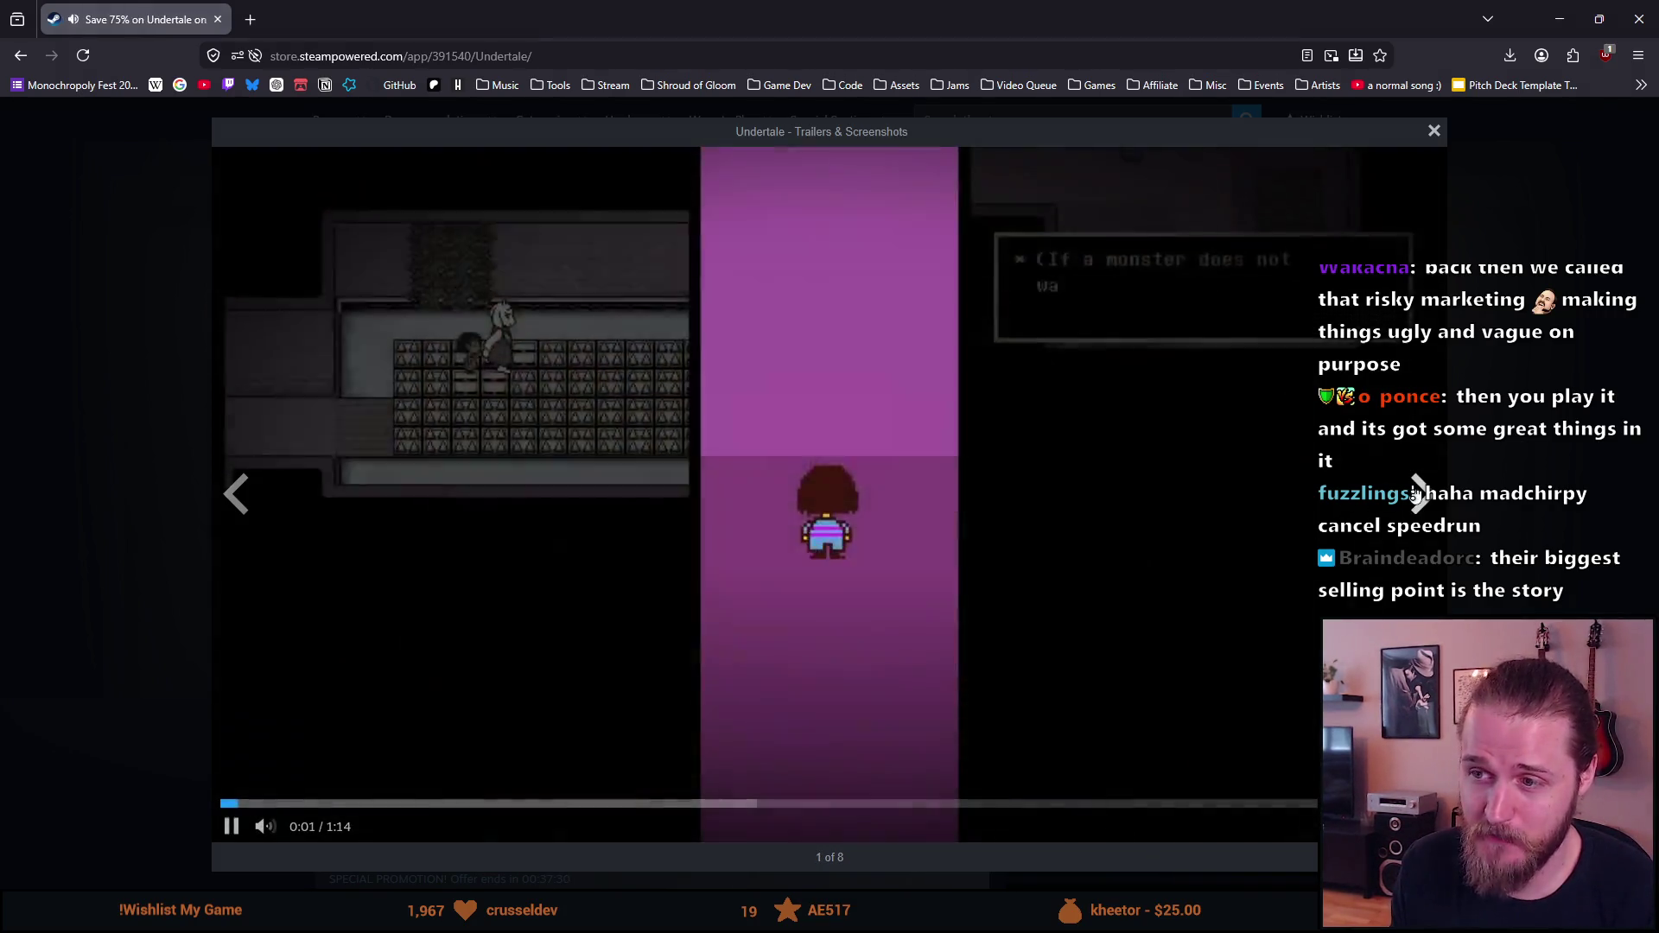
pyautogui.press('Escape')
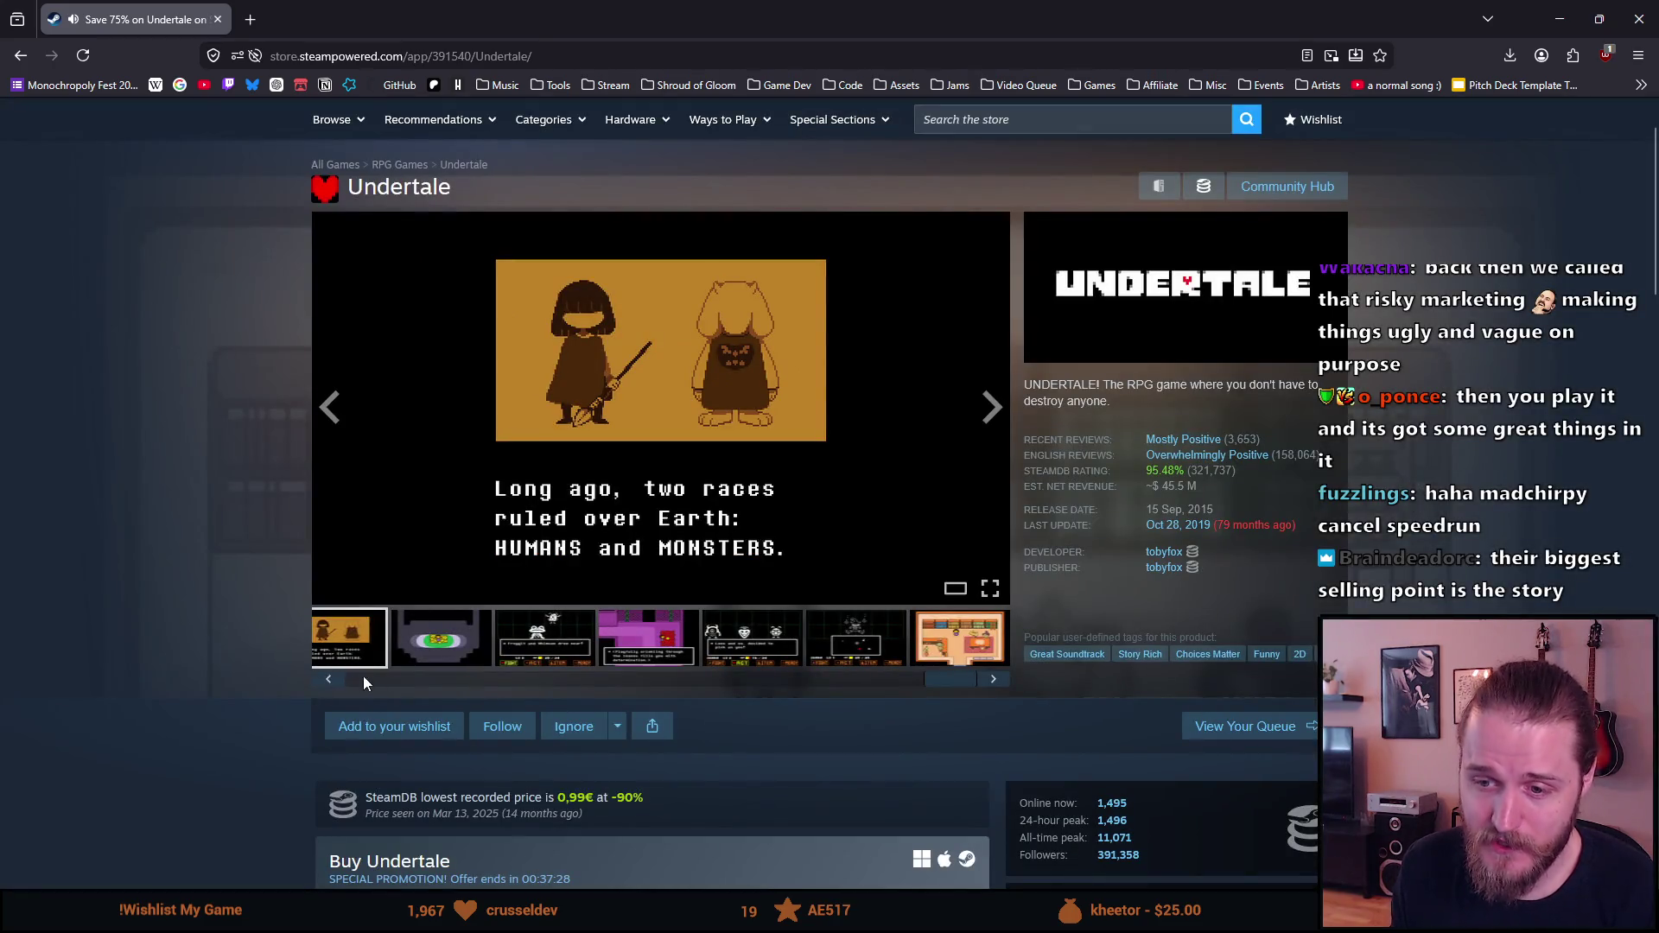
pyautogui.scroll(-2, 285, 697)
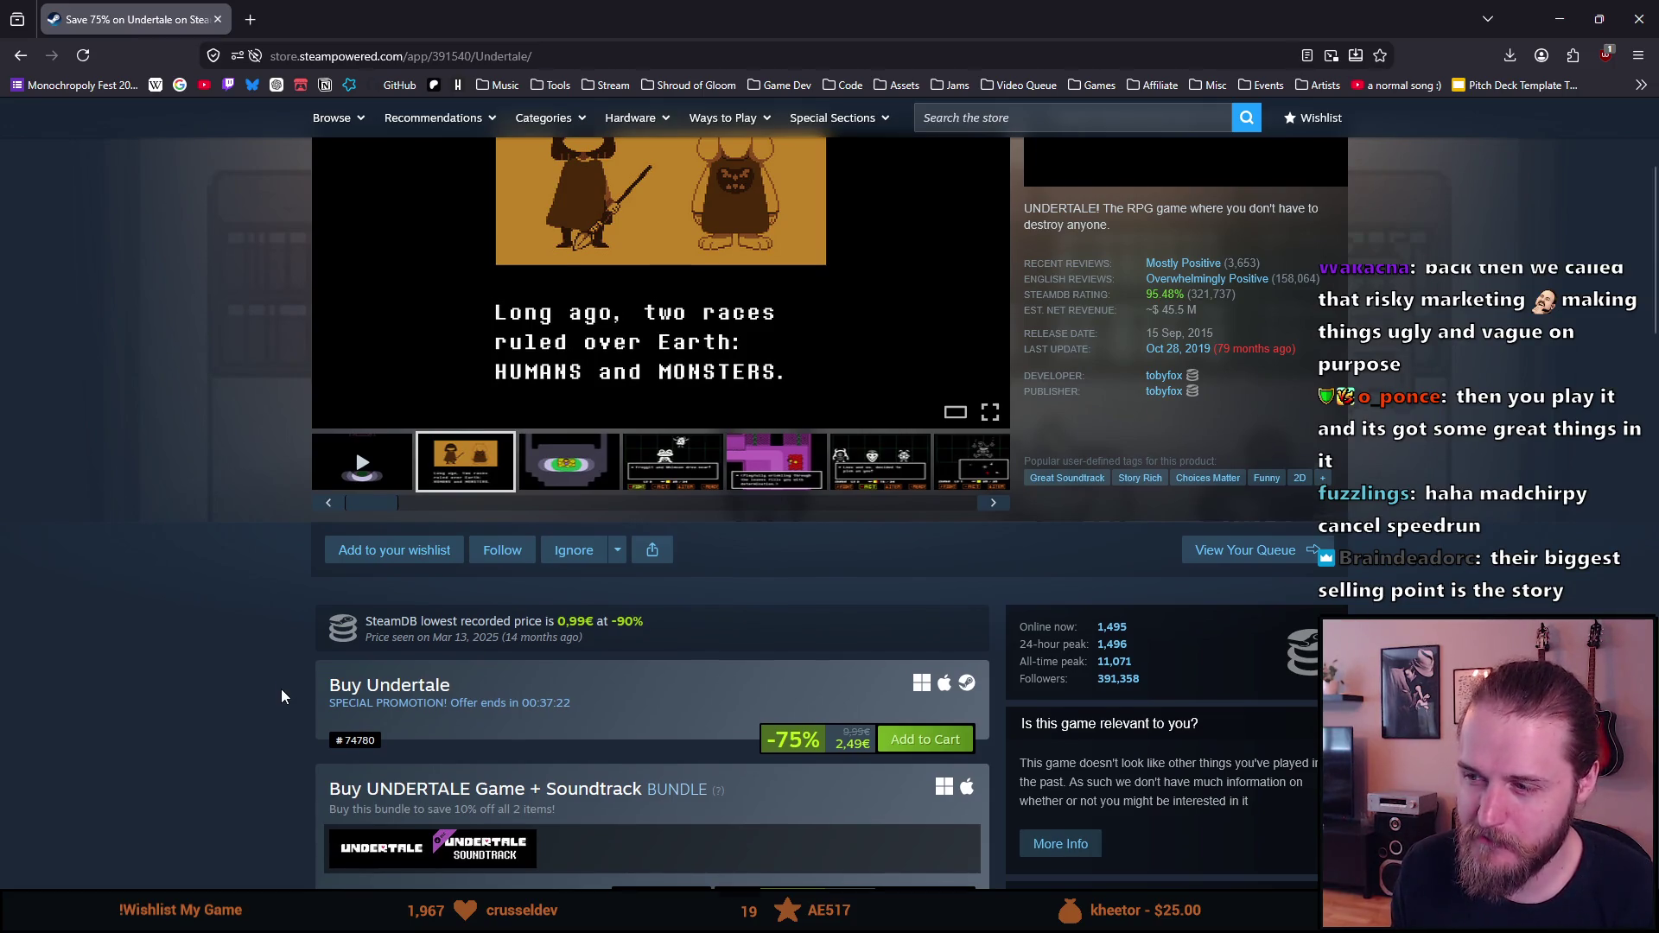
pyautogui.scroll(-6, 281, 698)
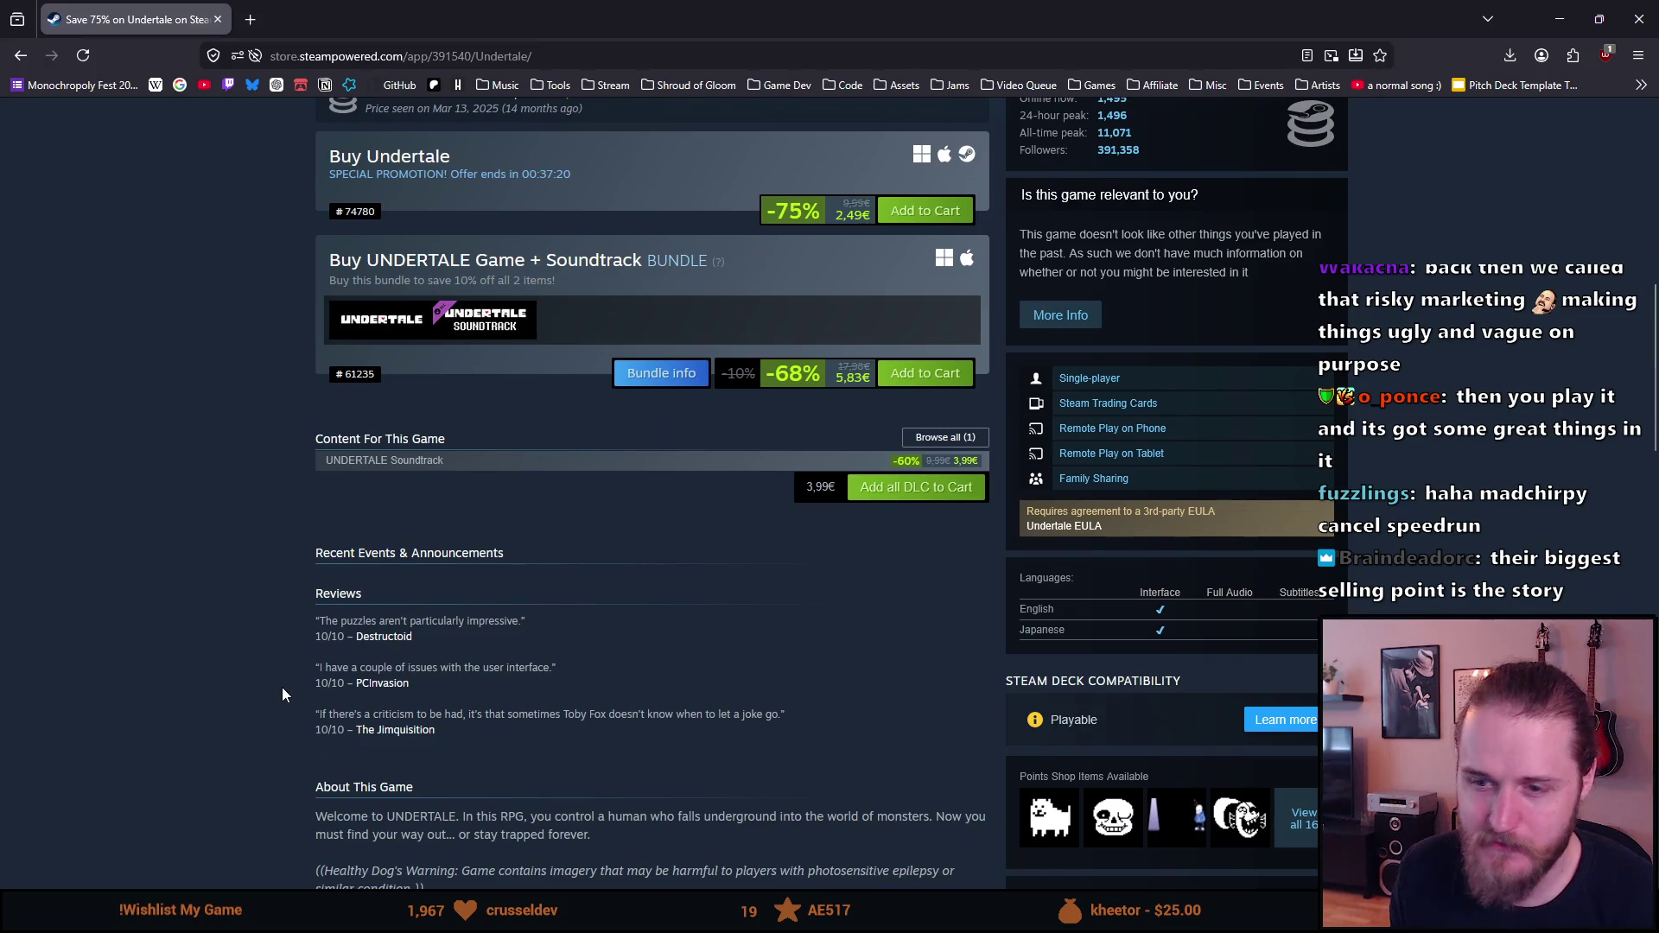
pyautogui.scroll(7, 282, 691)
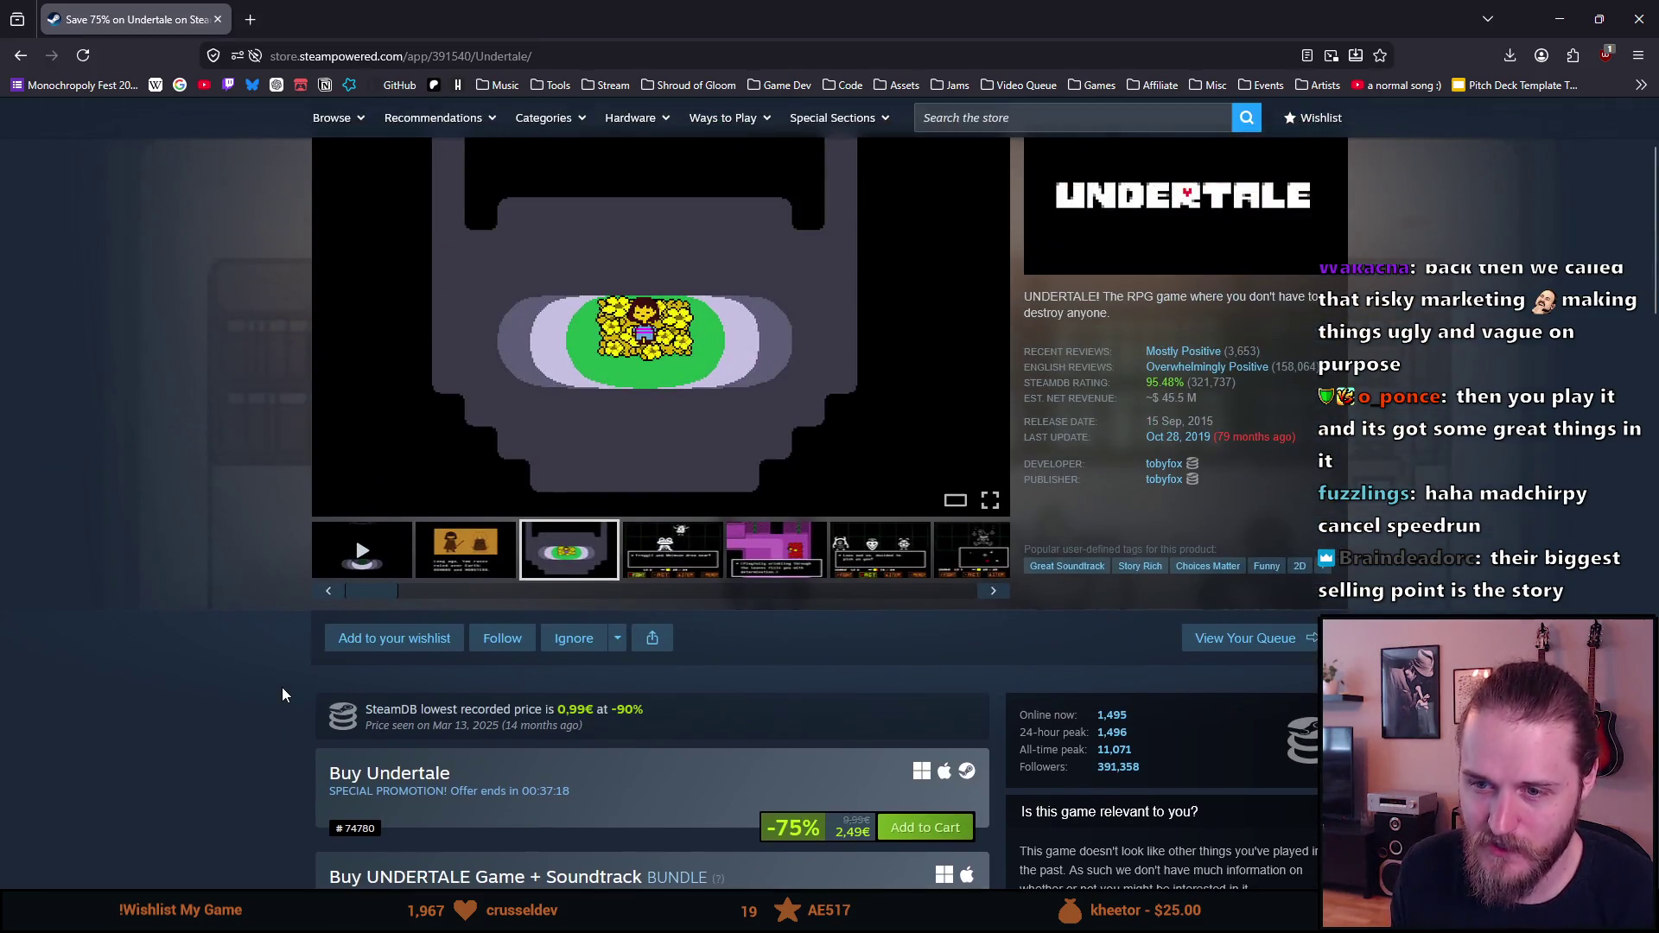
pyautogui.scroll(-1, 278, 686)
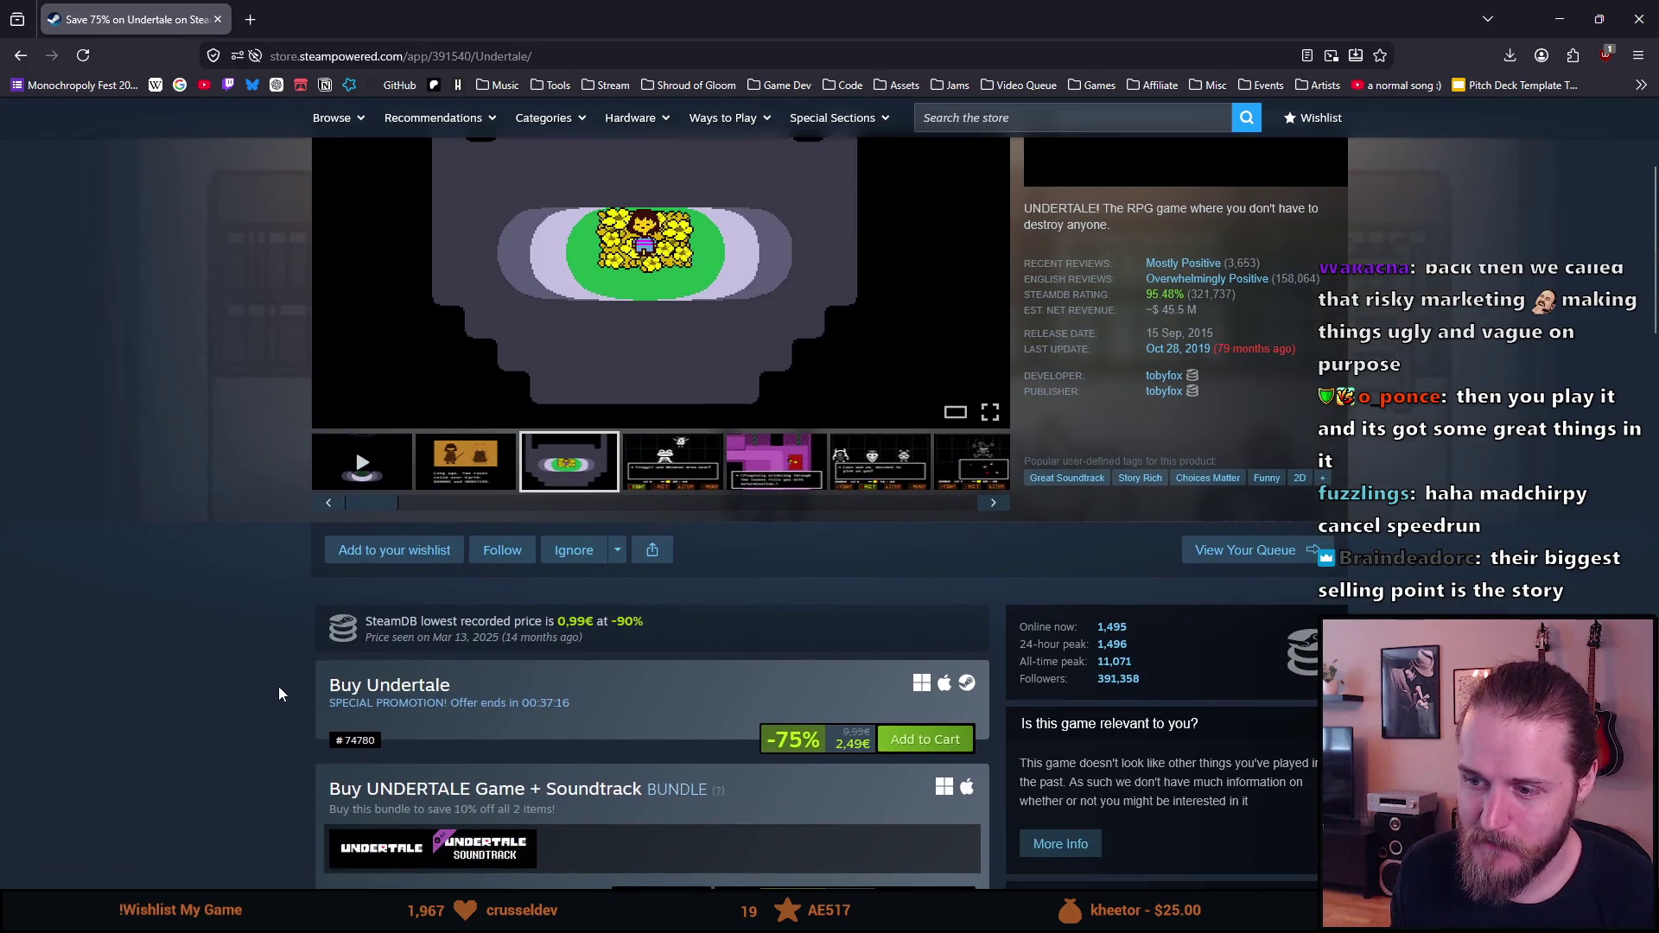
pyautogui.scroll(2, 258, 671)
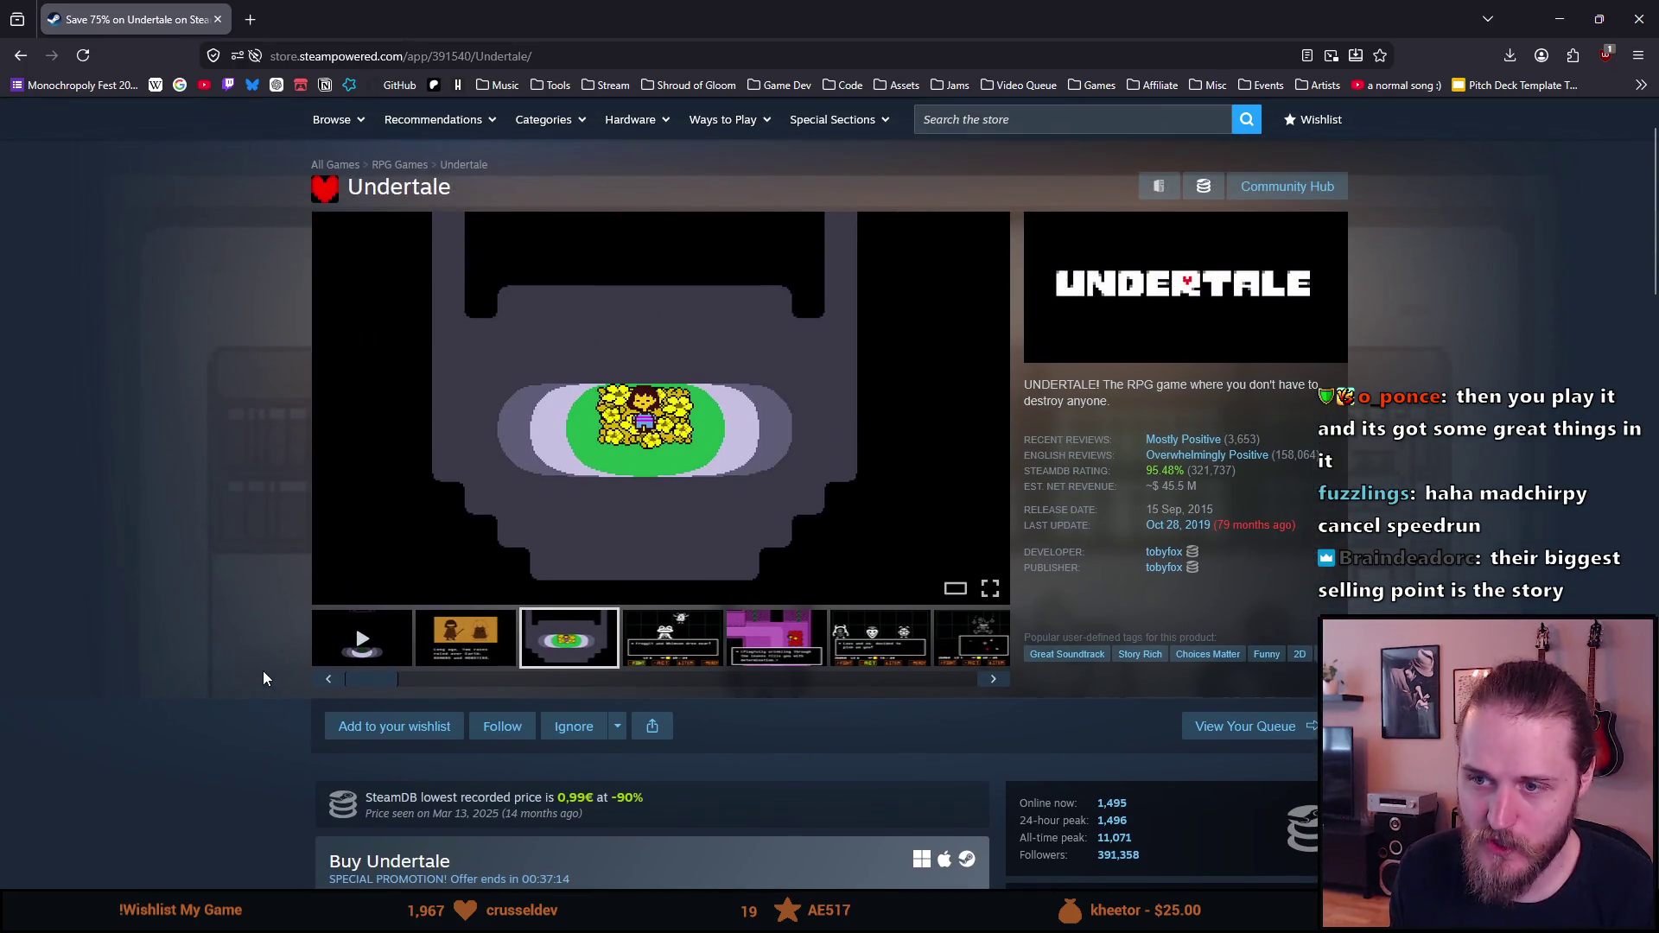
pyautogui.scroll(-3, 248, 663)
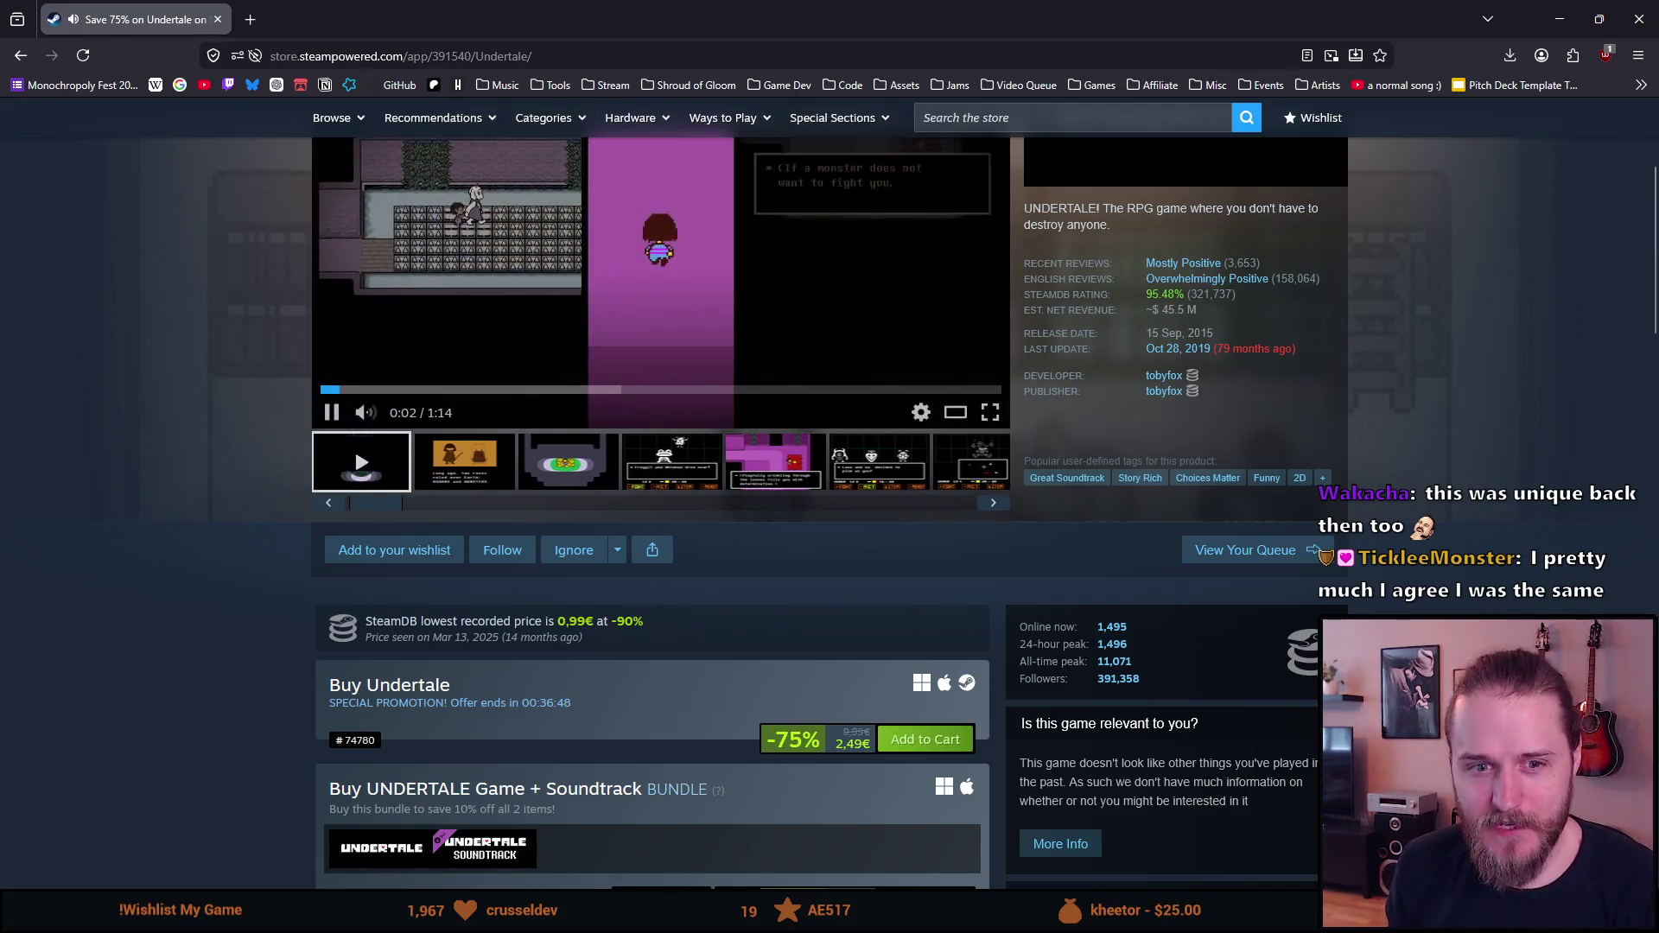
# Step: Pause the Undertale trailer at 0:03 and scroll down toward the system requirements
pyautogui.click(332, 413)
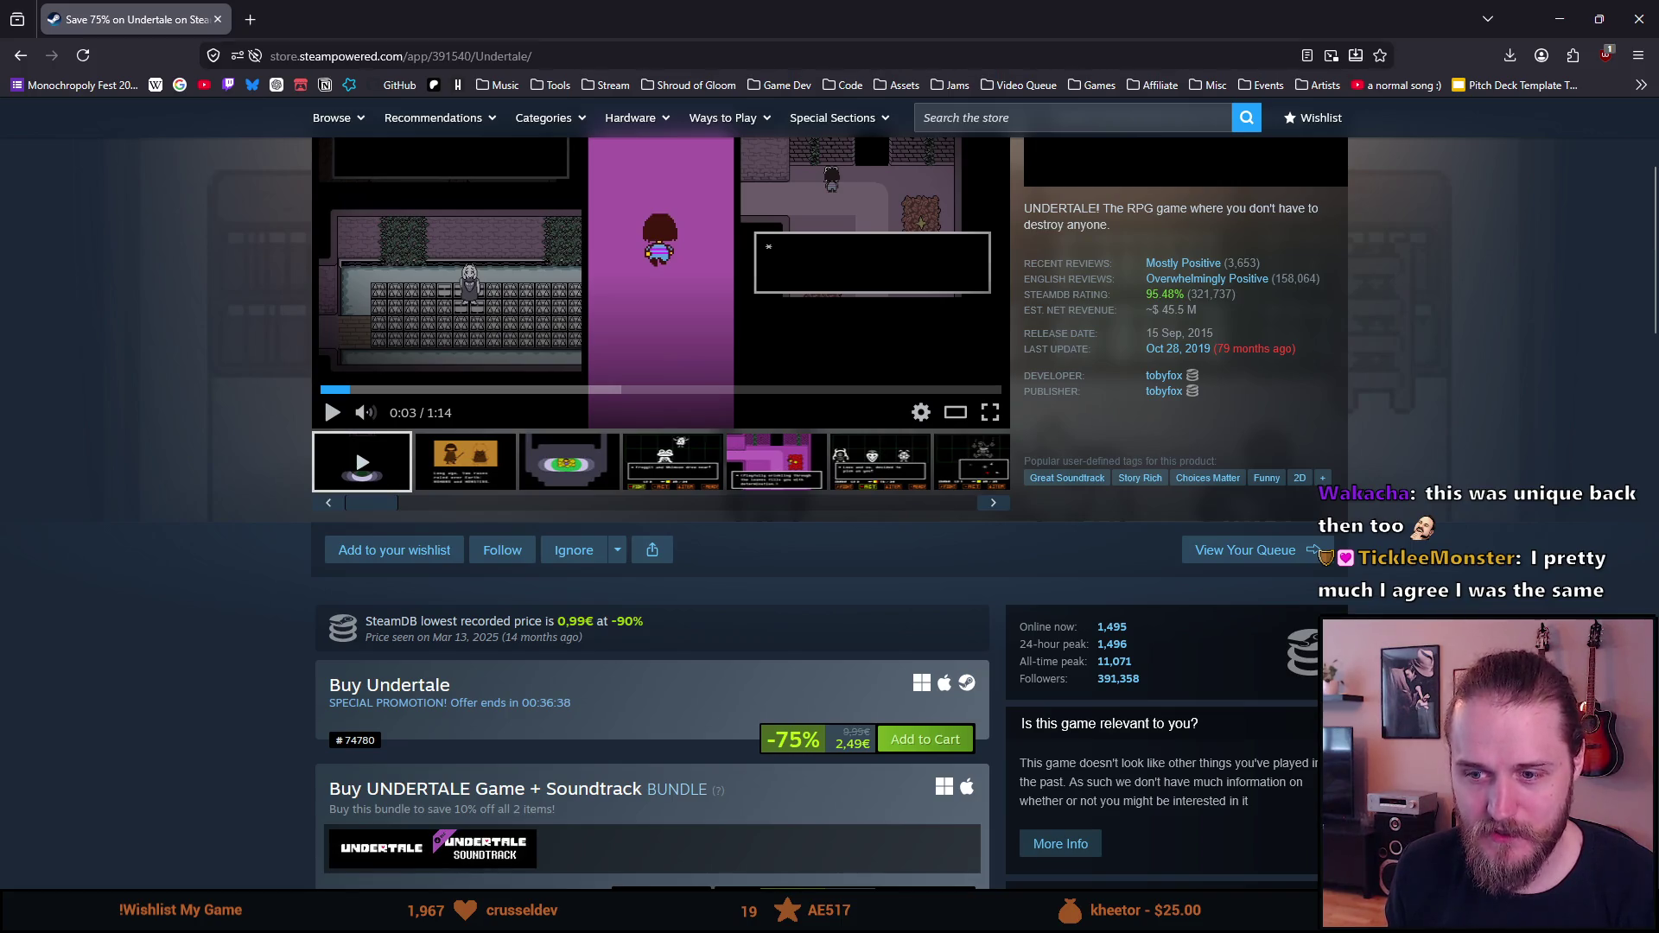
pyautogui.scroll(-6, 83, 602)
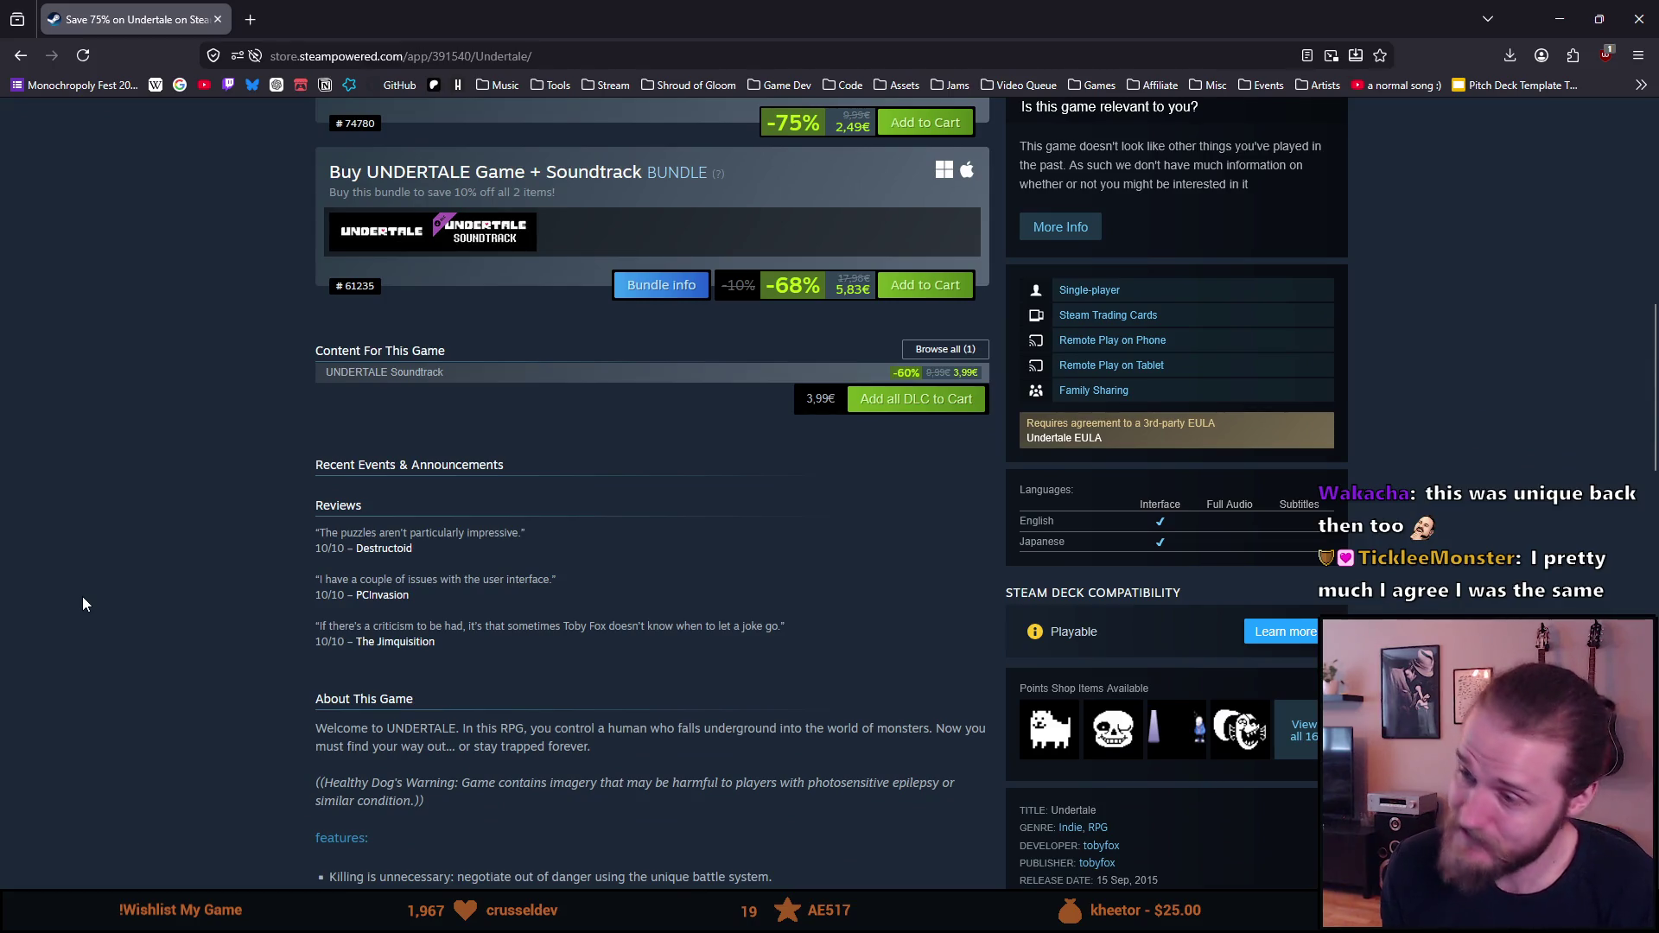
pyautogui.scroll(-12, 85, 597)
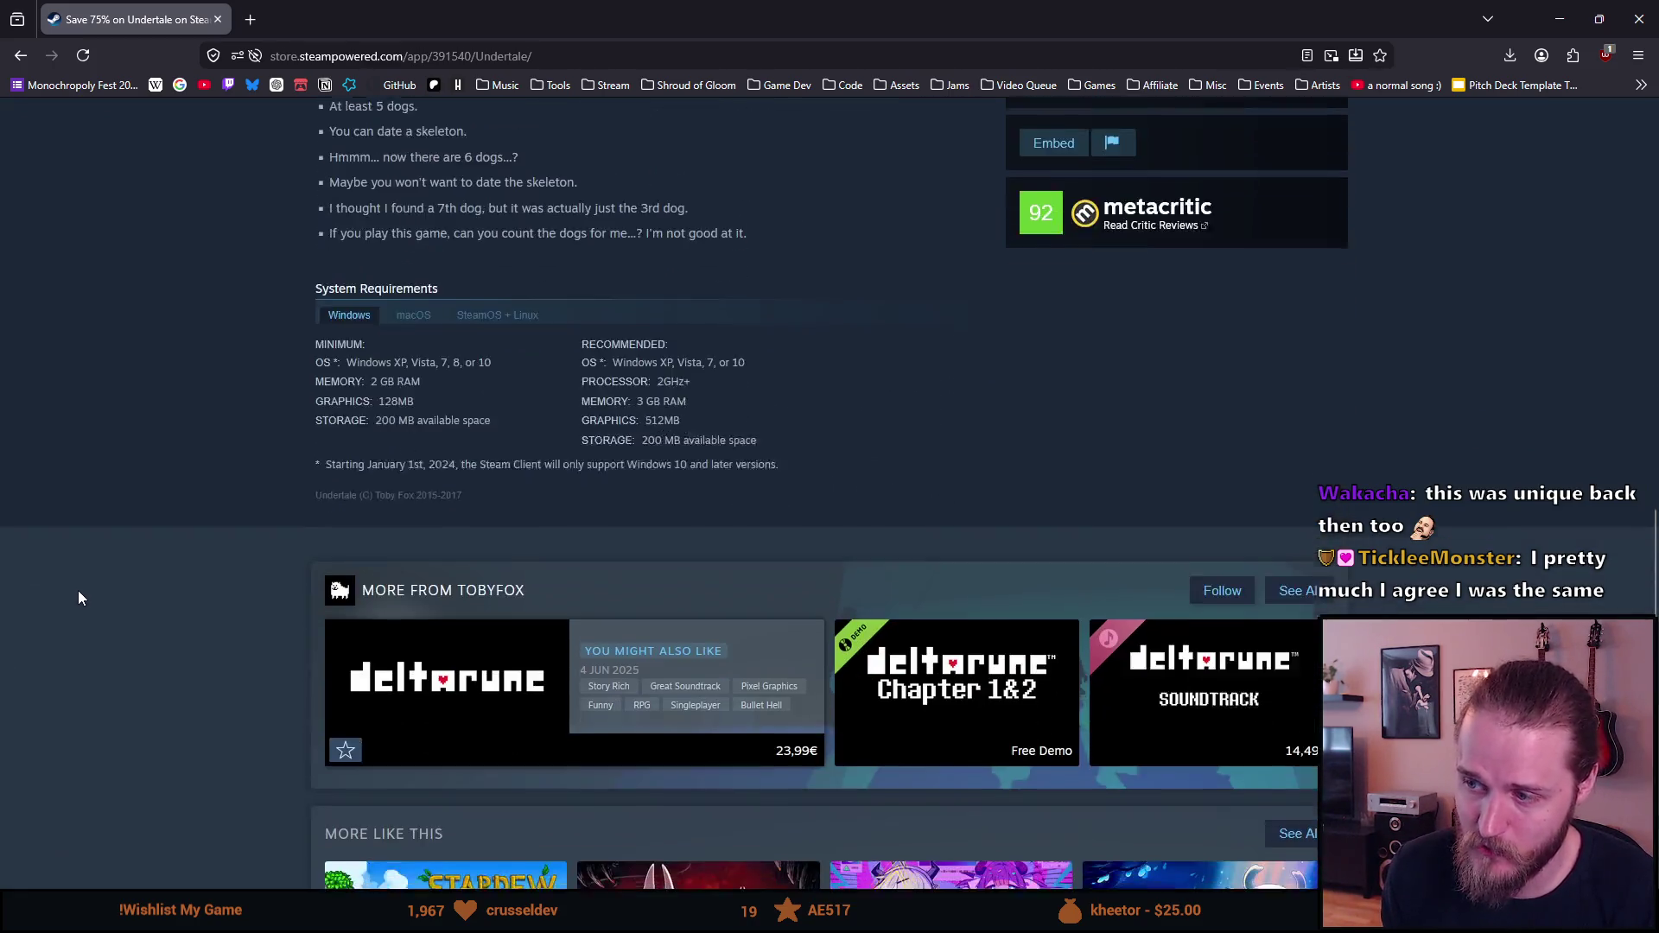
pyautogui.scroll(20, 78, 590)
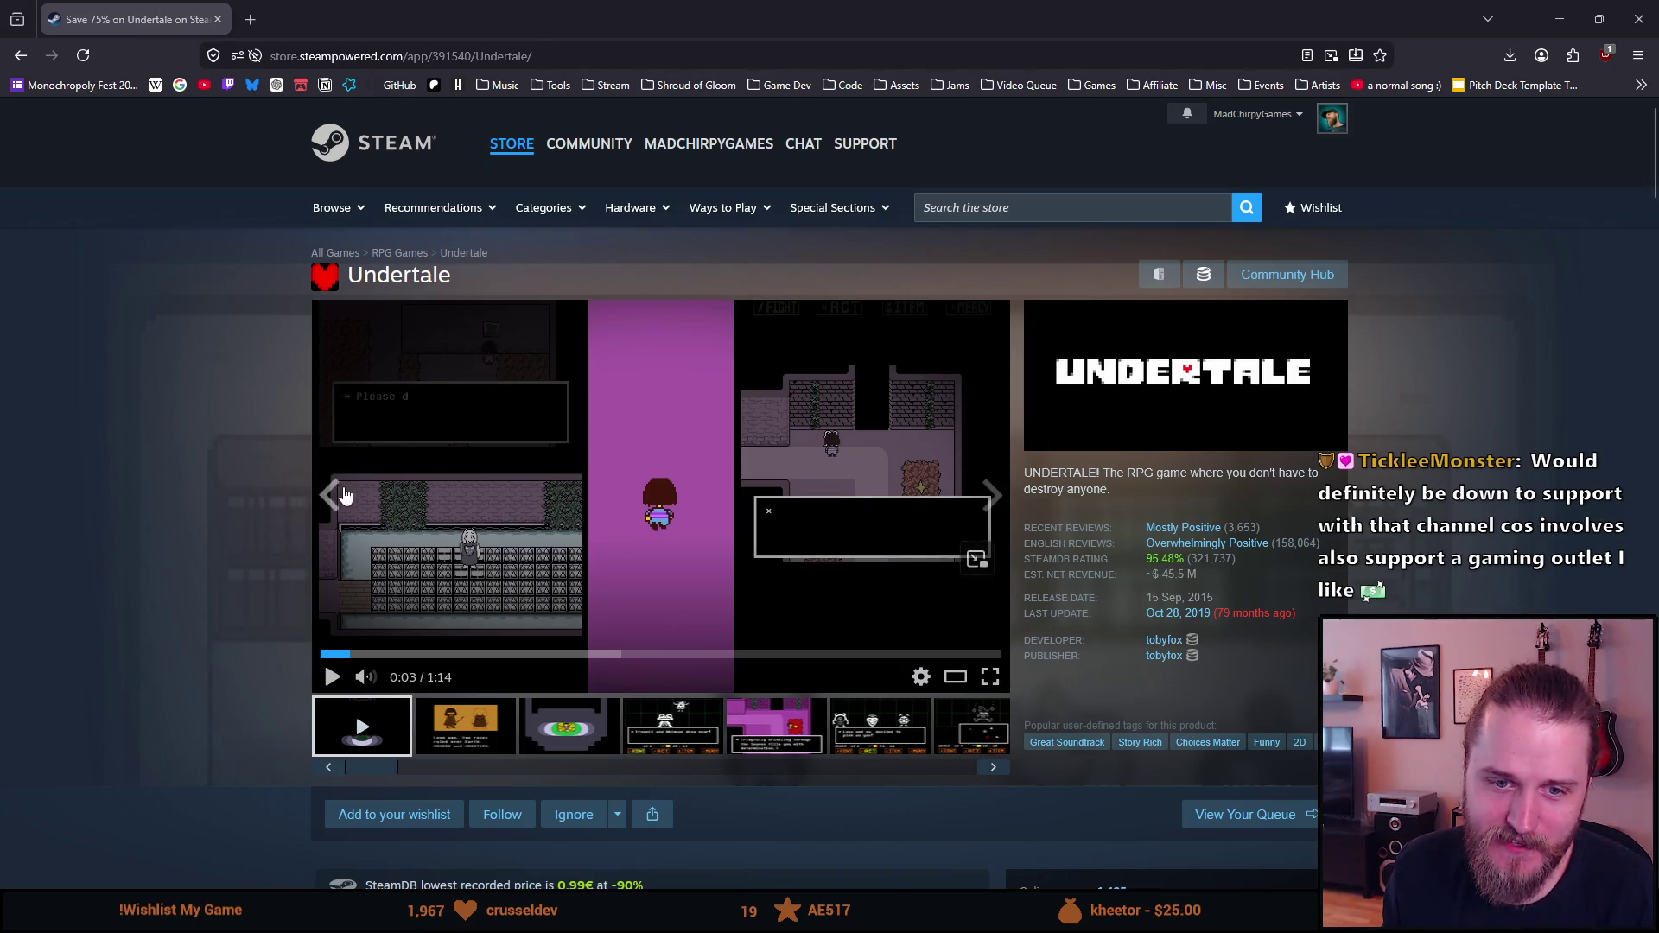
# Step: Show the golden flower bed screenshot in the Undertale media viewer
pyautogui.click(524, 730)
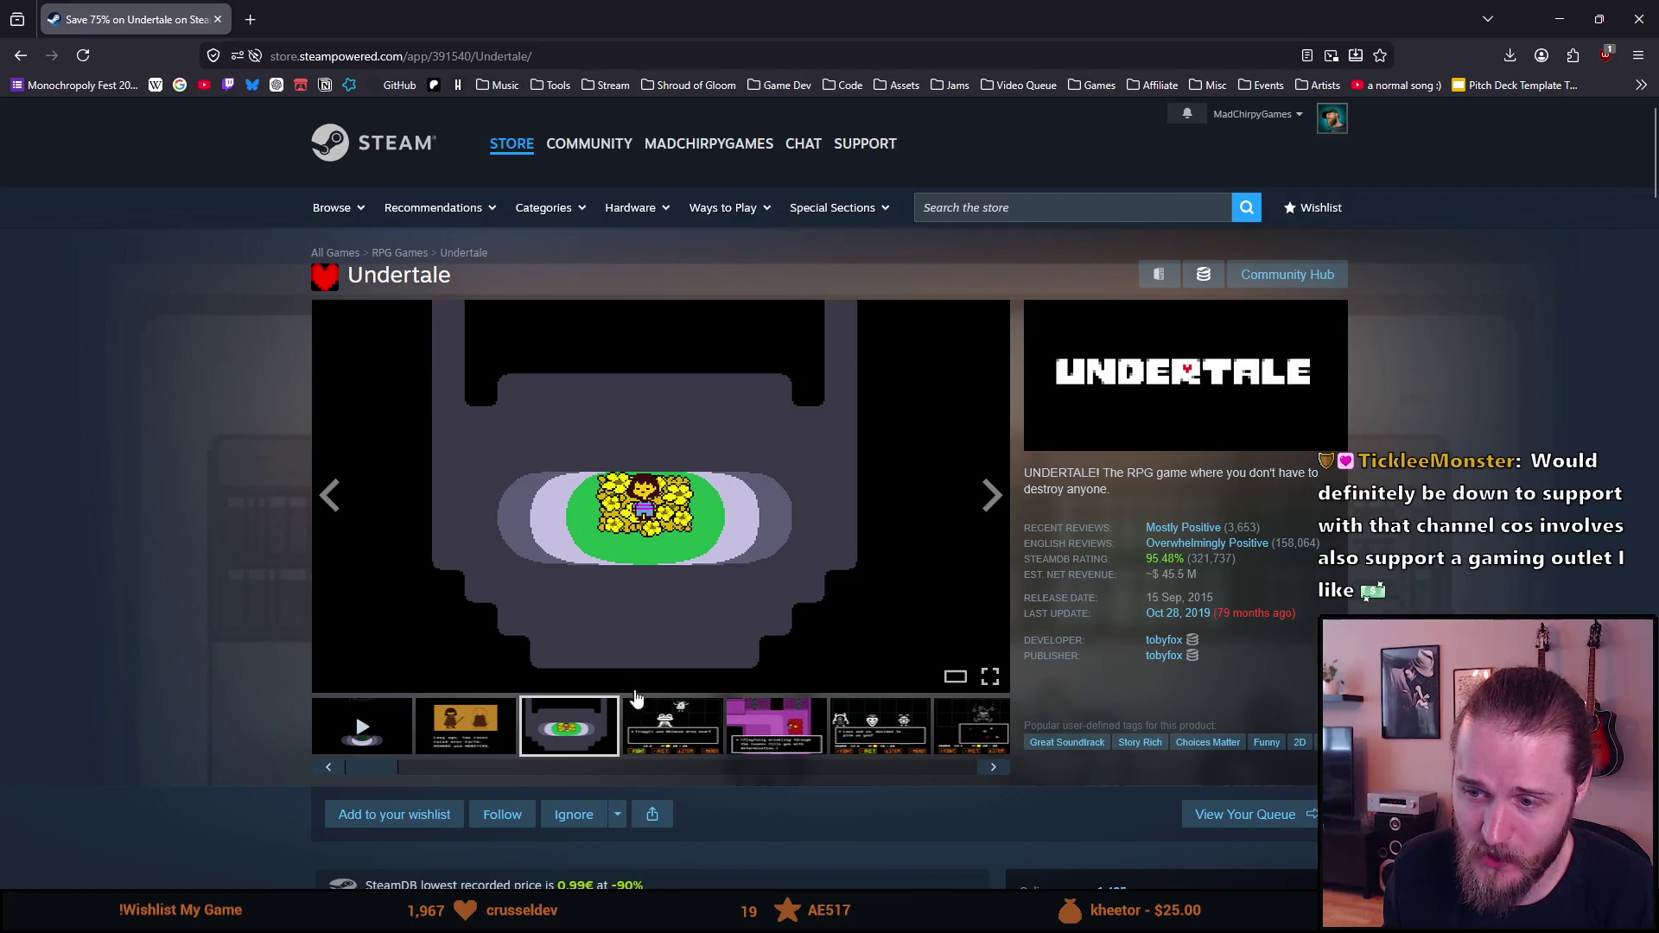
# Step: View the Froggit and Whimsun battle and purple leaves screenshots, then step back two screenshots
pyautogui.click(641, 710)
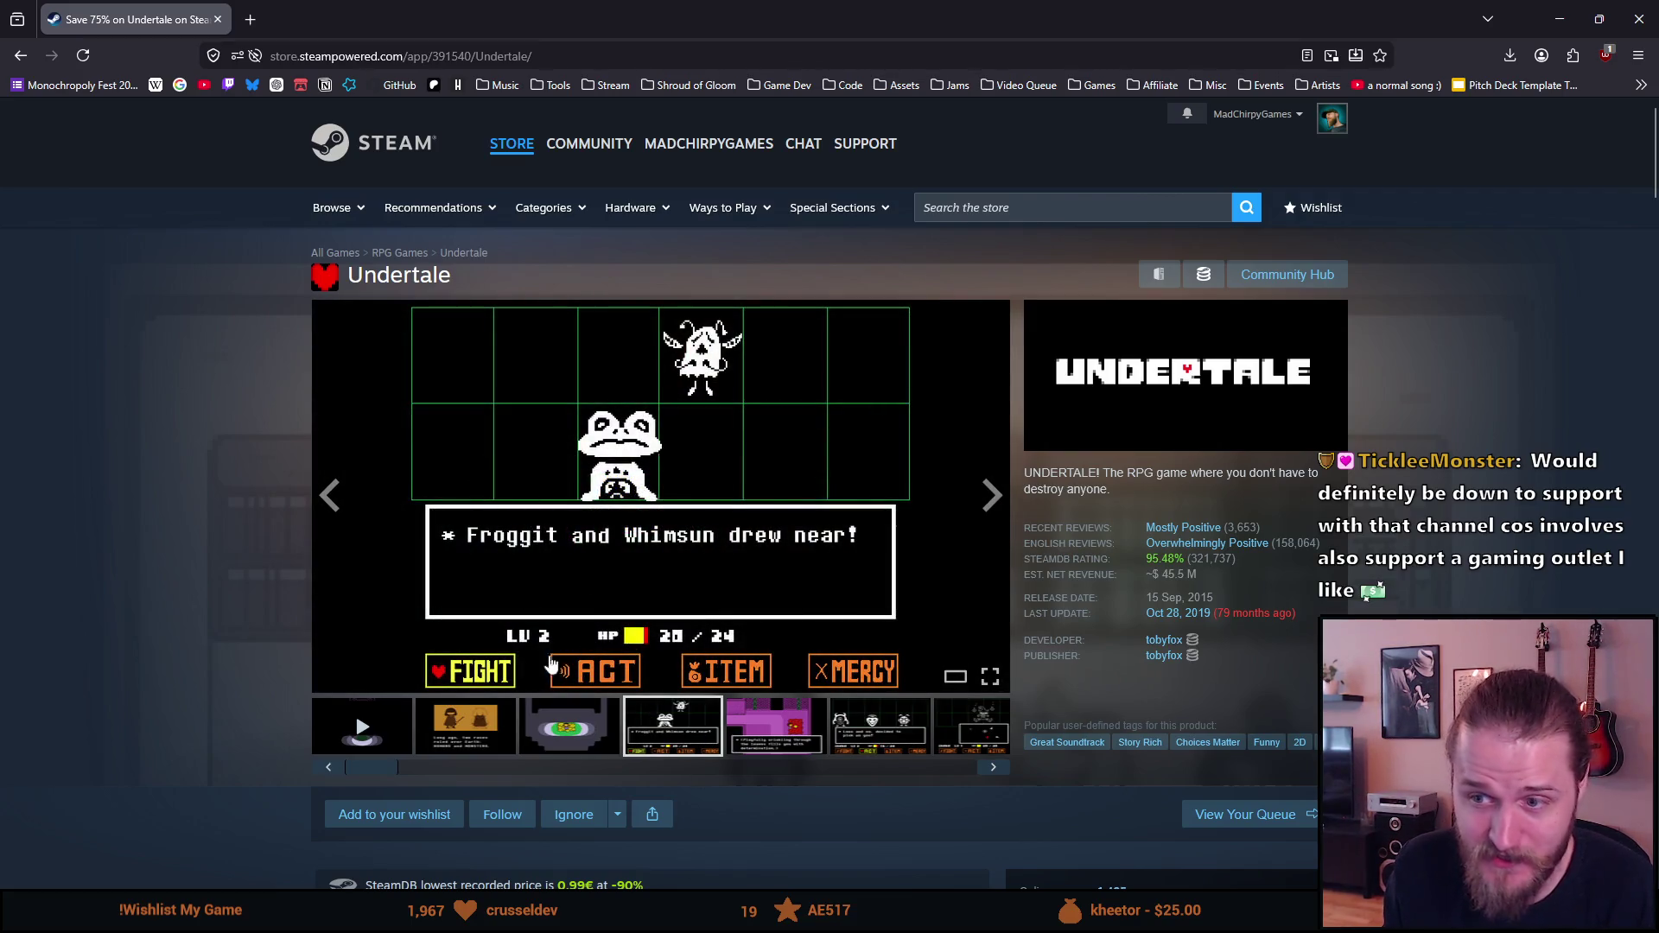
pyautogui.click(737, 731)
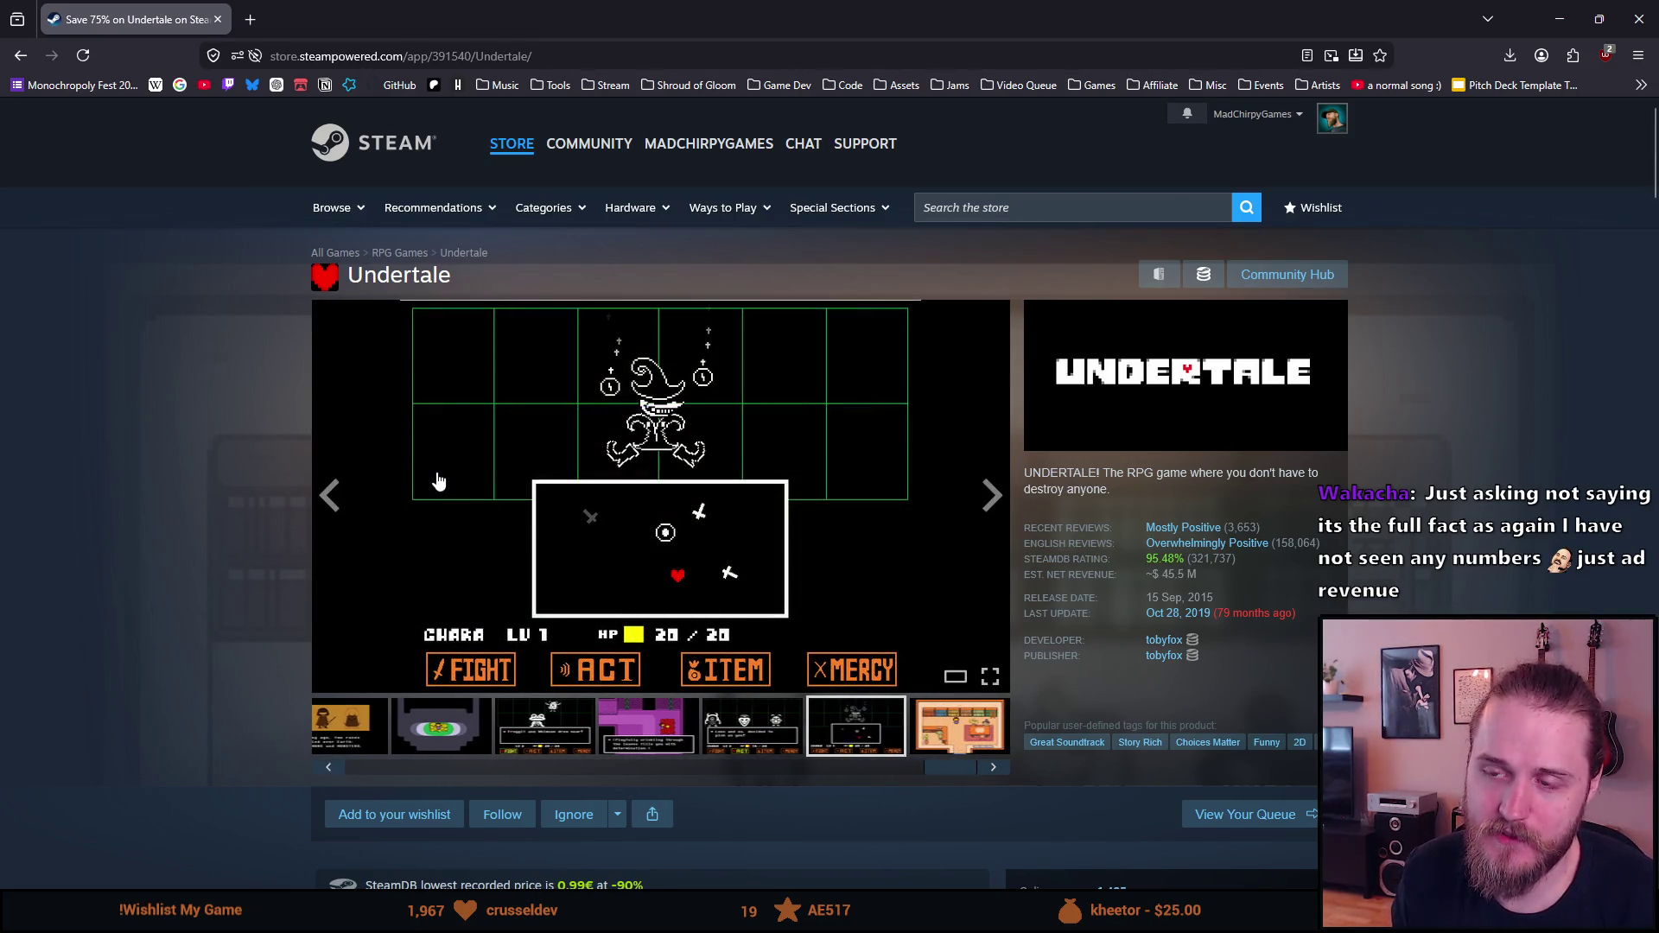
pyautogui.click(329, 506)
pyautogui.click(329, 506)
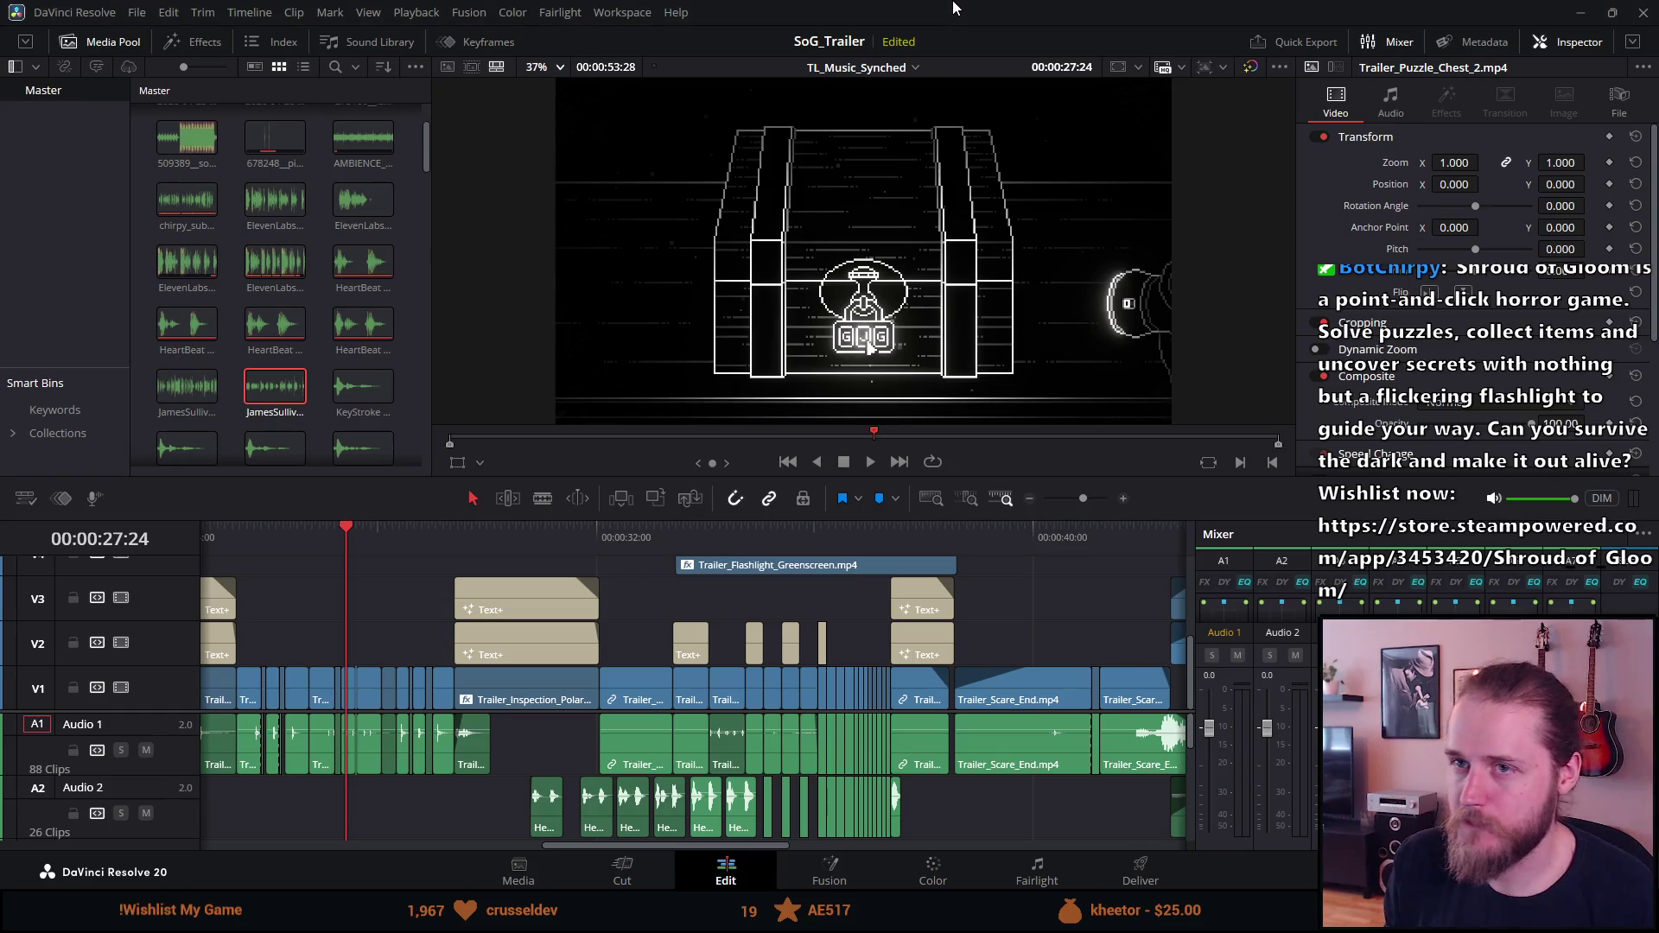
# Step: Save the SoG_Trailer project and bring up Review Guesser's Free Play setup in the browser
pyautogui.hotkey('ctrl', 's')
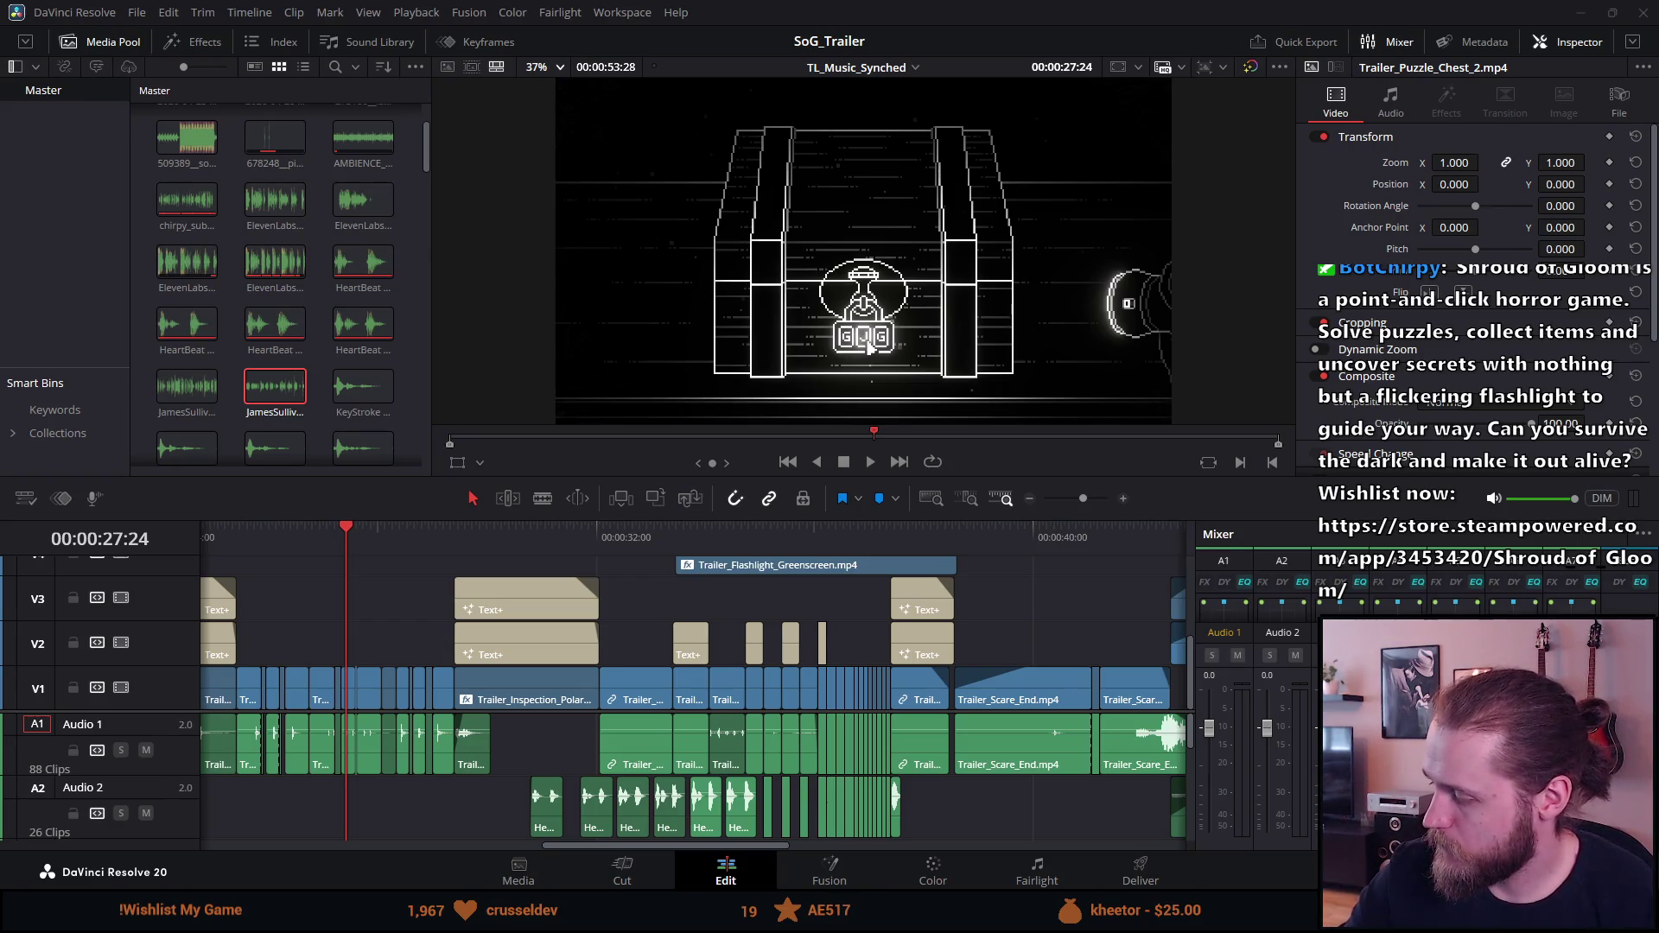
pyautogui.hotkey('alt', 'Tab')
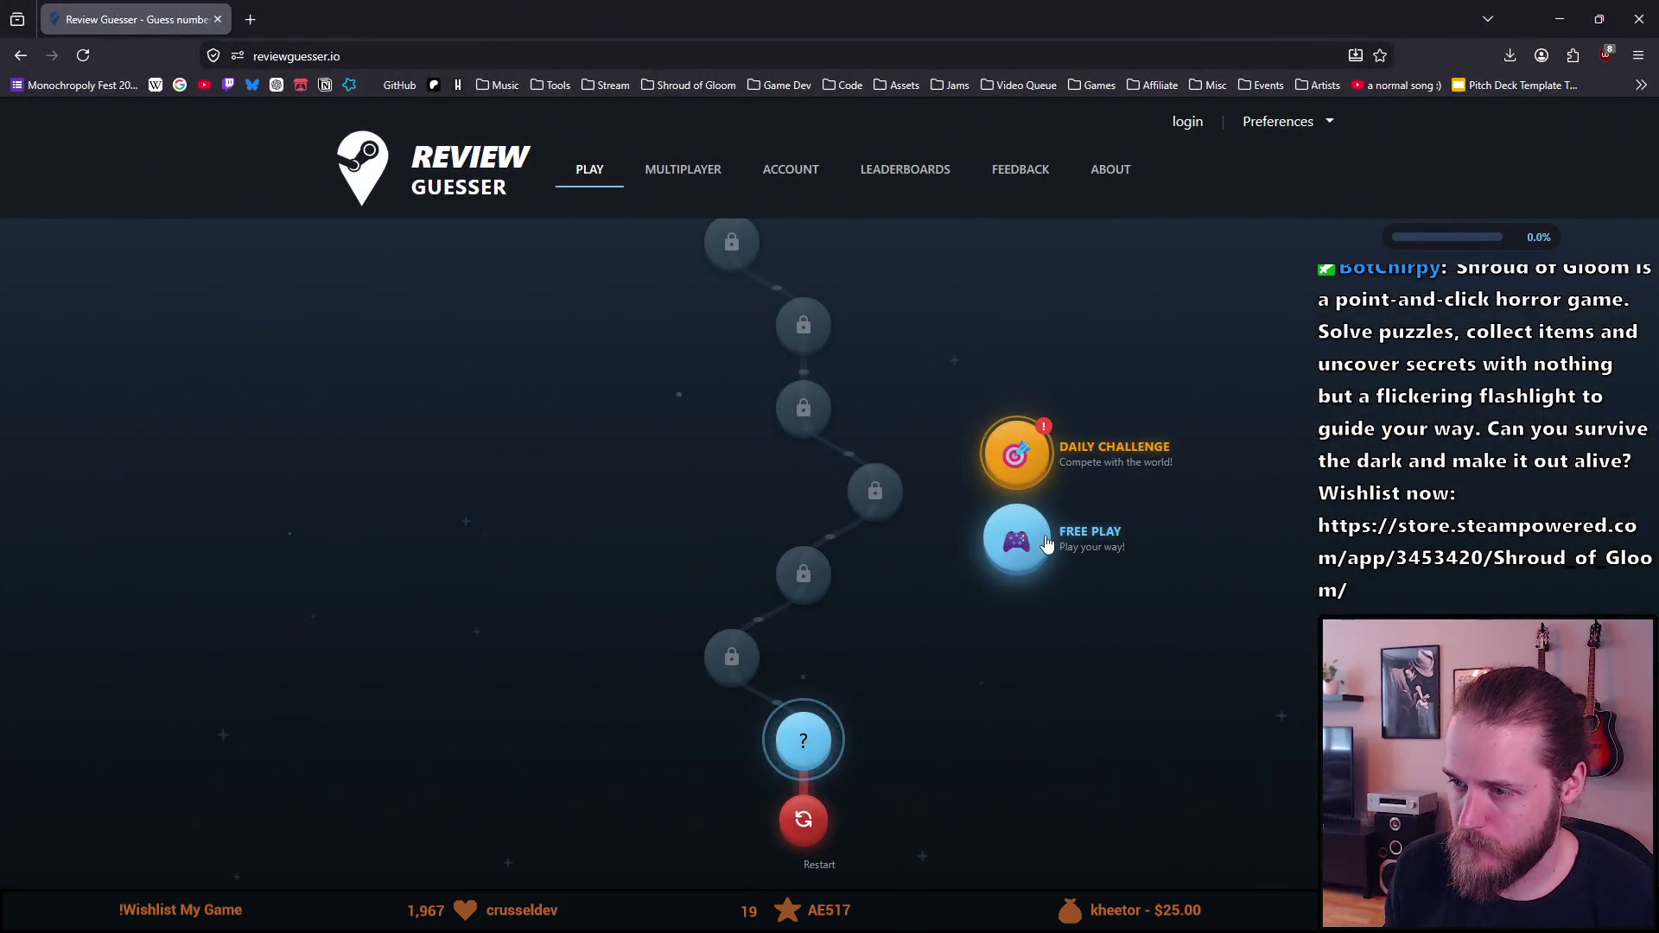
pyautogui.click(1044, 539)
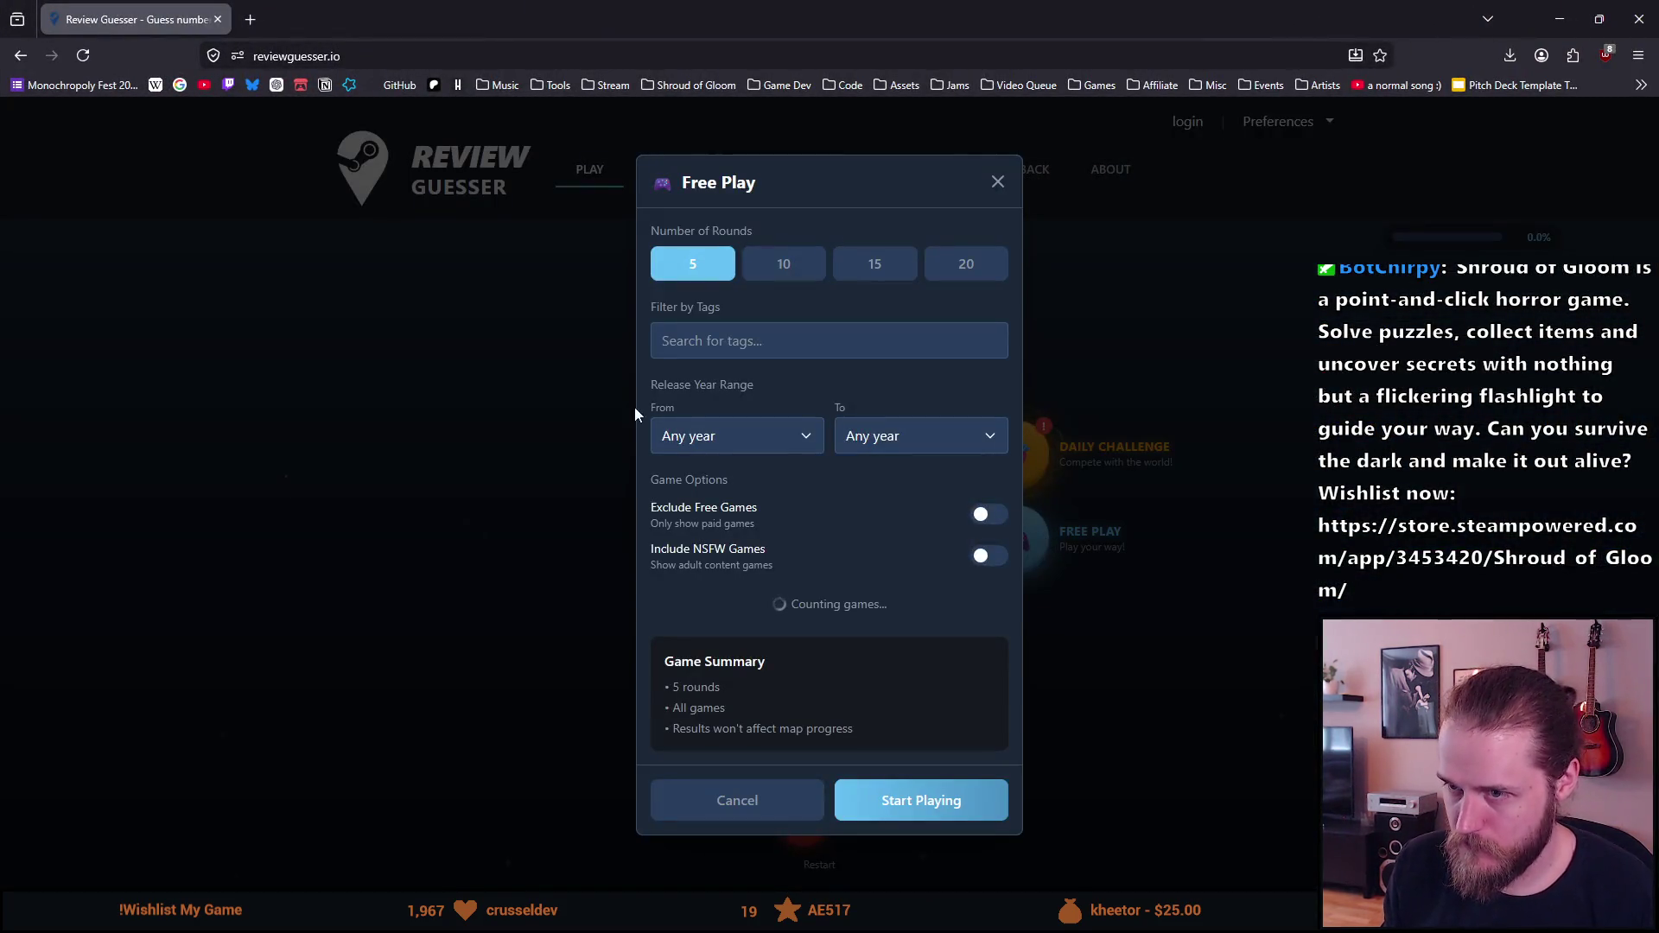
# Step: Start a 5-round Free Play game of Review Guesser
pyautogui.click(868, 803)
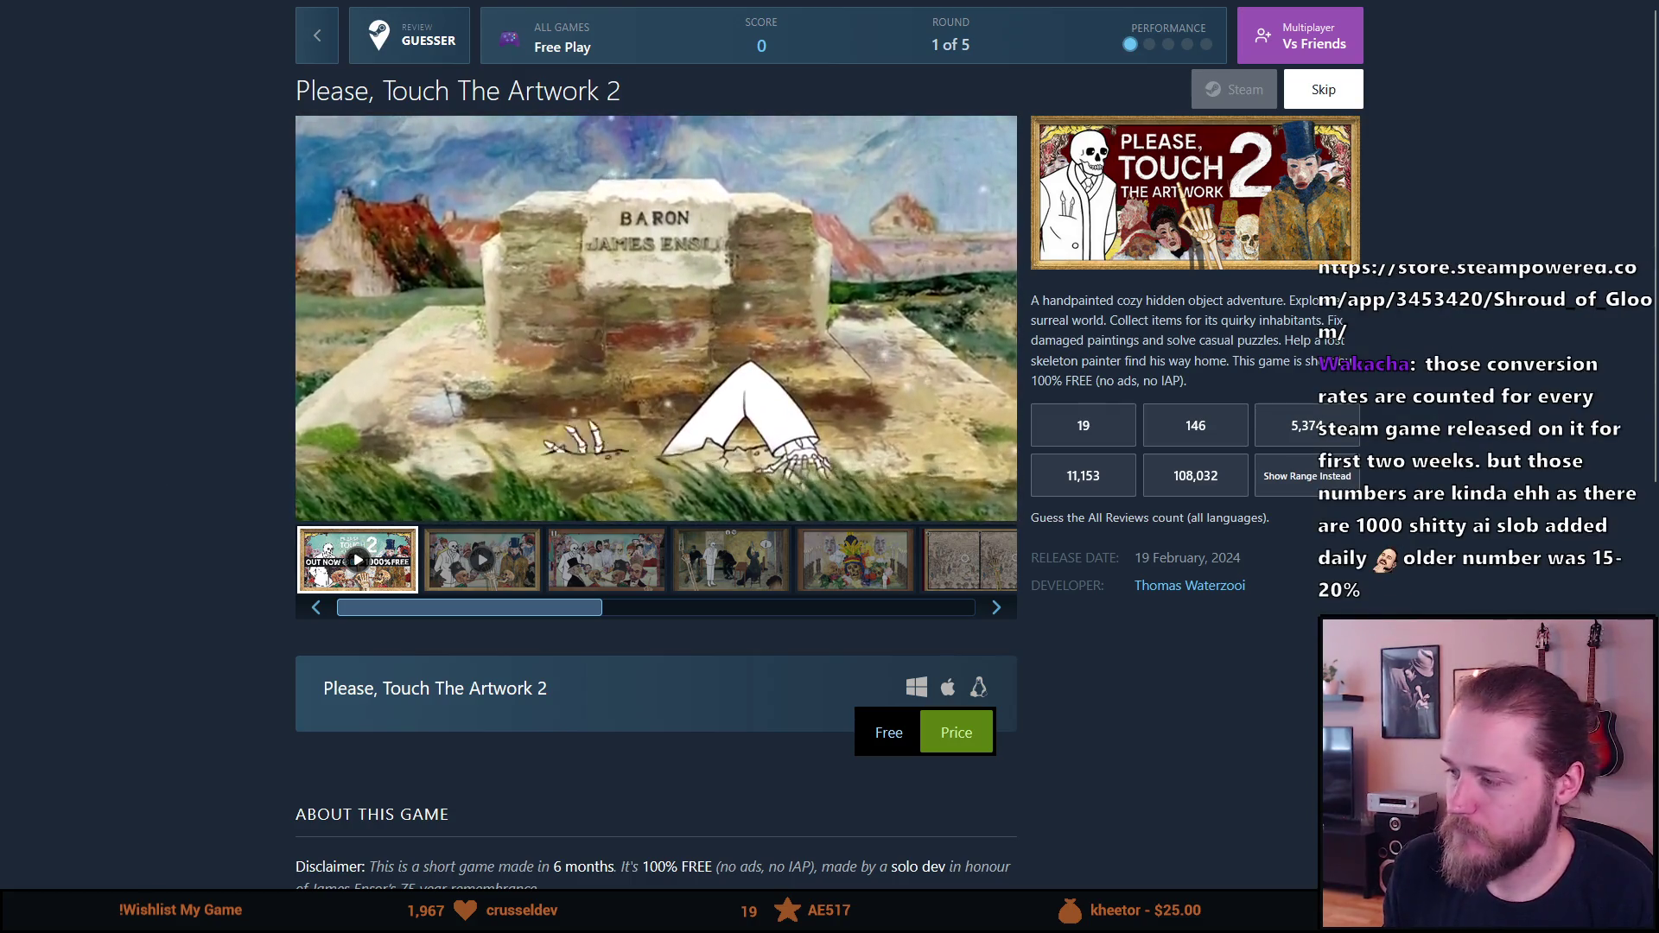
# Step: Pause the Please, Touch The Artwork 2 trailer and select parts of its title text
pyautogui.click(628, 285)
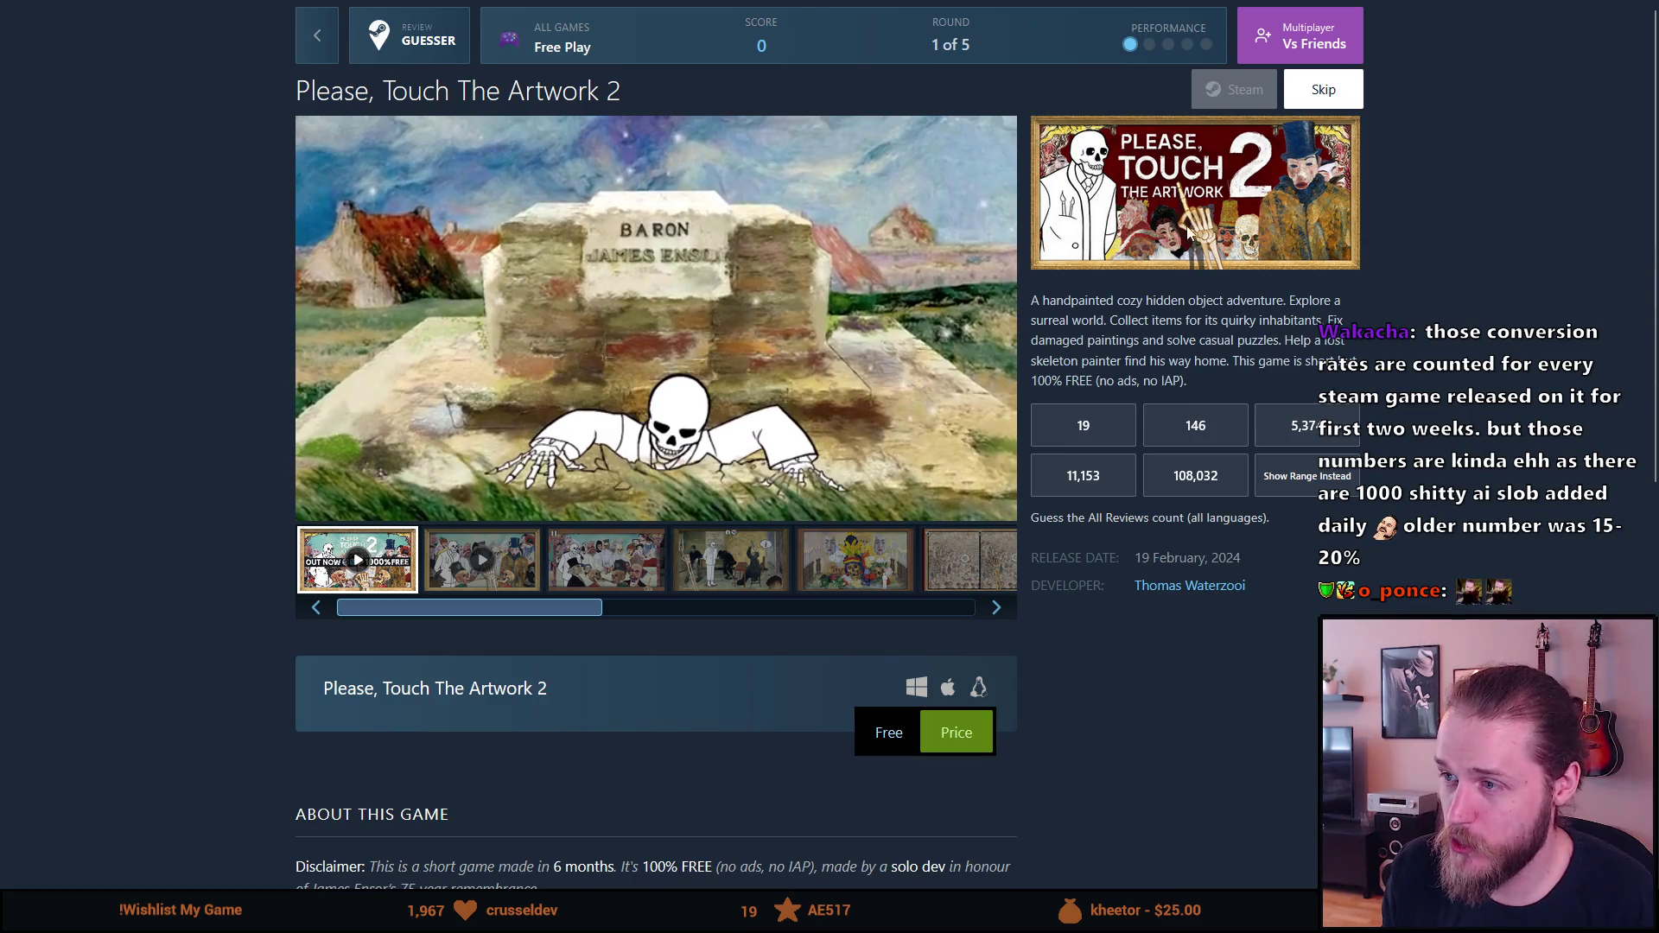
pyautogui.doubleClick(621, 94)
pyautogui.click(622, 95)
pyautogui.doubleClick(620, 92)
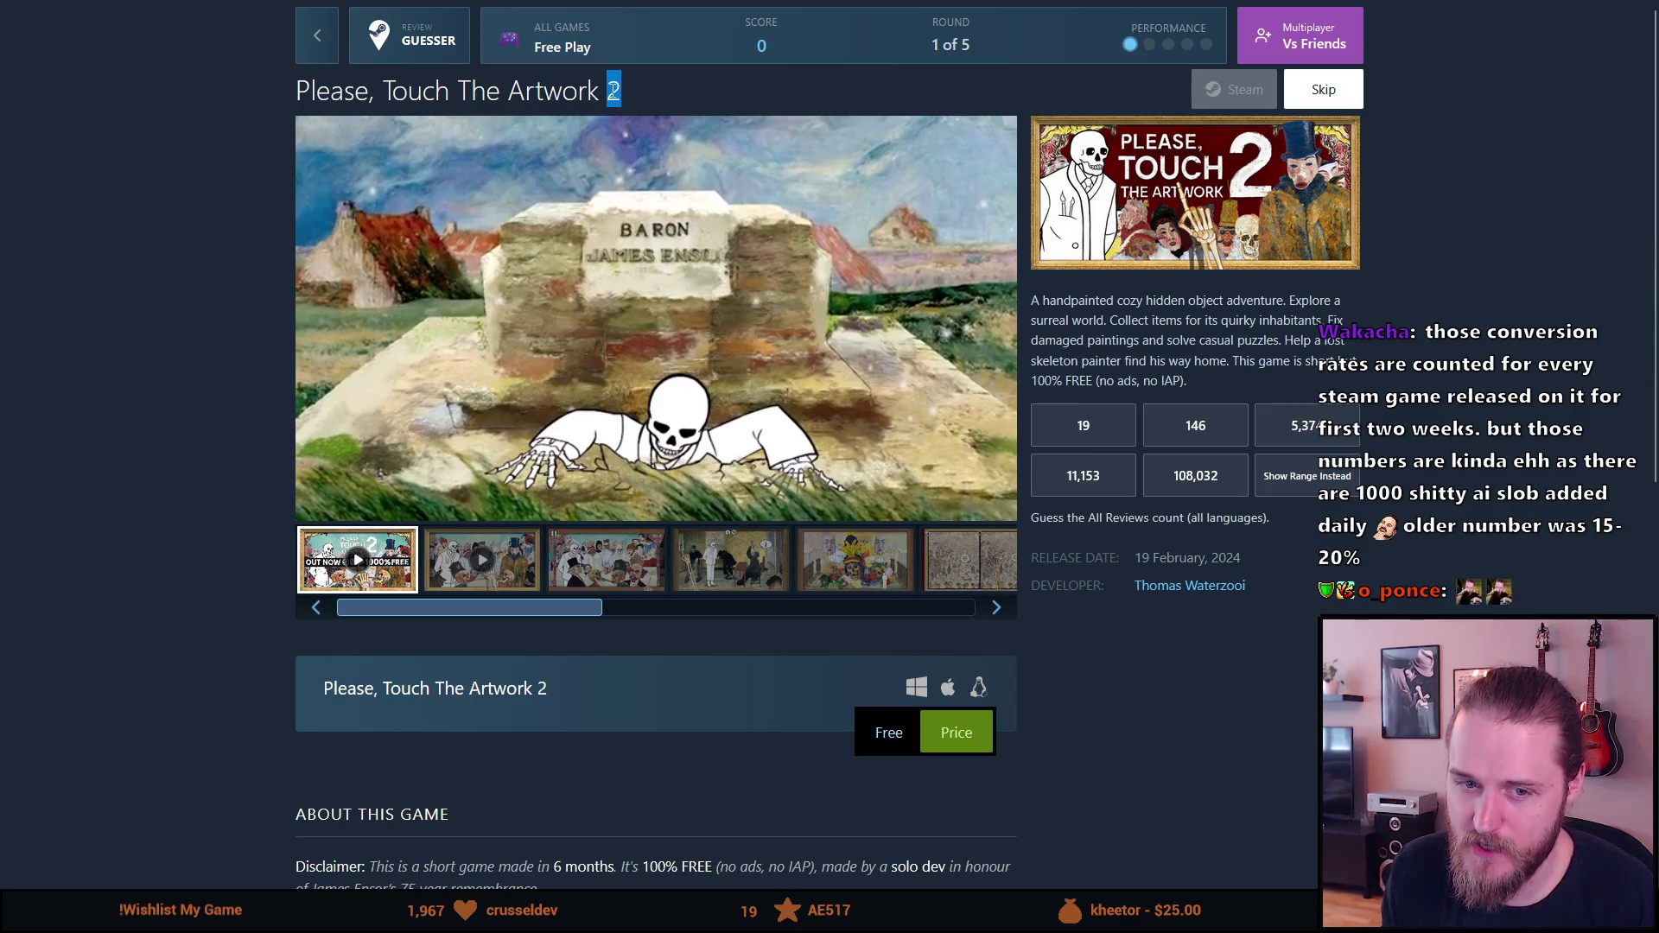
pyautogui.moveTo(298, 90)
pyautogui.mouseDown()
pyautogui.moveTo(506, 118)
pyautogui.moveTo(597, 102)
pyautogui.mouseUp()
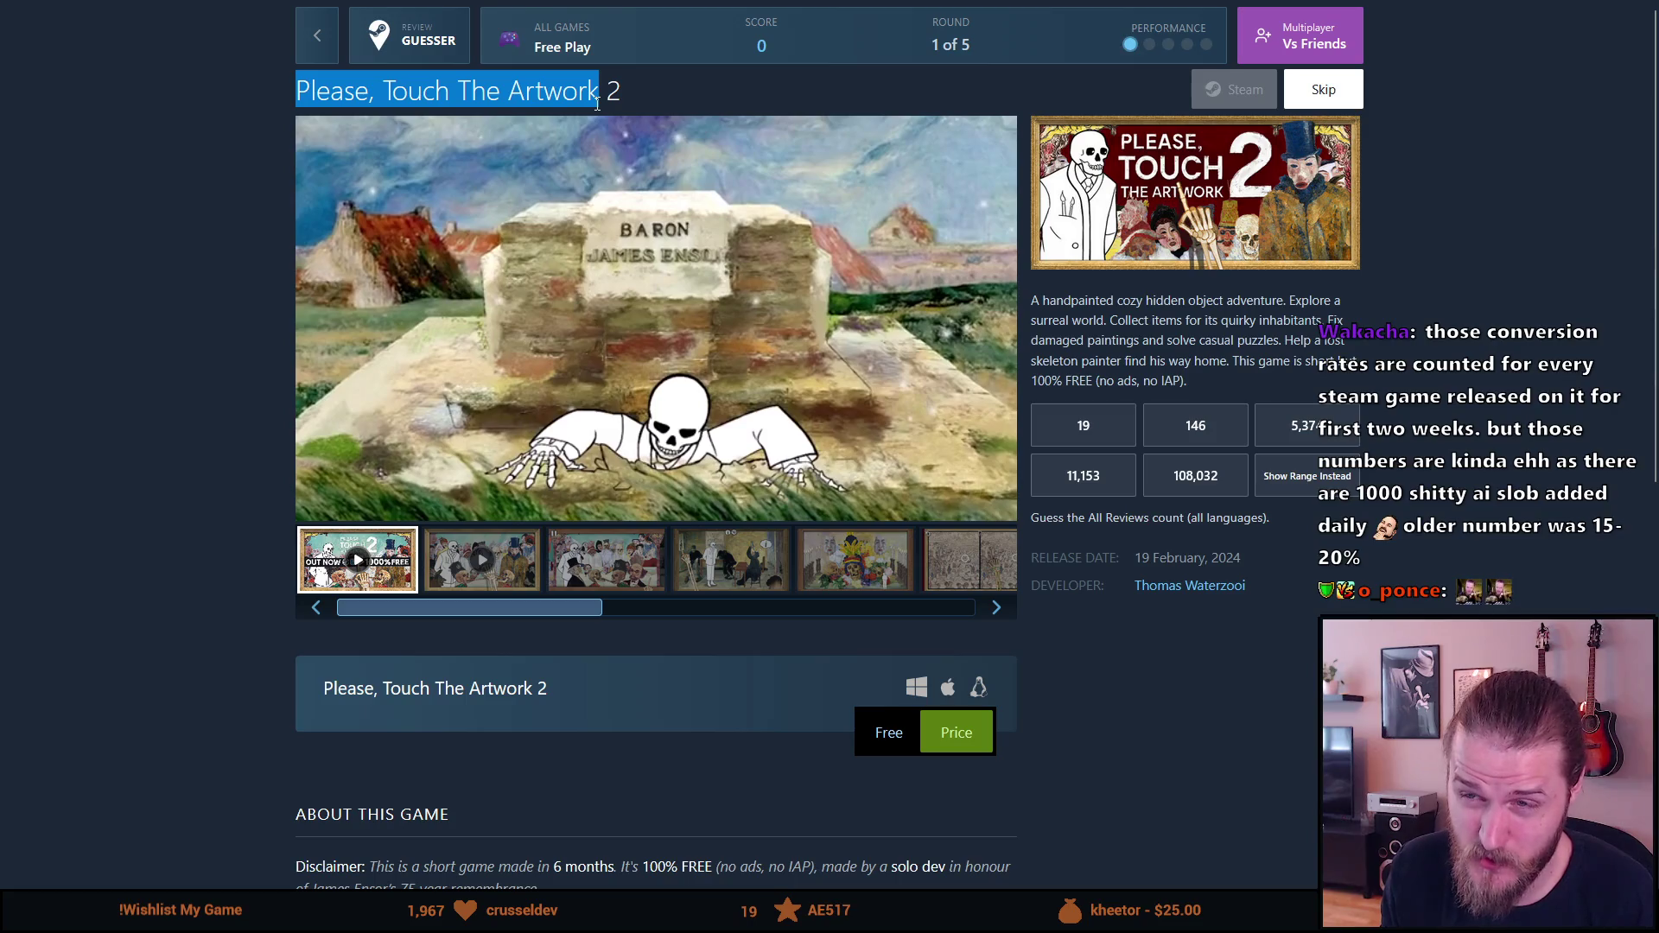
pyautogui.click(622, 96)
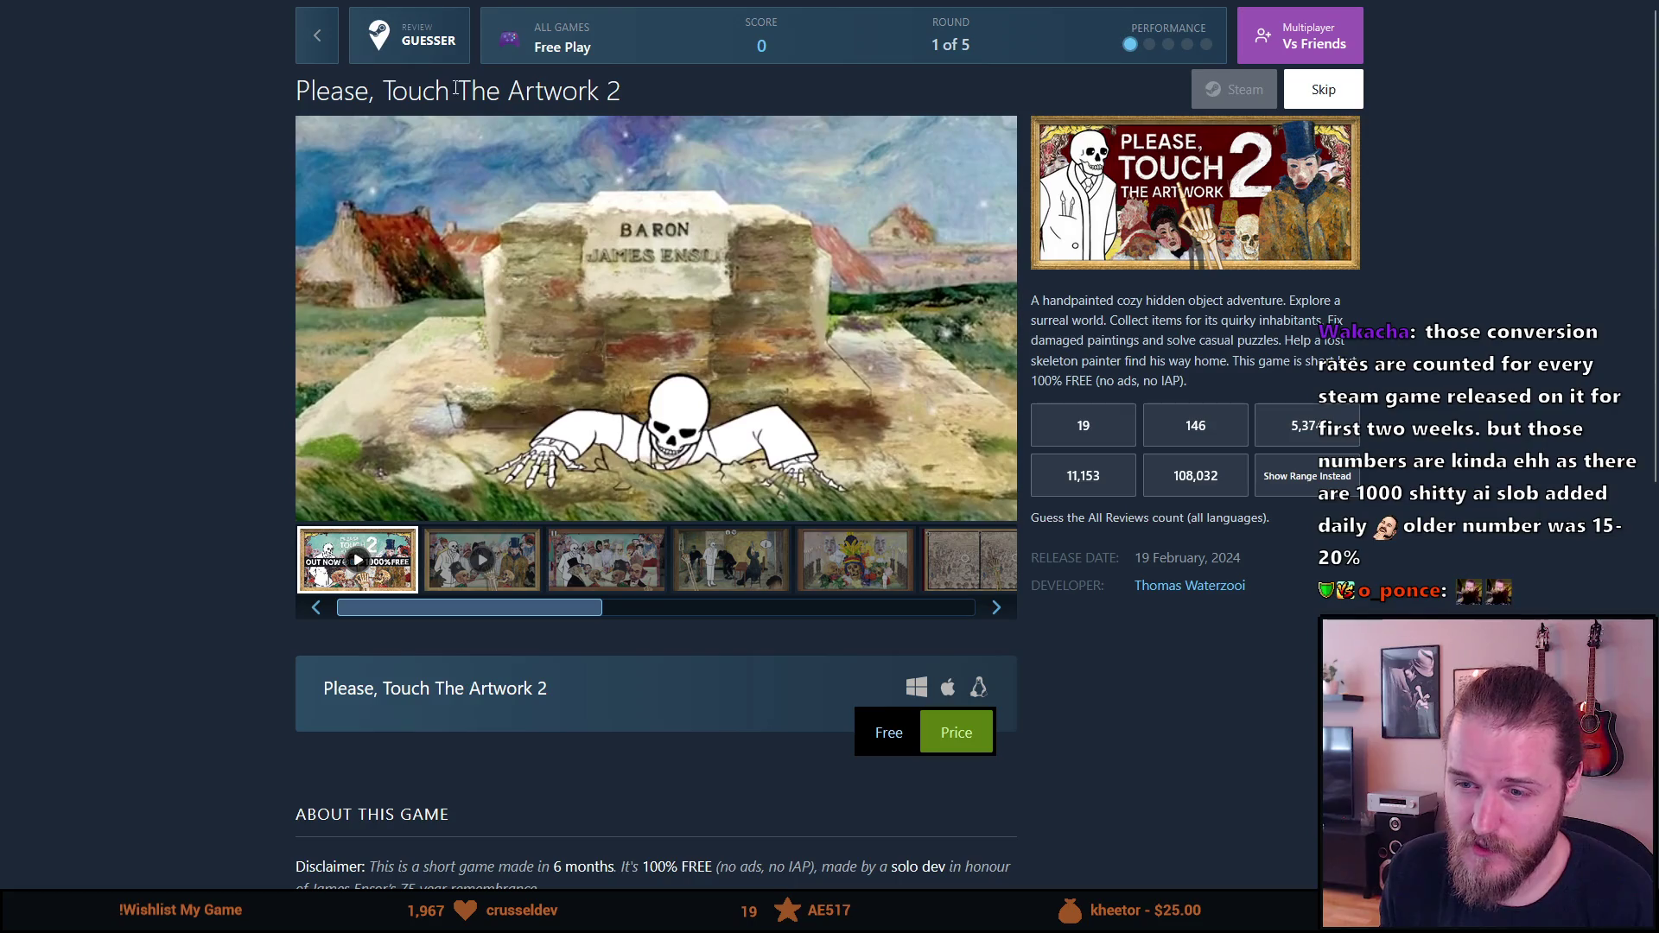
pyautogui.moveTo(325, 82); pyautogui.dragTo(611, 78)
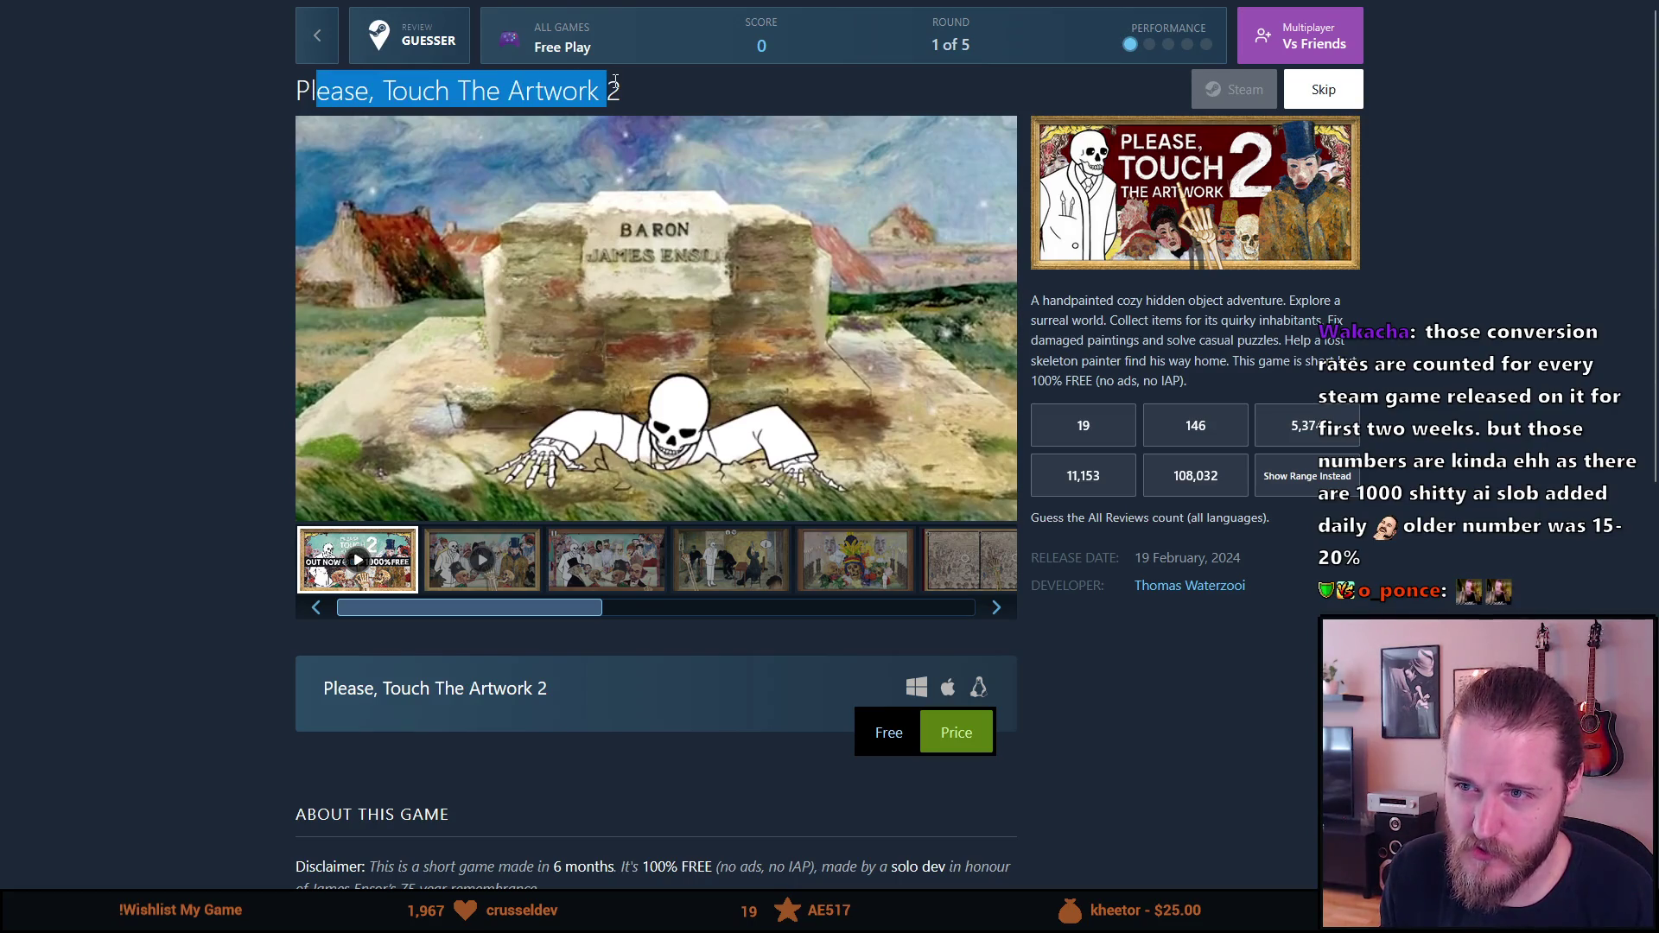
pyautogui.click(615, 80)
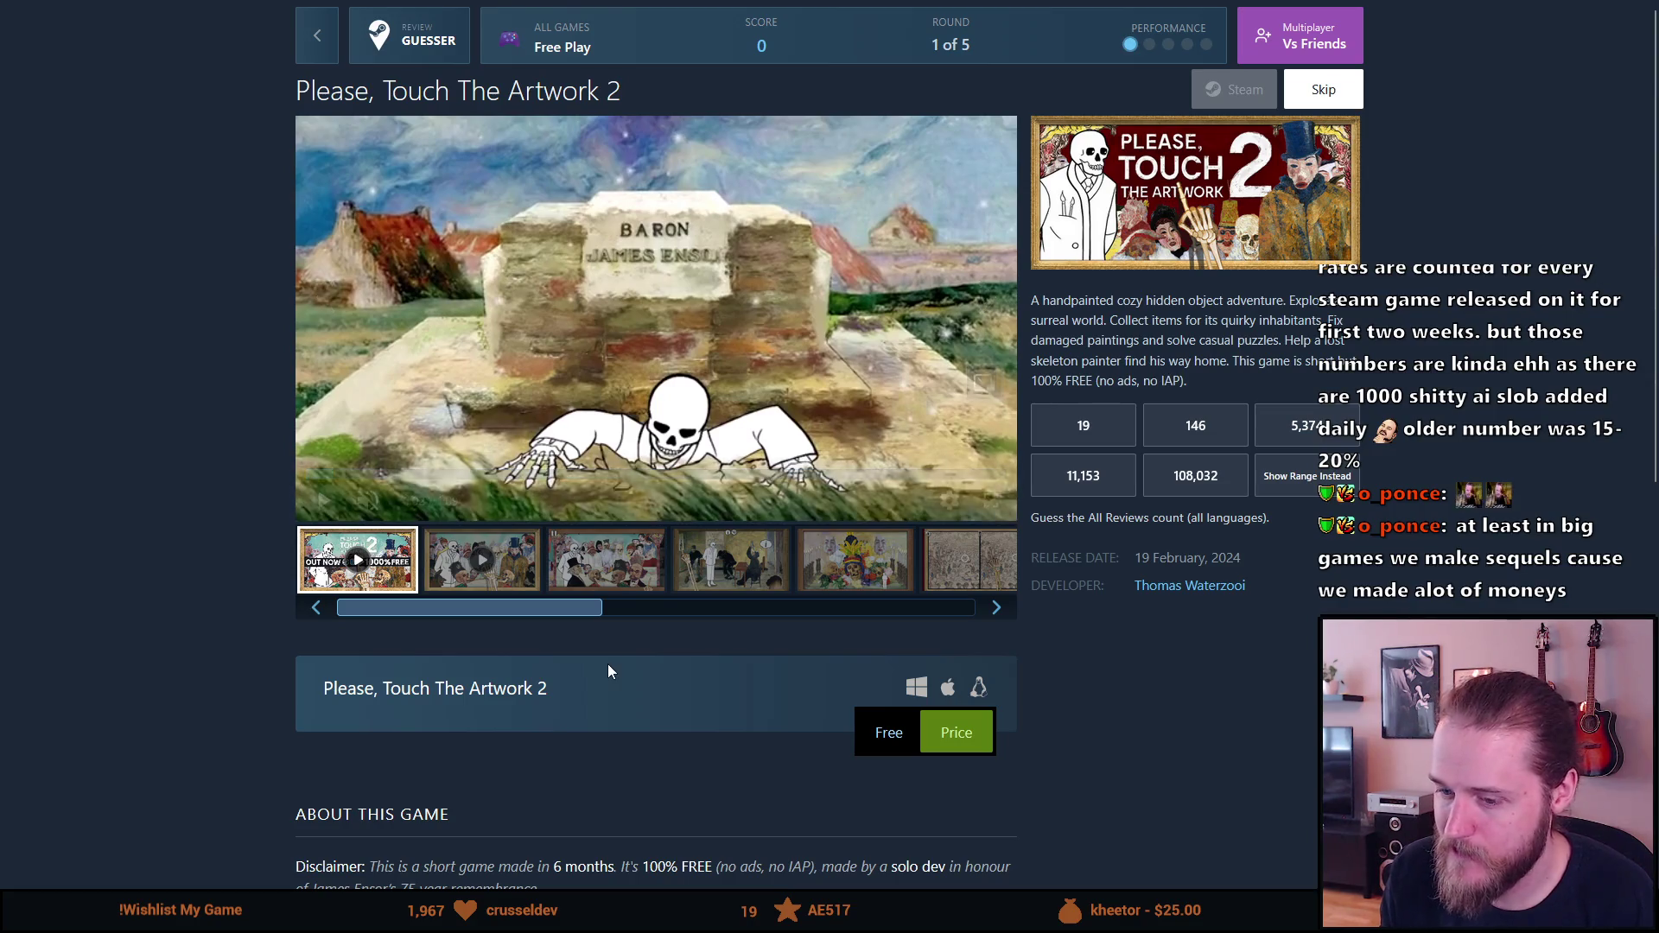
# Step: Scroll down the page and back up, then show the third screenshot
pyautogui.scroll(-6, 608, 670)
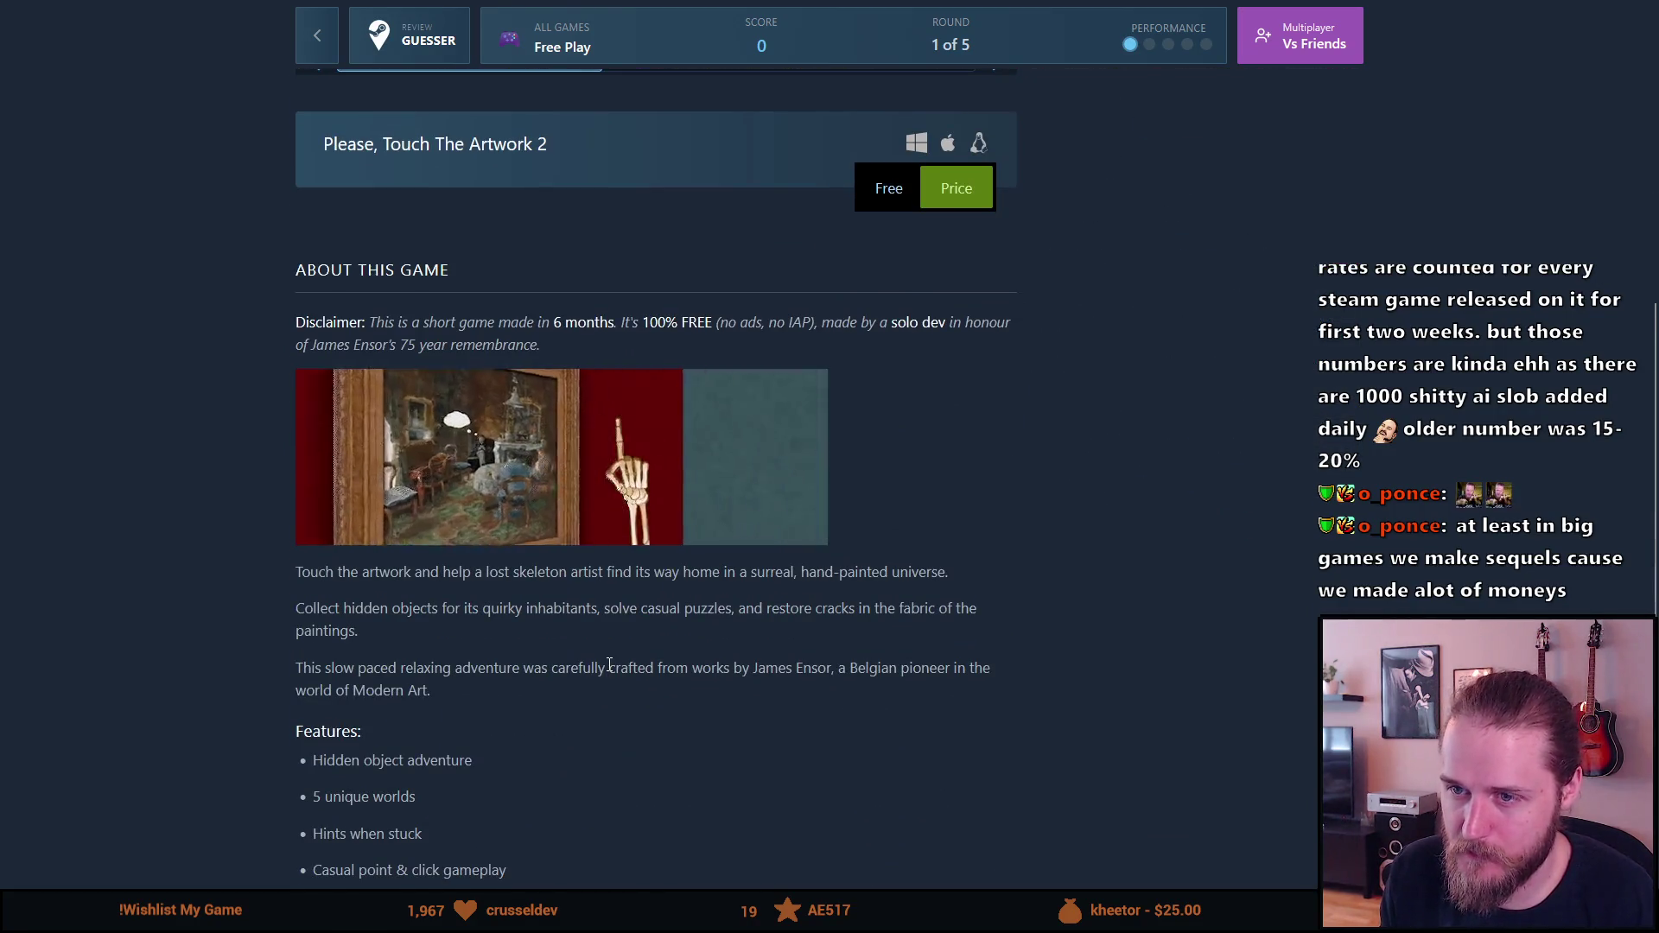
pyautogui.scroll(-3, 608, 666)
pyautogui.scroll(9, 608, 671)
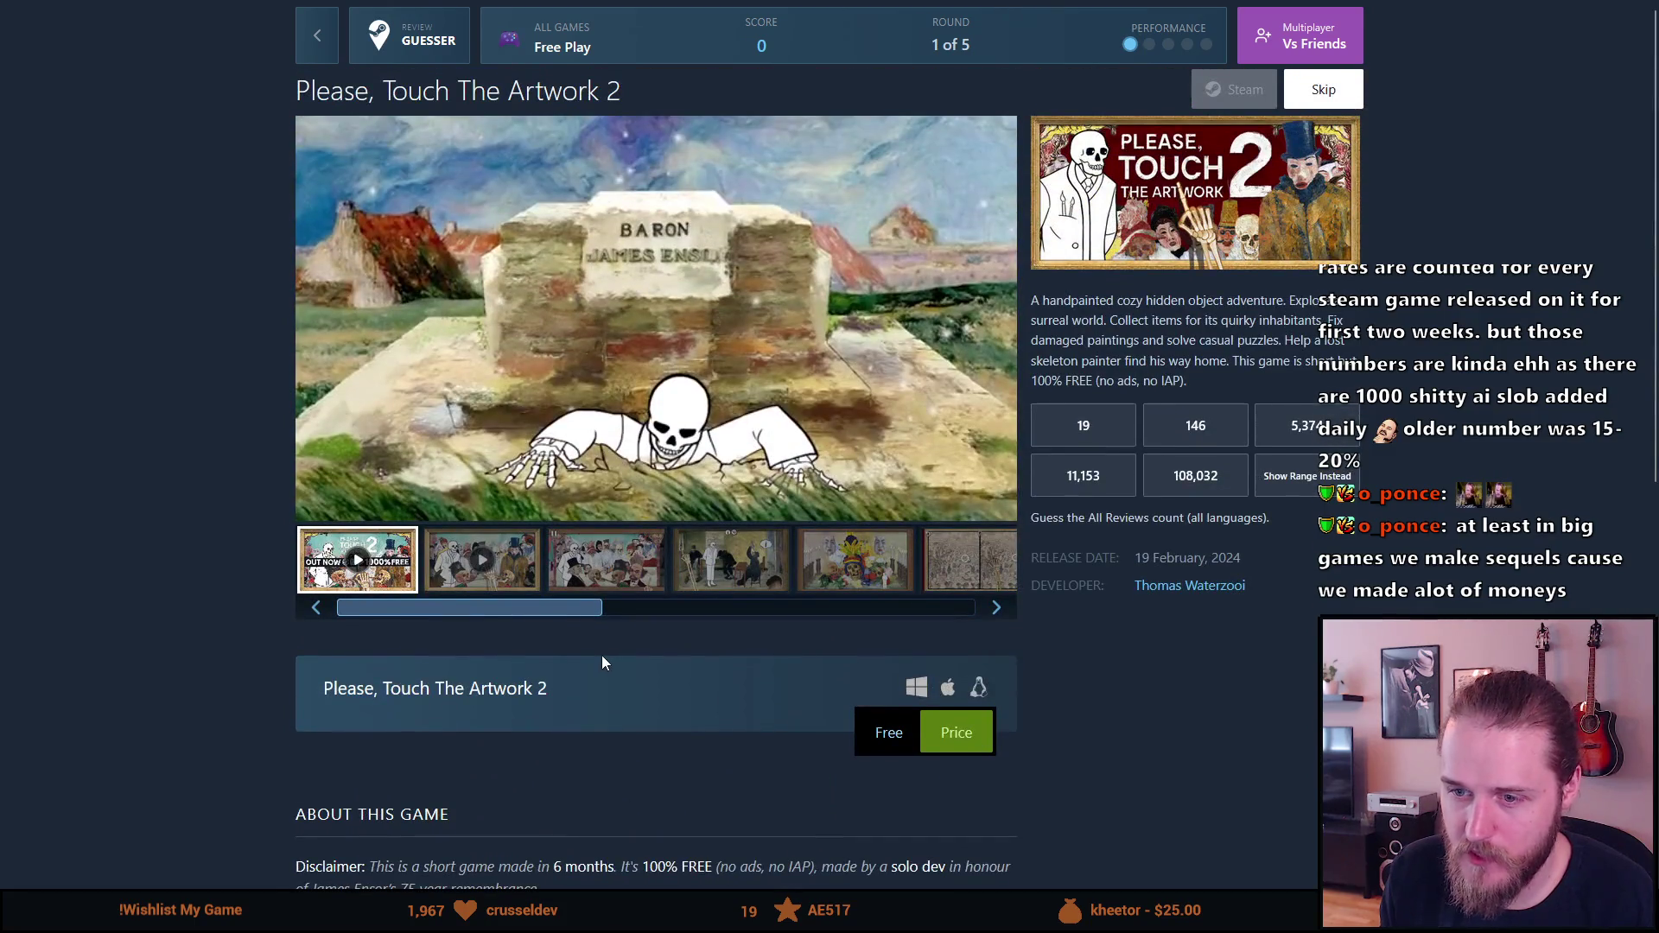
pyautogui.click(604, 585)
# Step: Browse the screenshots from the bar scene to the rooftop painting
pyautogui.click(711, 574)
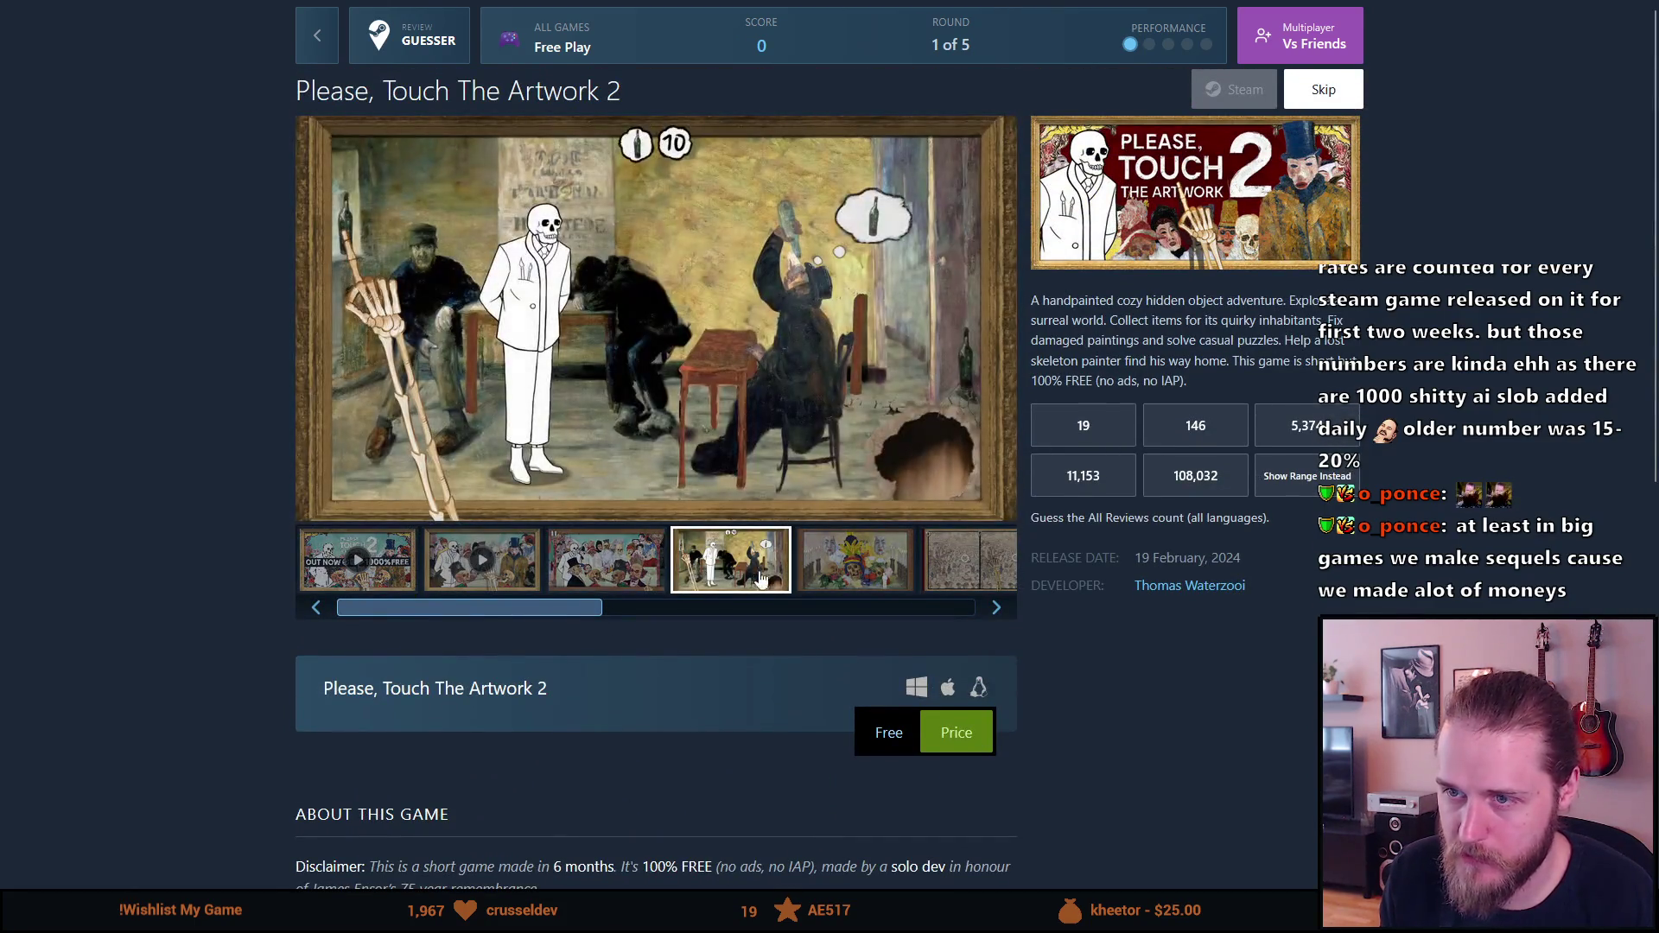
pyautogui.click(828, 580)
pyautogui.click(947, 581)
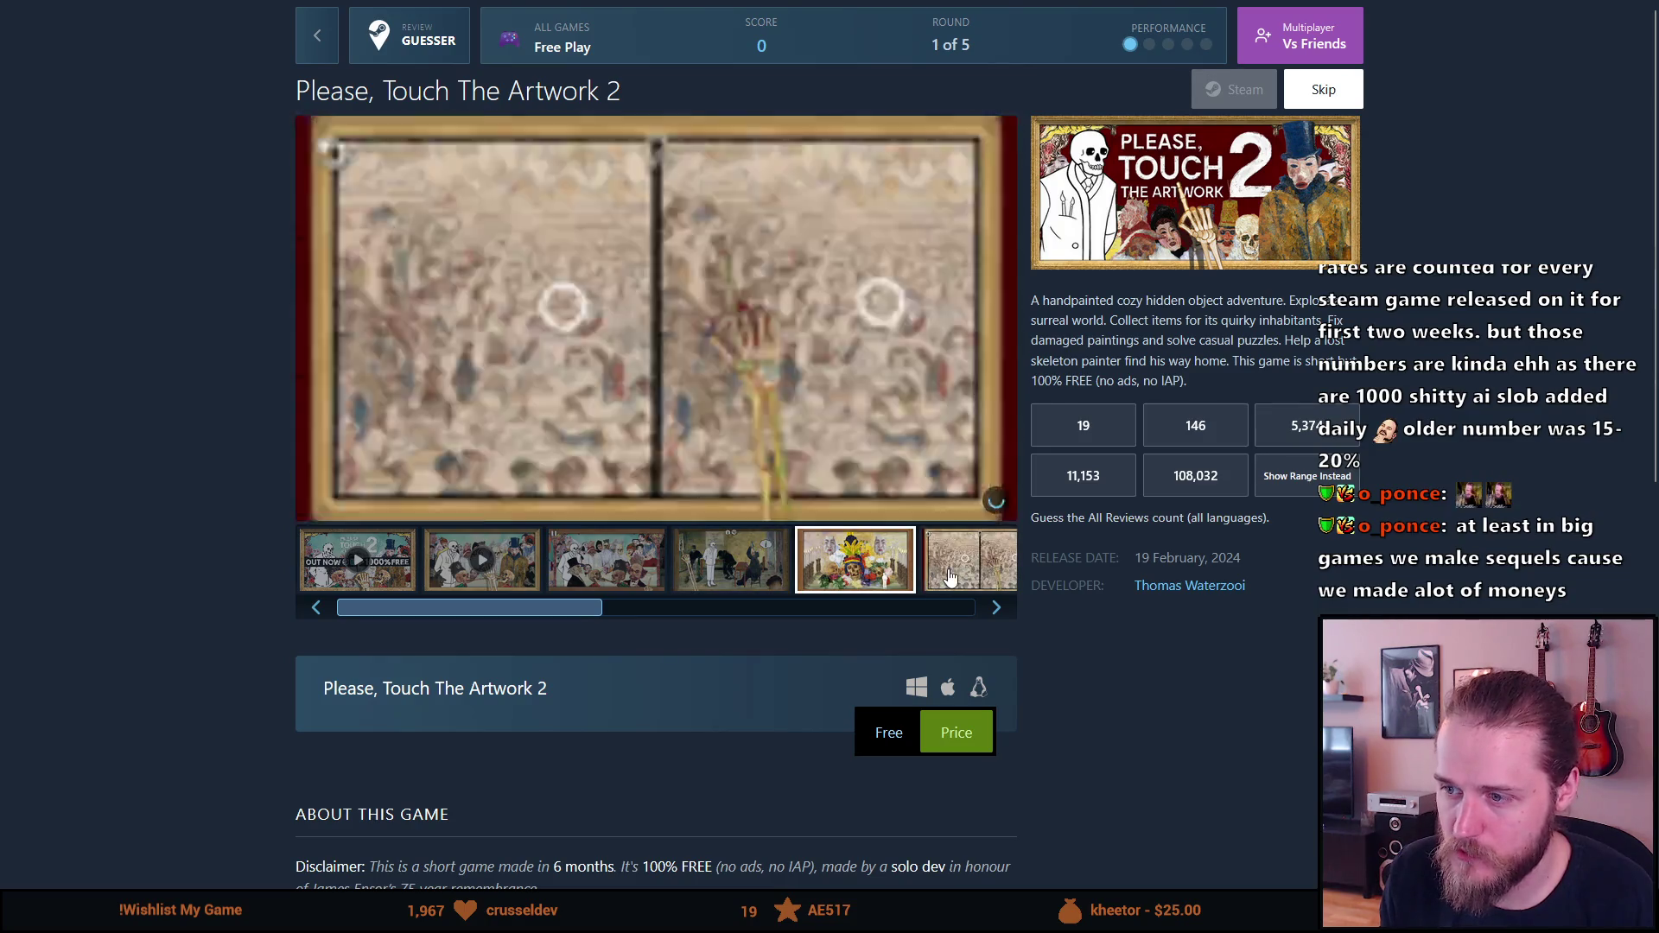
pyautogui.click(996, 607)
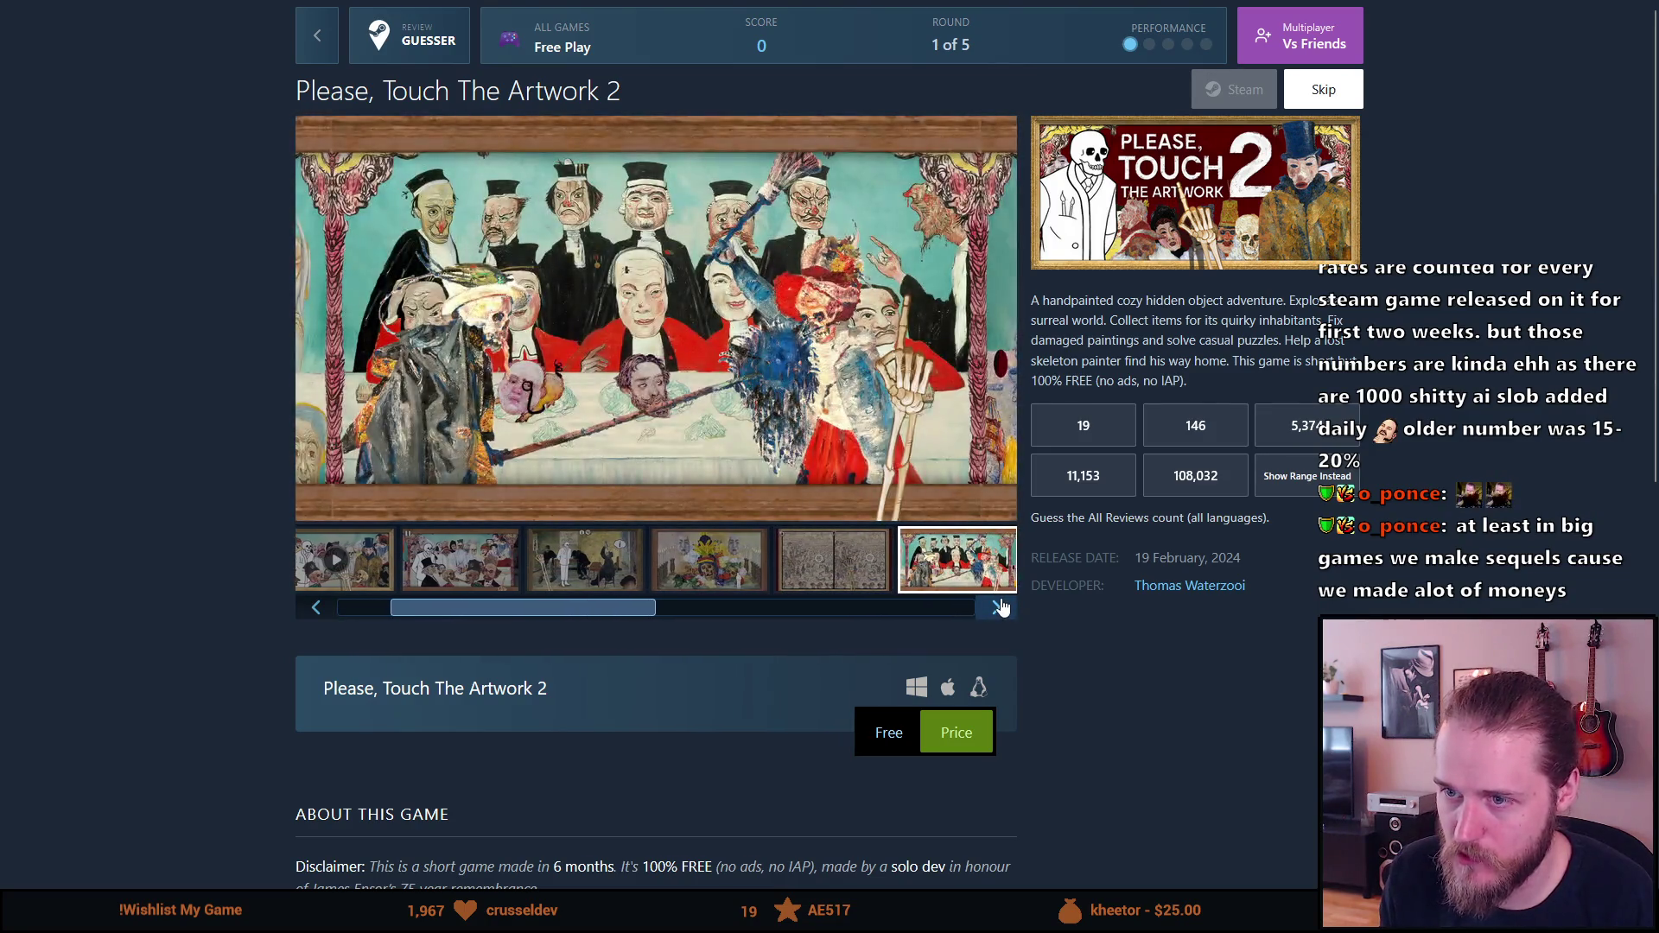
pyautogui.click(998, 607)
# Step: Step through the remaining screenshots back to the trailer and play it full screen
pyautogui.click(999, 607)
pyautogui.click(1000, 608)
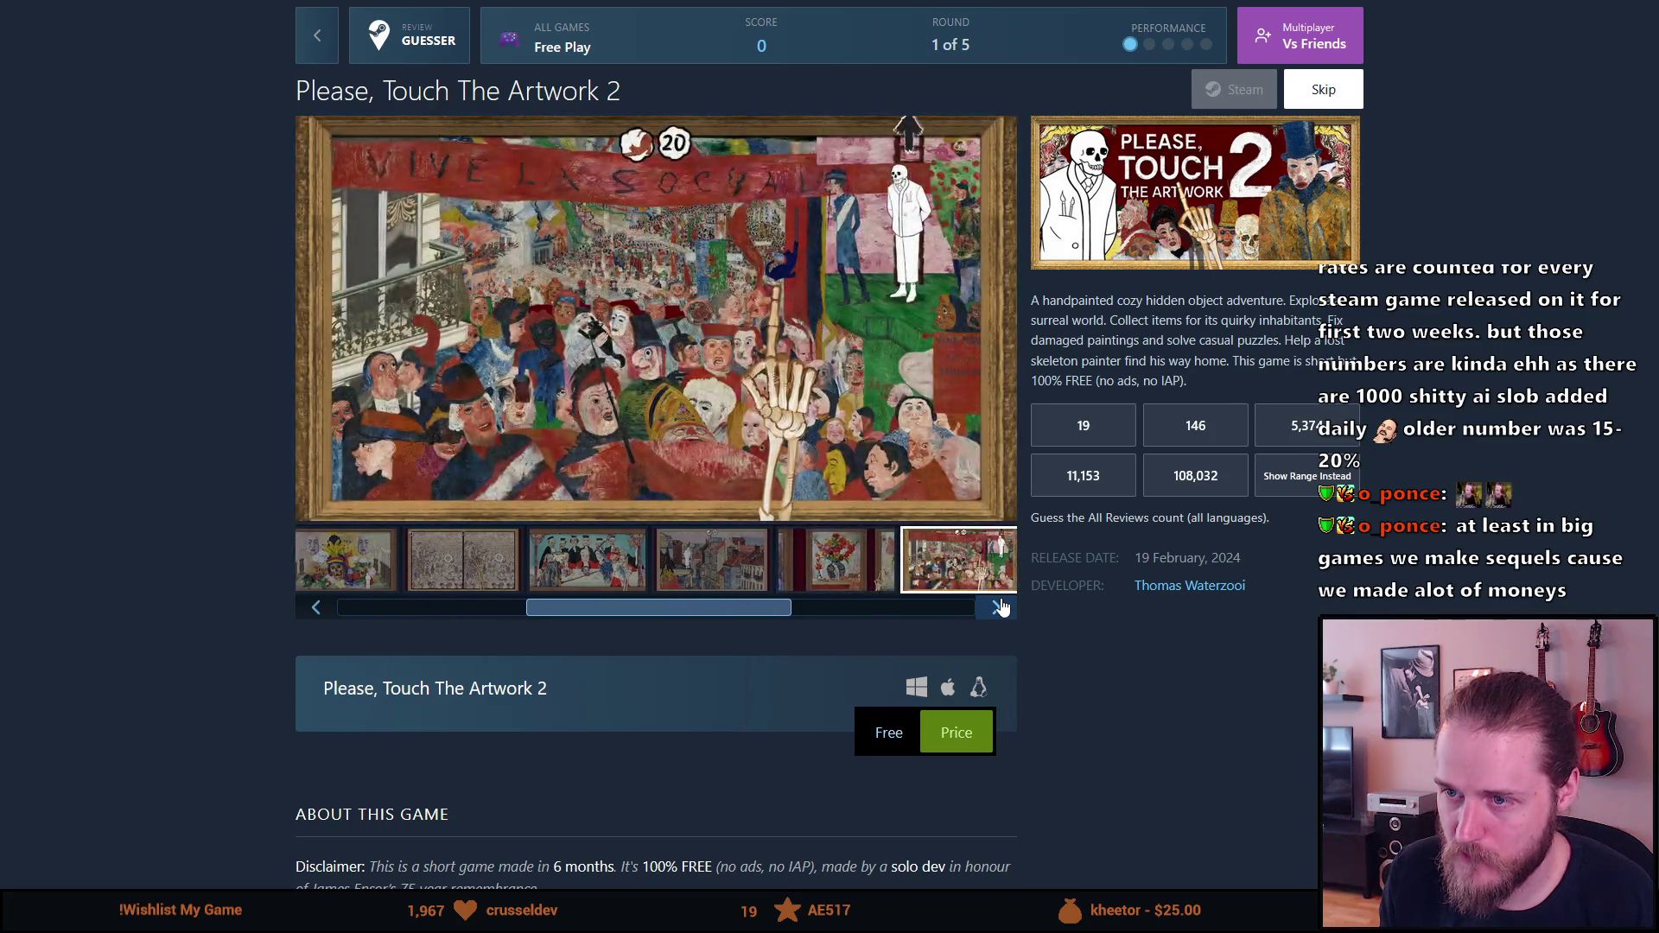
pyautogui.click(999, 608)
pyautogui.click(1000, 607)
pyautogui.click(1000, 608)
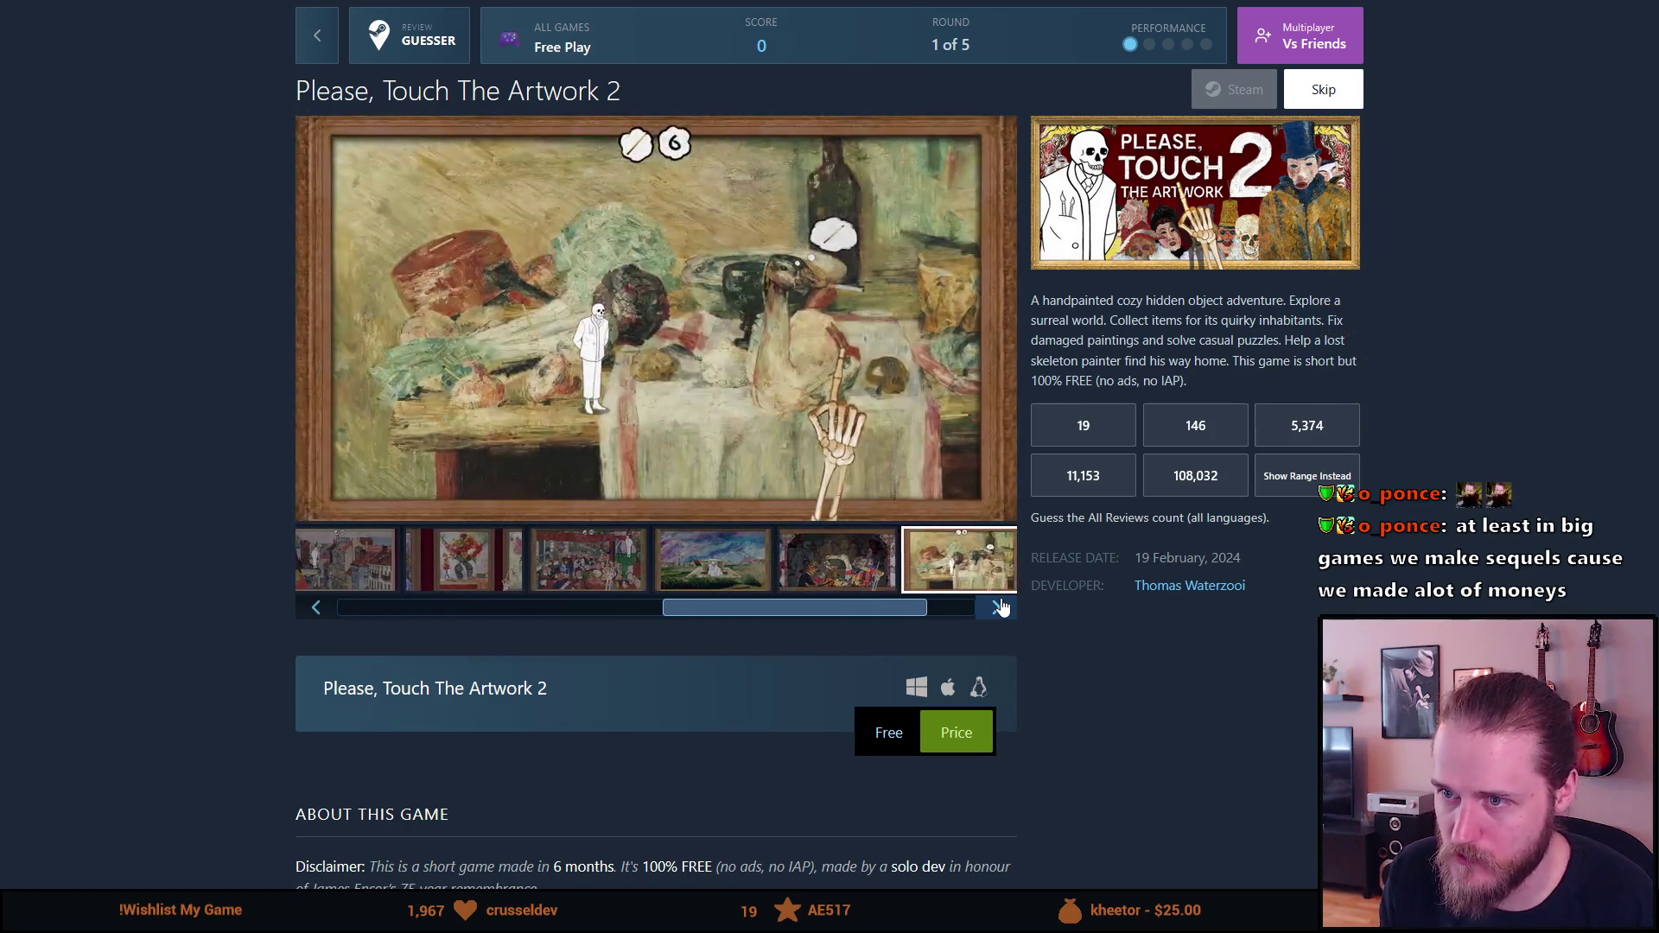
pyautogui.click(1000, 607)
pyautogui.click(999, 608)
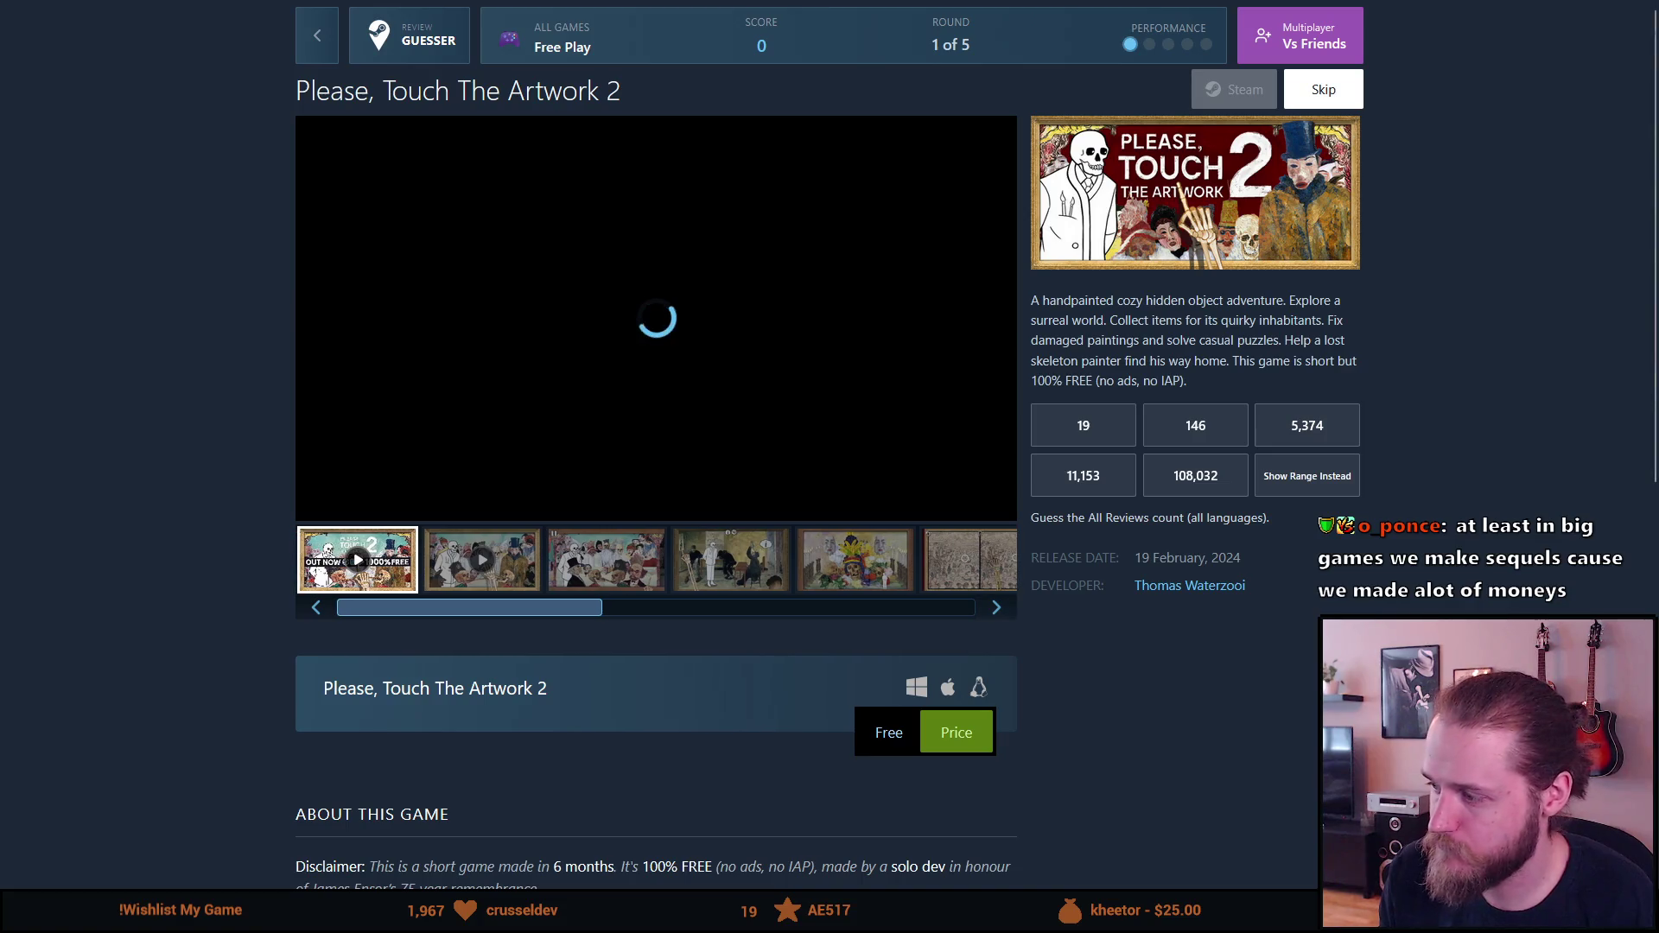
pyautogui.click(993, 503)
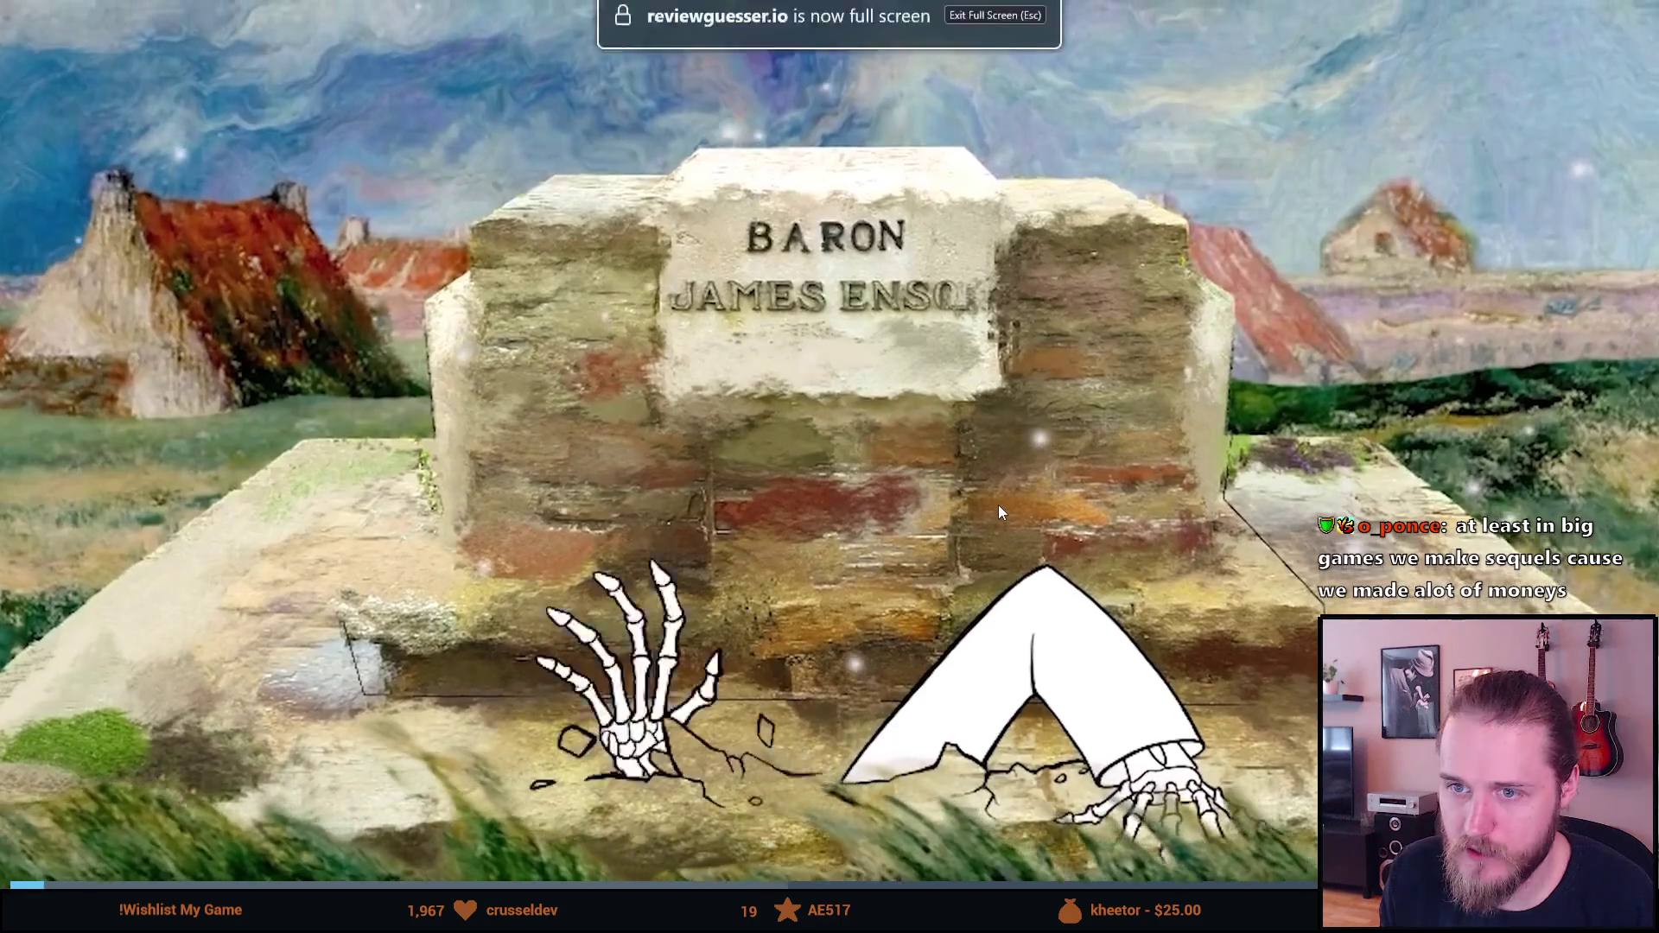
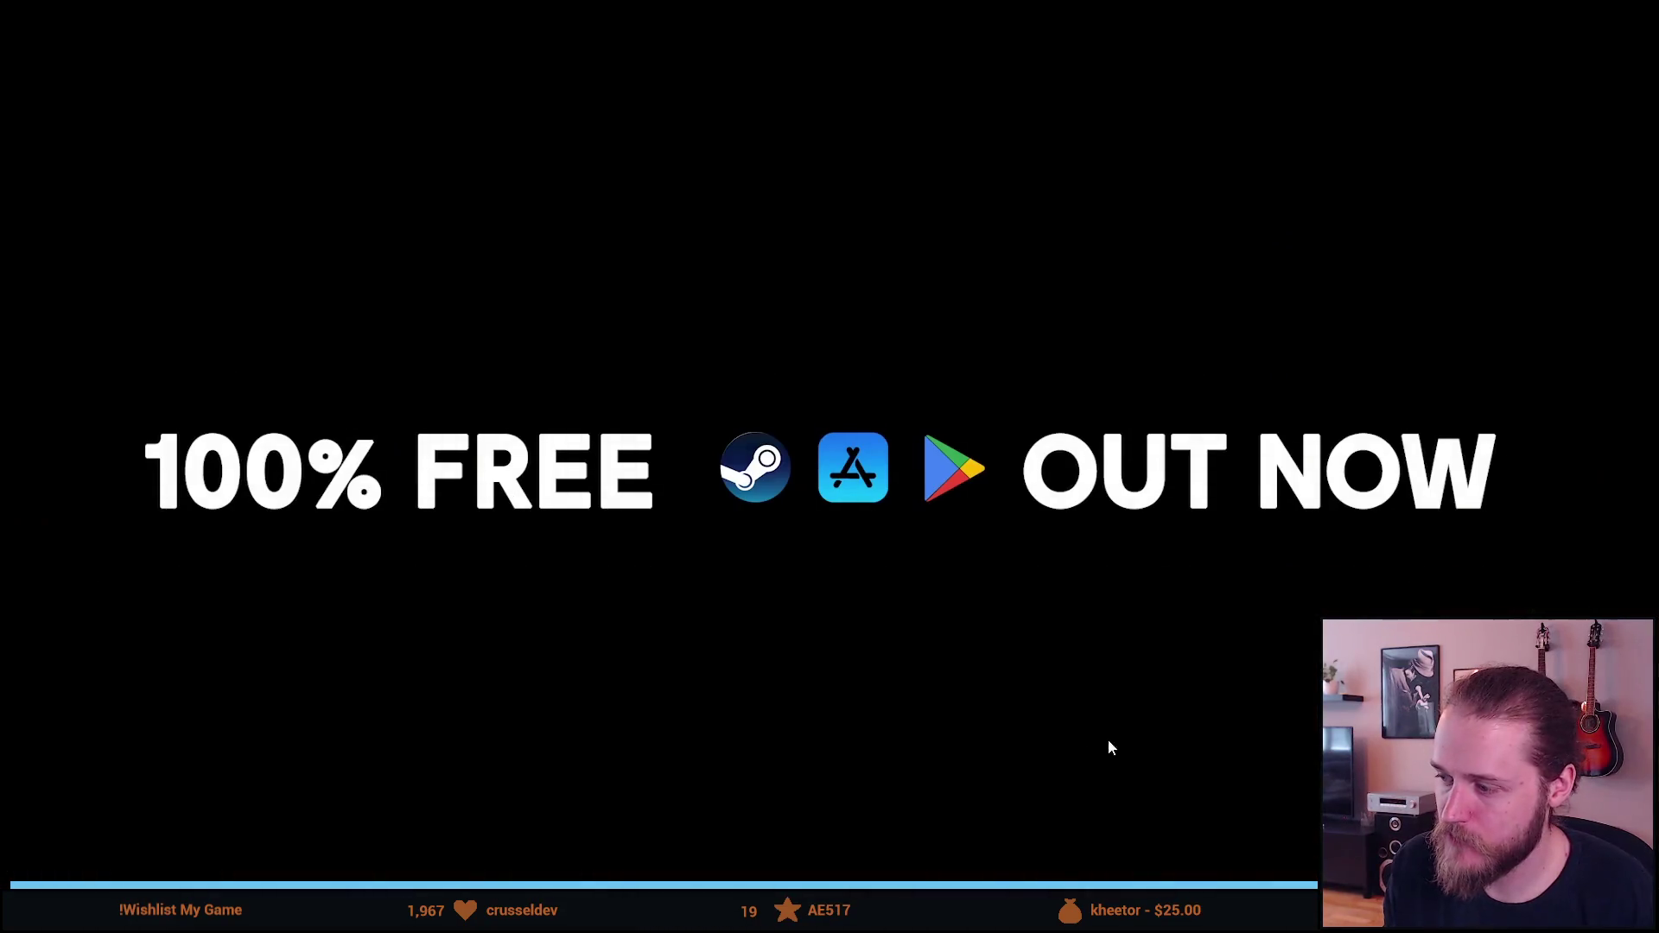
# Step: Exit the full-screen trailer and show the third Please, Touch The Artwork 2 screenshot
pyautogui.press('Escape')
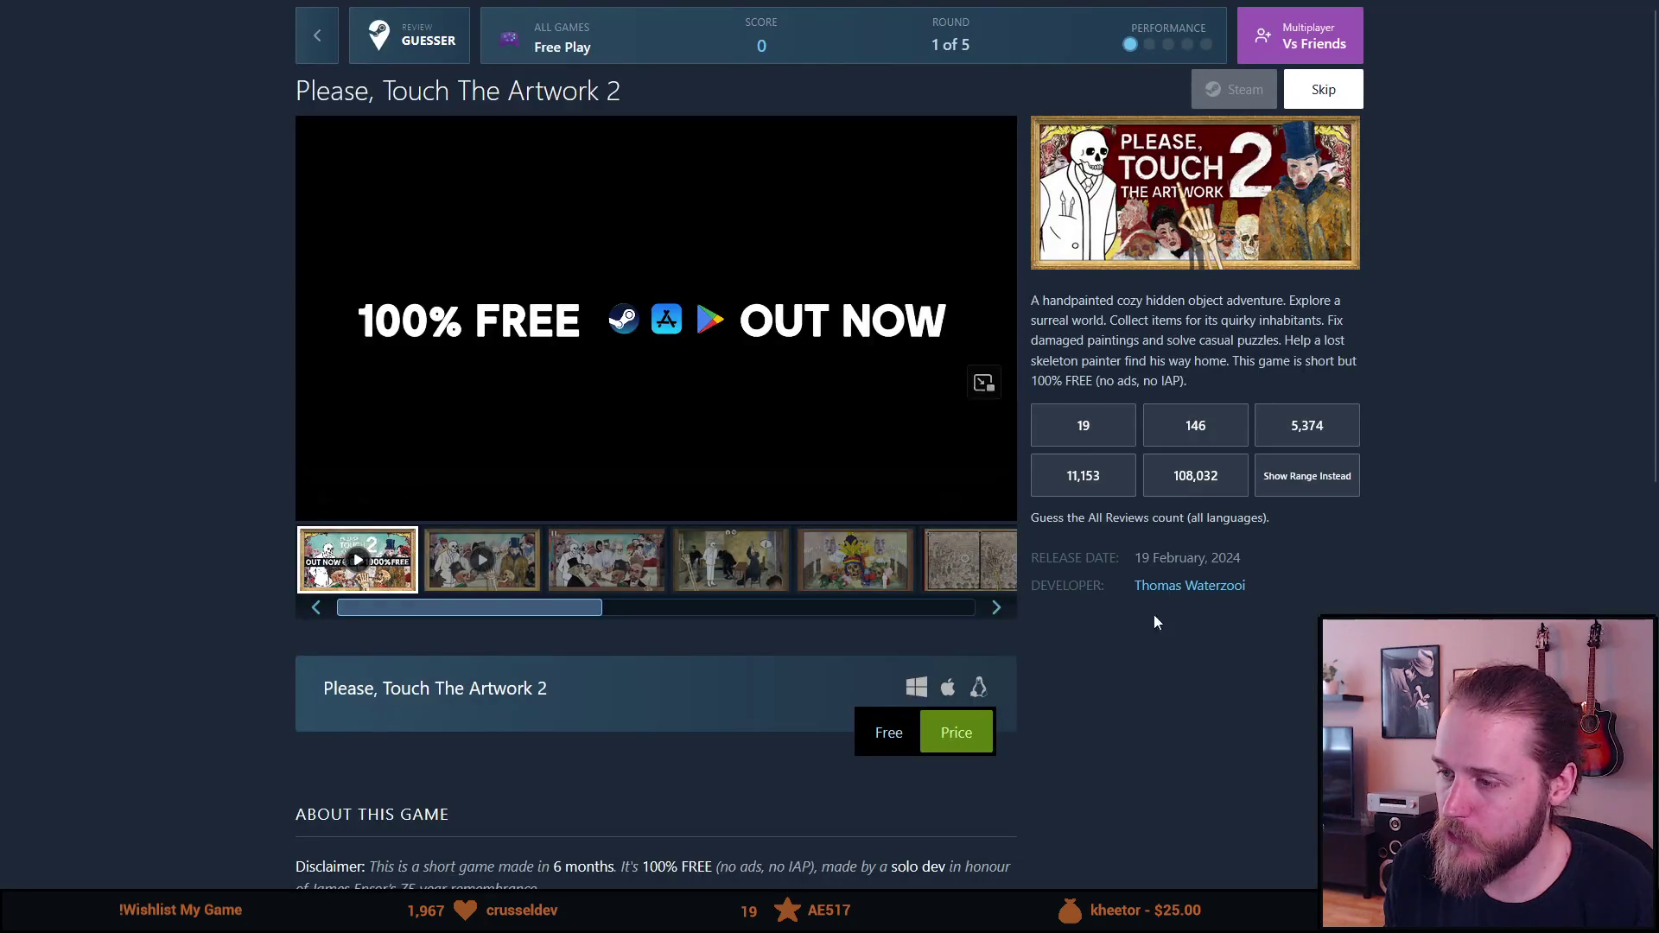
pyautogui.click(606, 560)
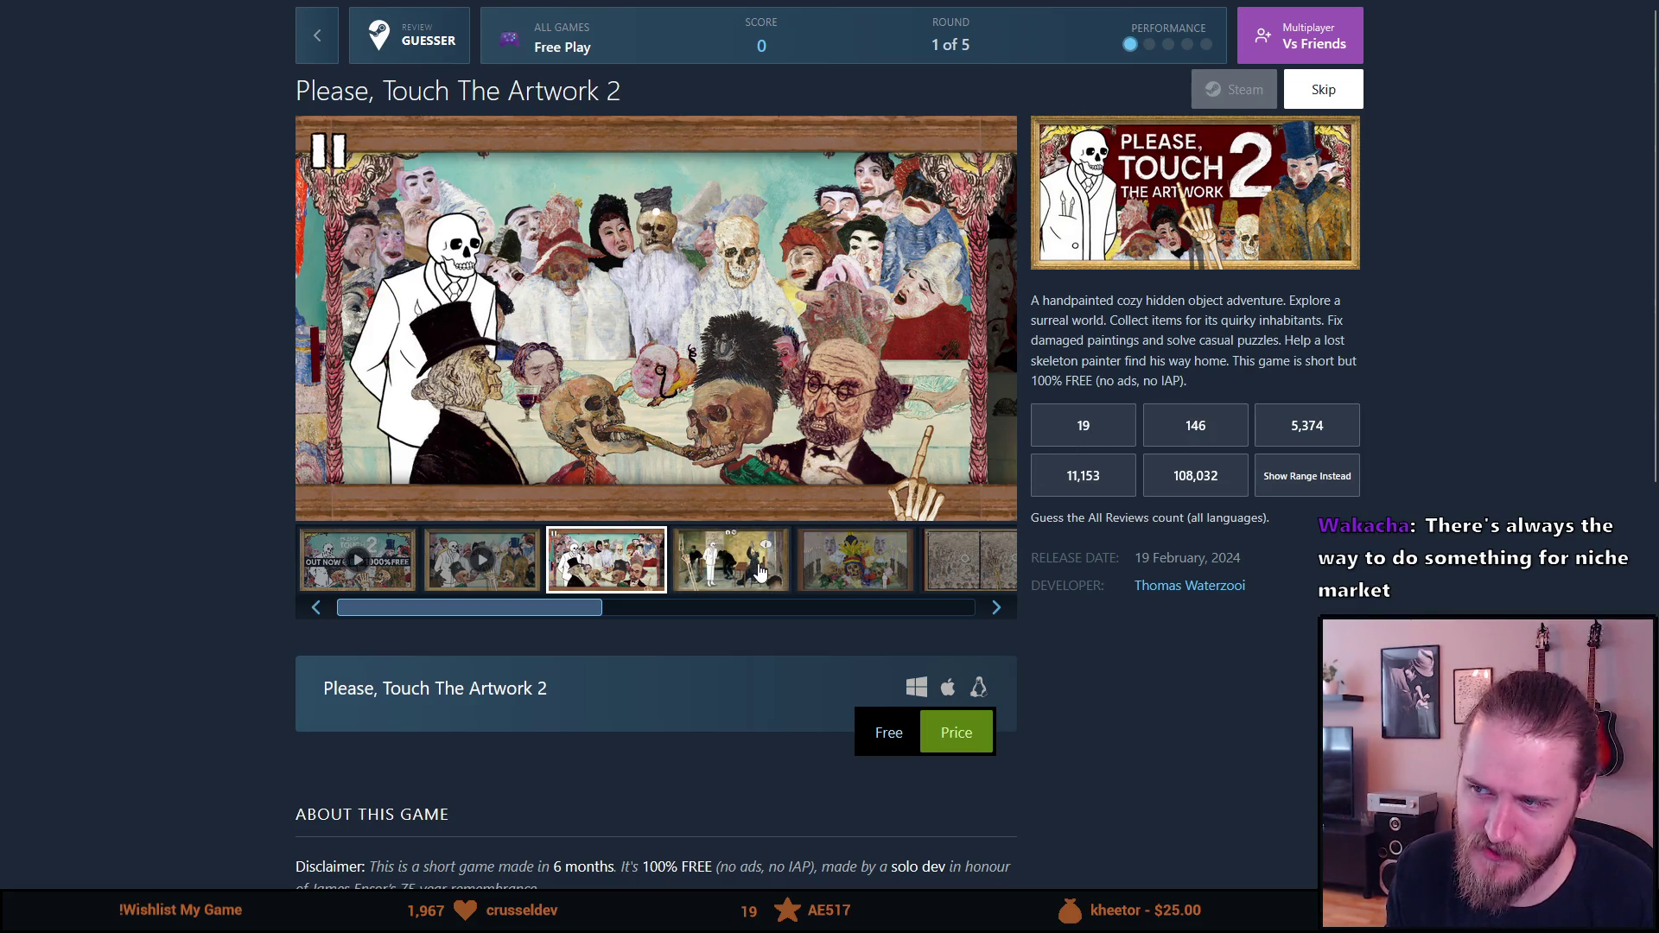
pyautogui.scroll(-5, 676, 738)
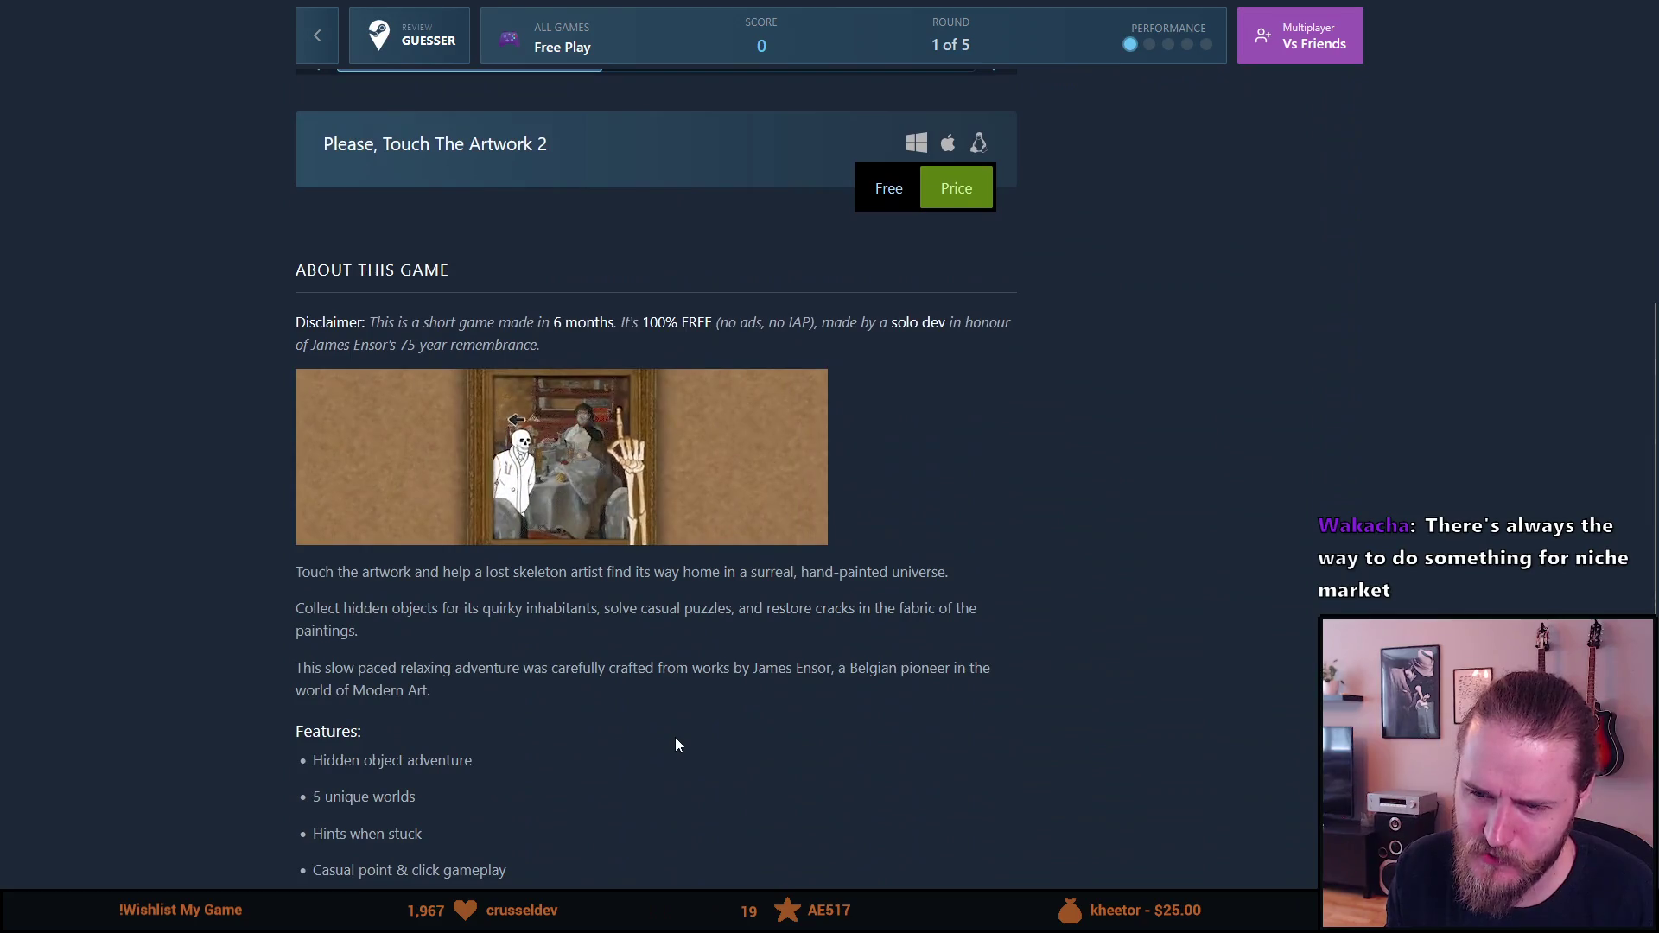
pyautogui.scroll(4, 676, 738)
pyautogui.scroll(2, 675, 744)
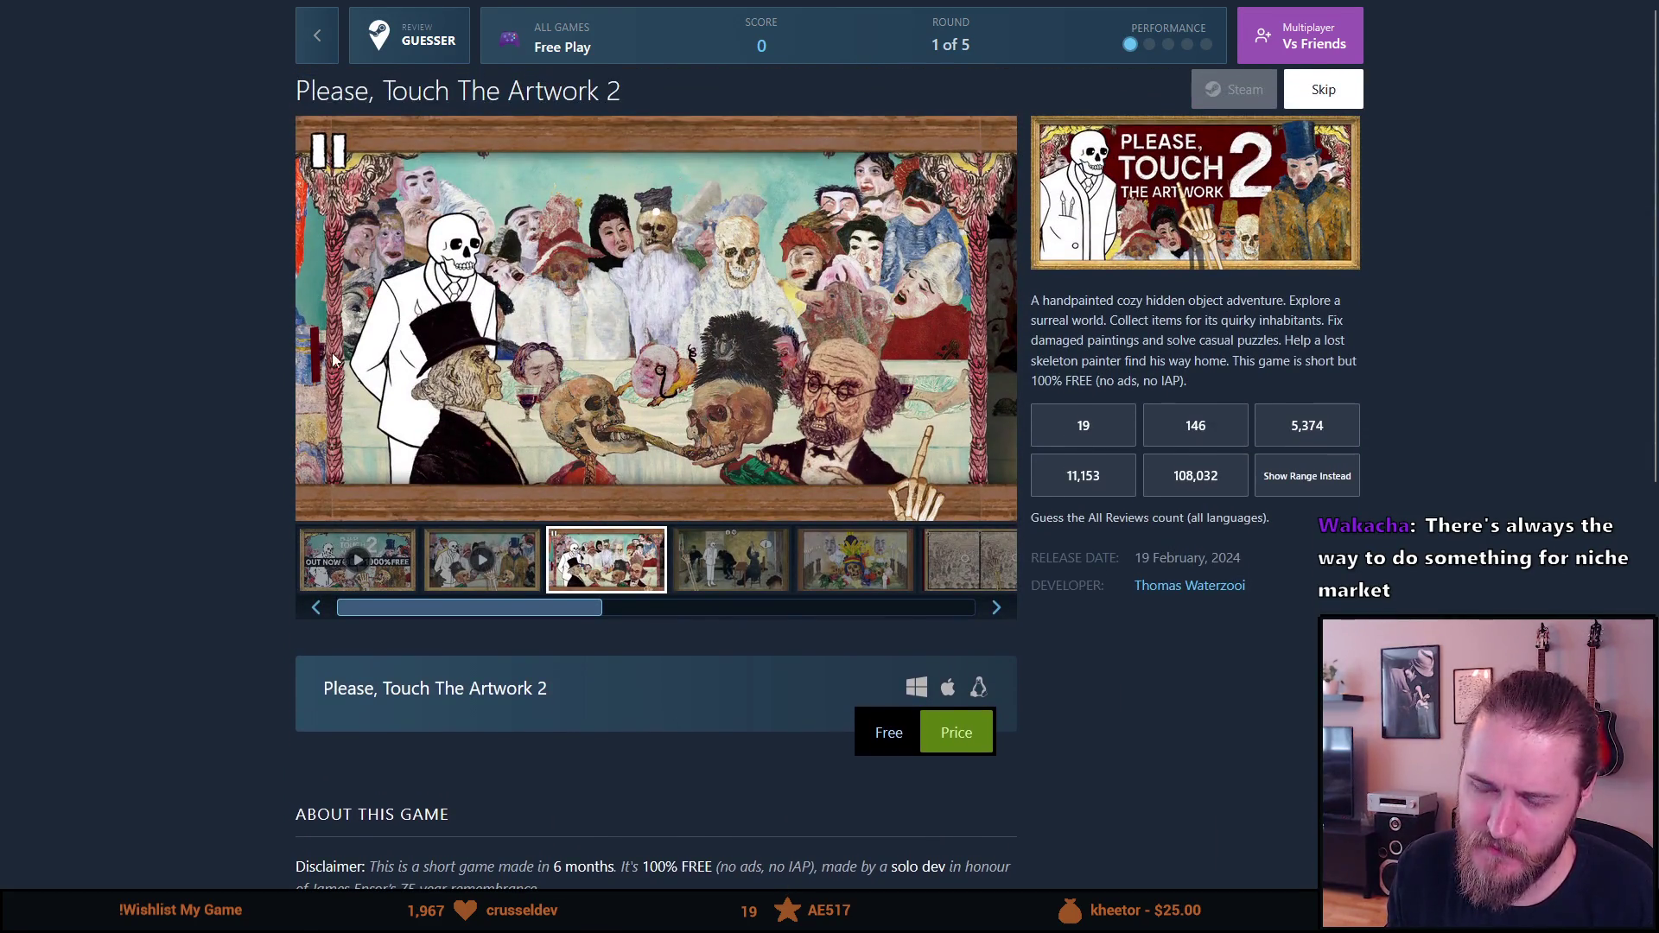
pyautogui.moveTo(298, 90)
pyautogui.mouseDown()
pyautogui.moveTo(622, 97)
pyautogui.moveTo(562, 100)
pyautogui.moveTo(617, 101)
pyautogui.moveTo(571, 87)
pyautogui.moveTo(607, 92)
pyautogui.mouseUp()
pyautogui.doubleClick(622, 102)
pyautogui.click(657, 85)
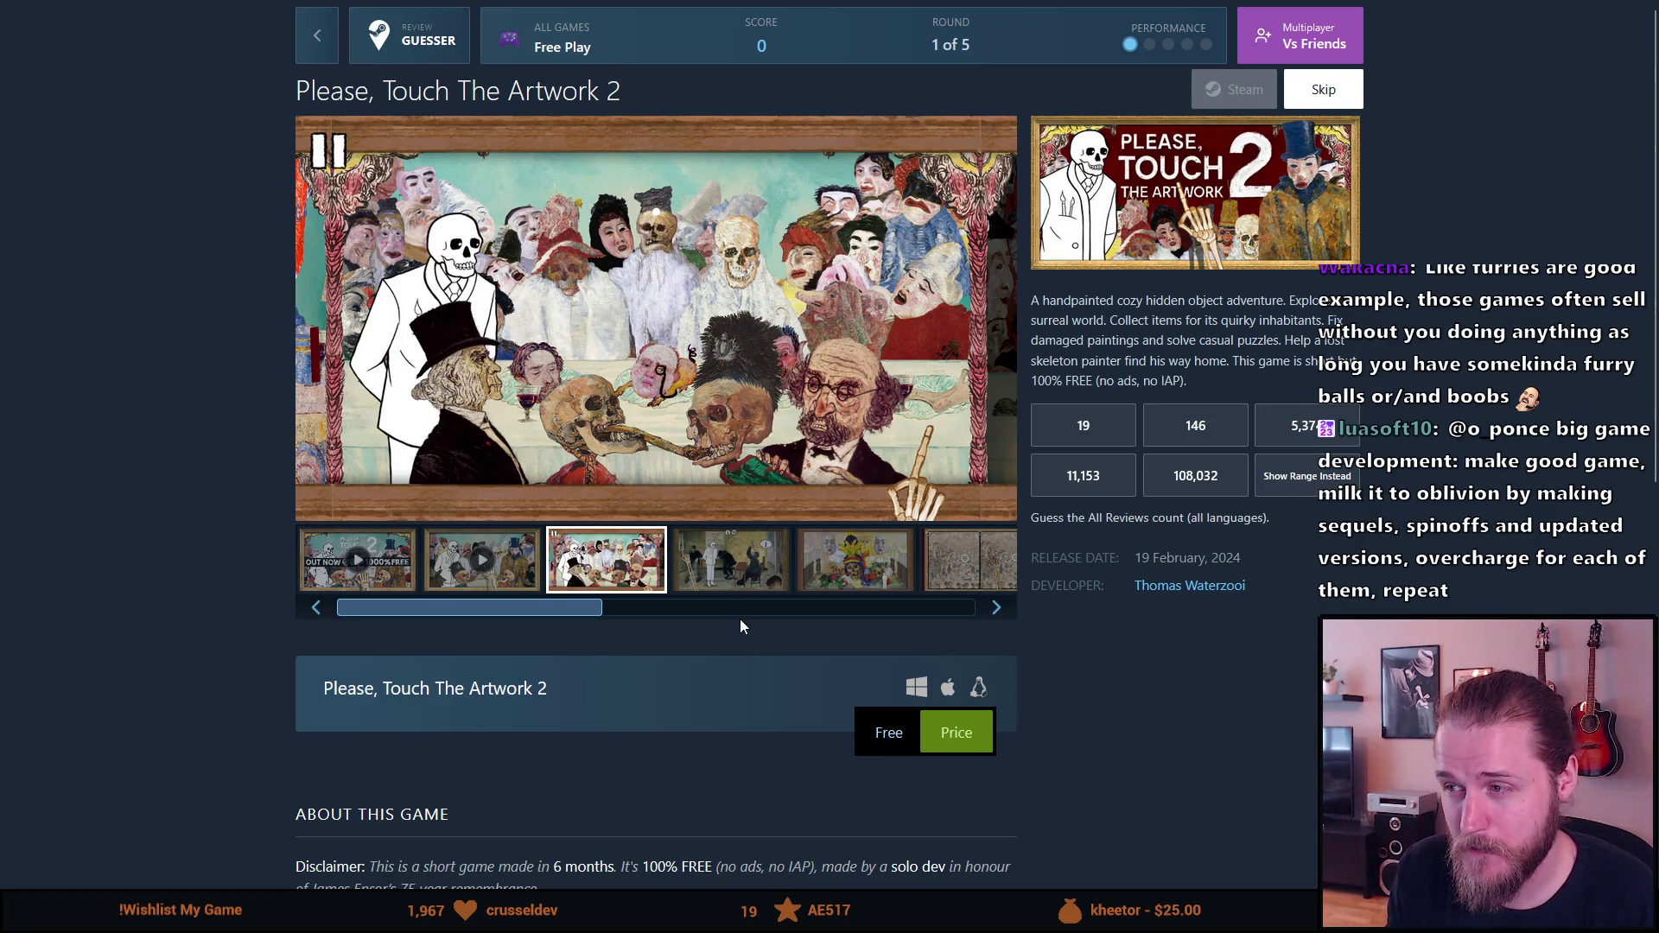
pyautogui.scroll(-5, 740, 619)
pyautogui.scroll(5, 739, 618)
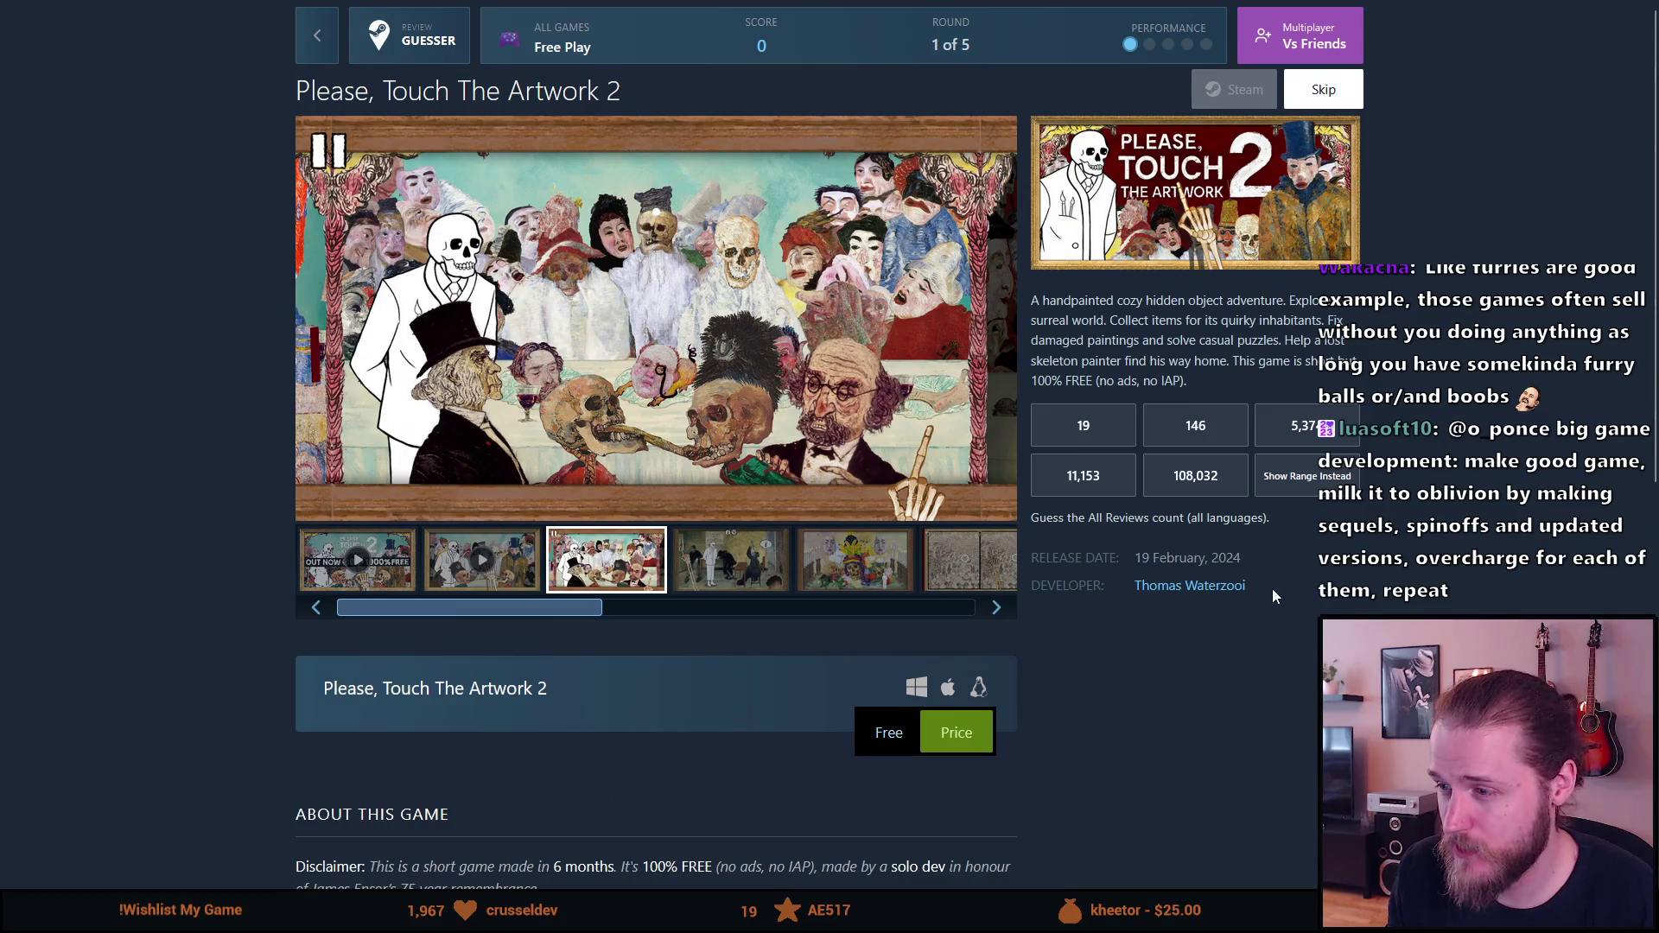
pyautogui.moveTo(1217, 557); pyautogui.dragTo(1284, 563)
pyautogui.click(1276, 558)
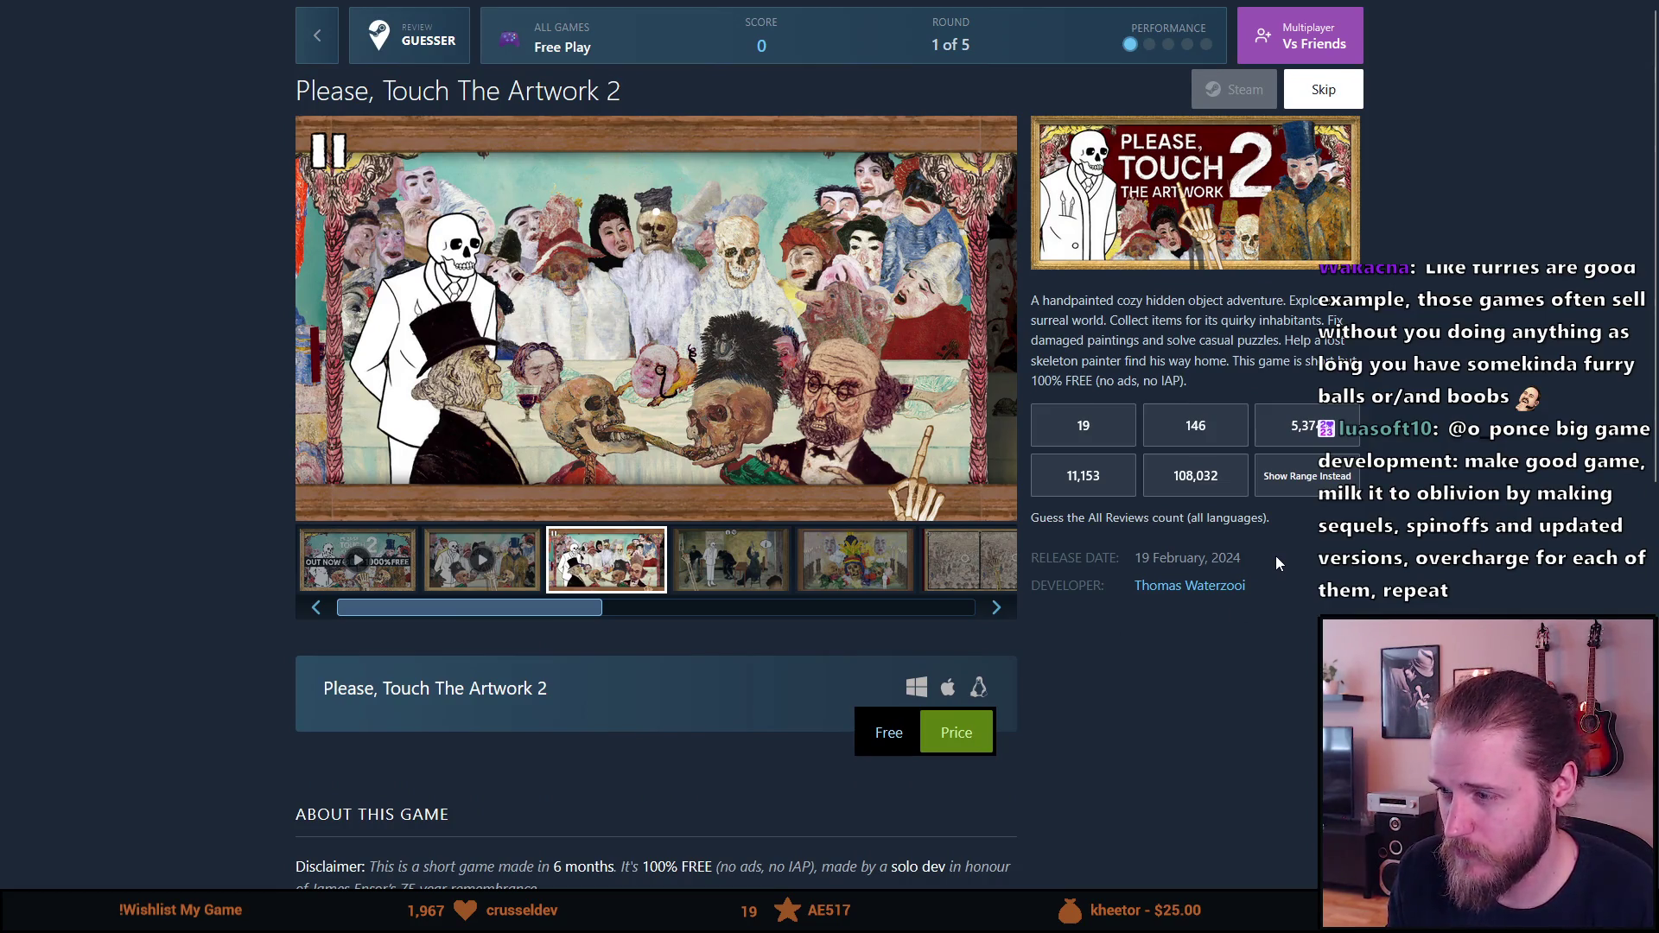
pyautogui.click(1306, 444)
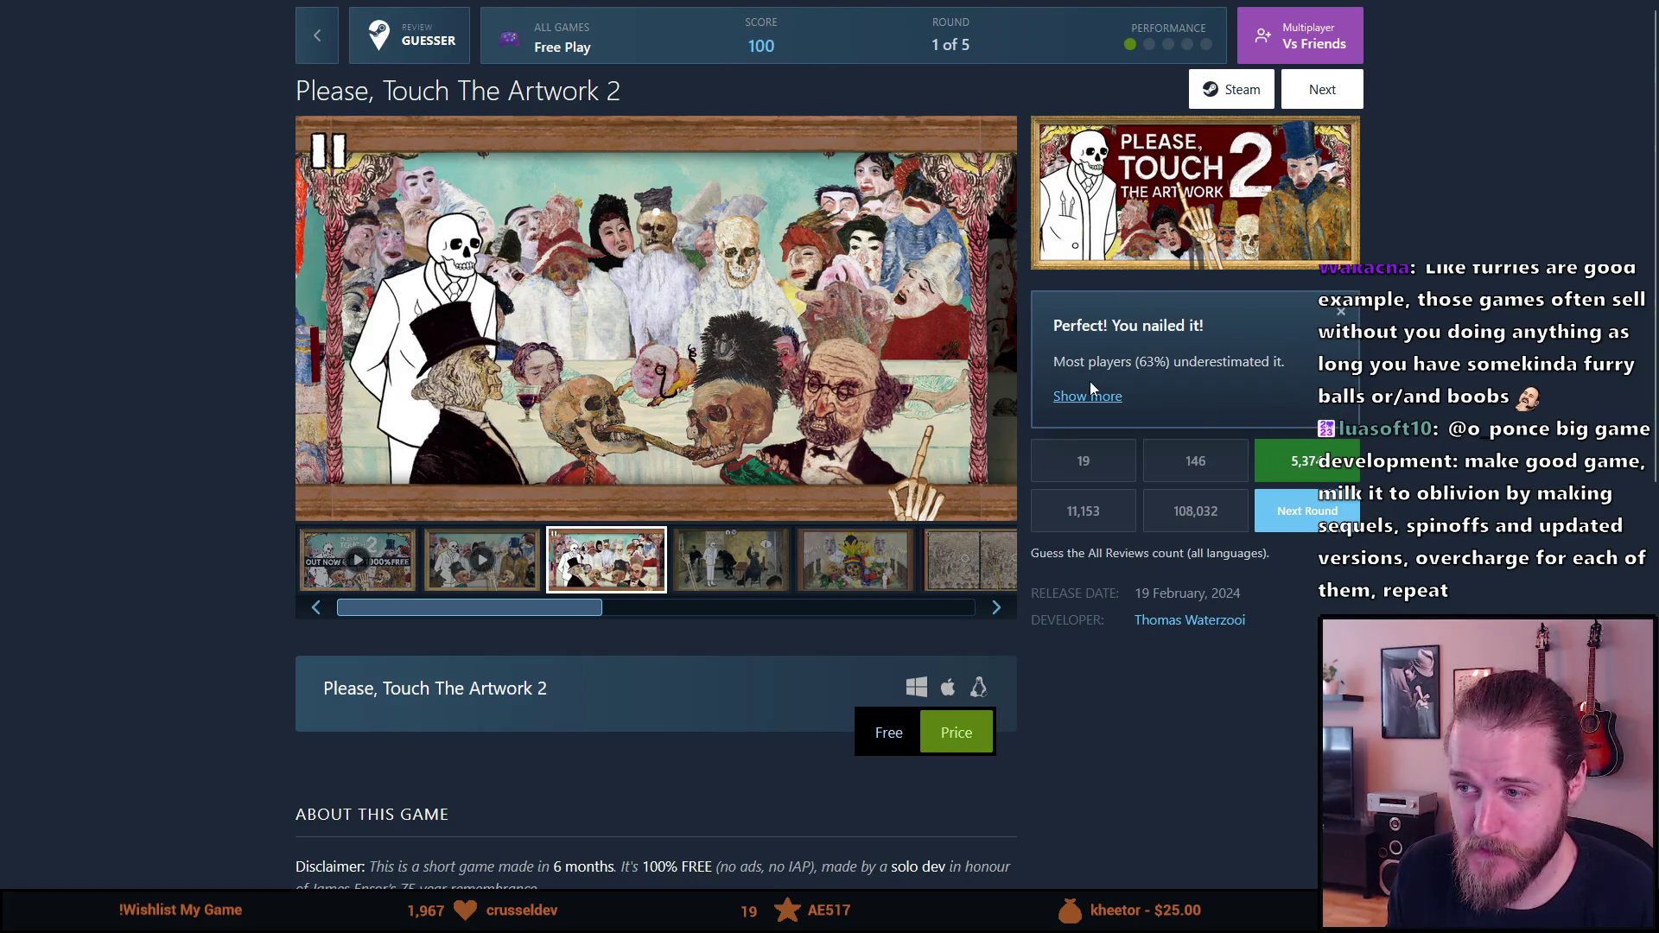
# Step: Highlight the word 'underestimated' in the round 1 result message, then clear the selection
pyautogui.moveTo(1147, 369); pyautogui.dragTo(1192, 370)
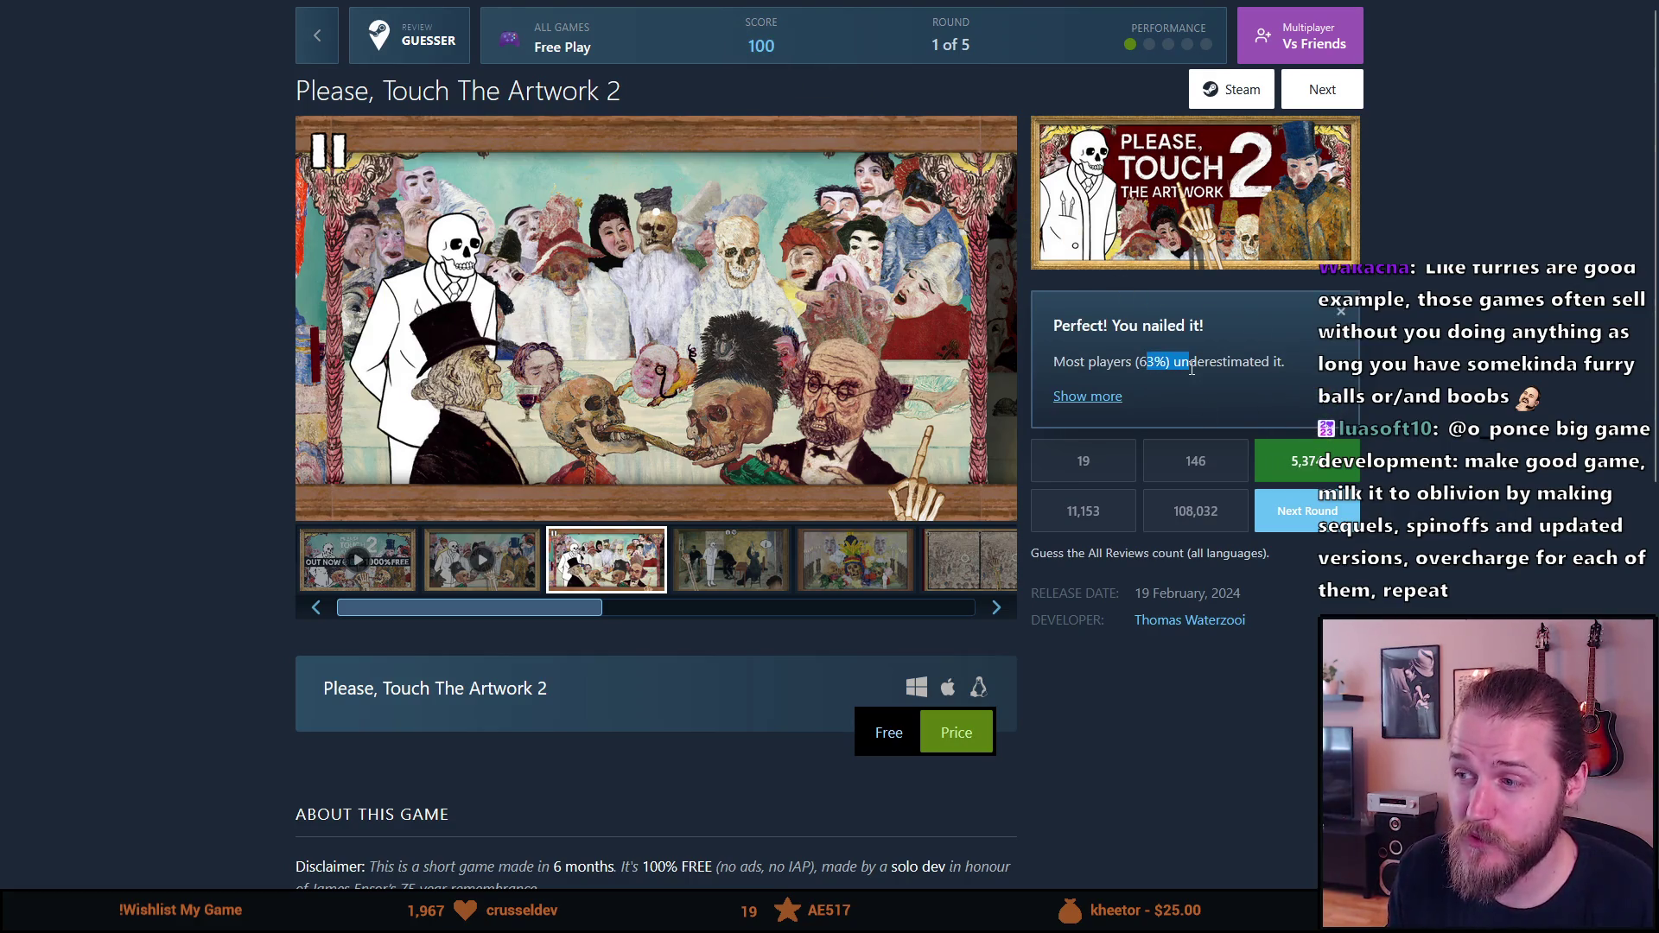
pyautogui.doubleClick(1245, 363)
pyautogui.click(1258, 366)
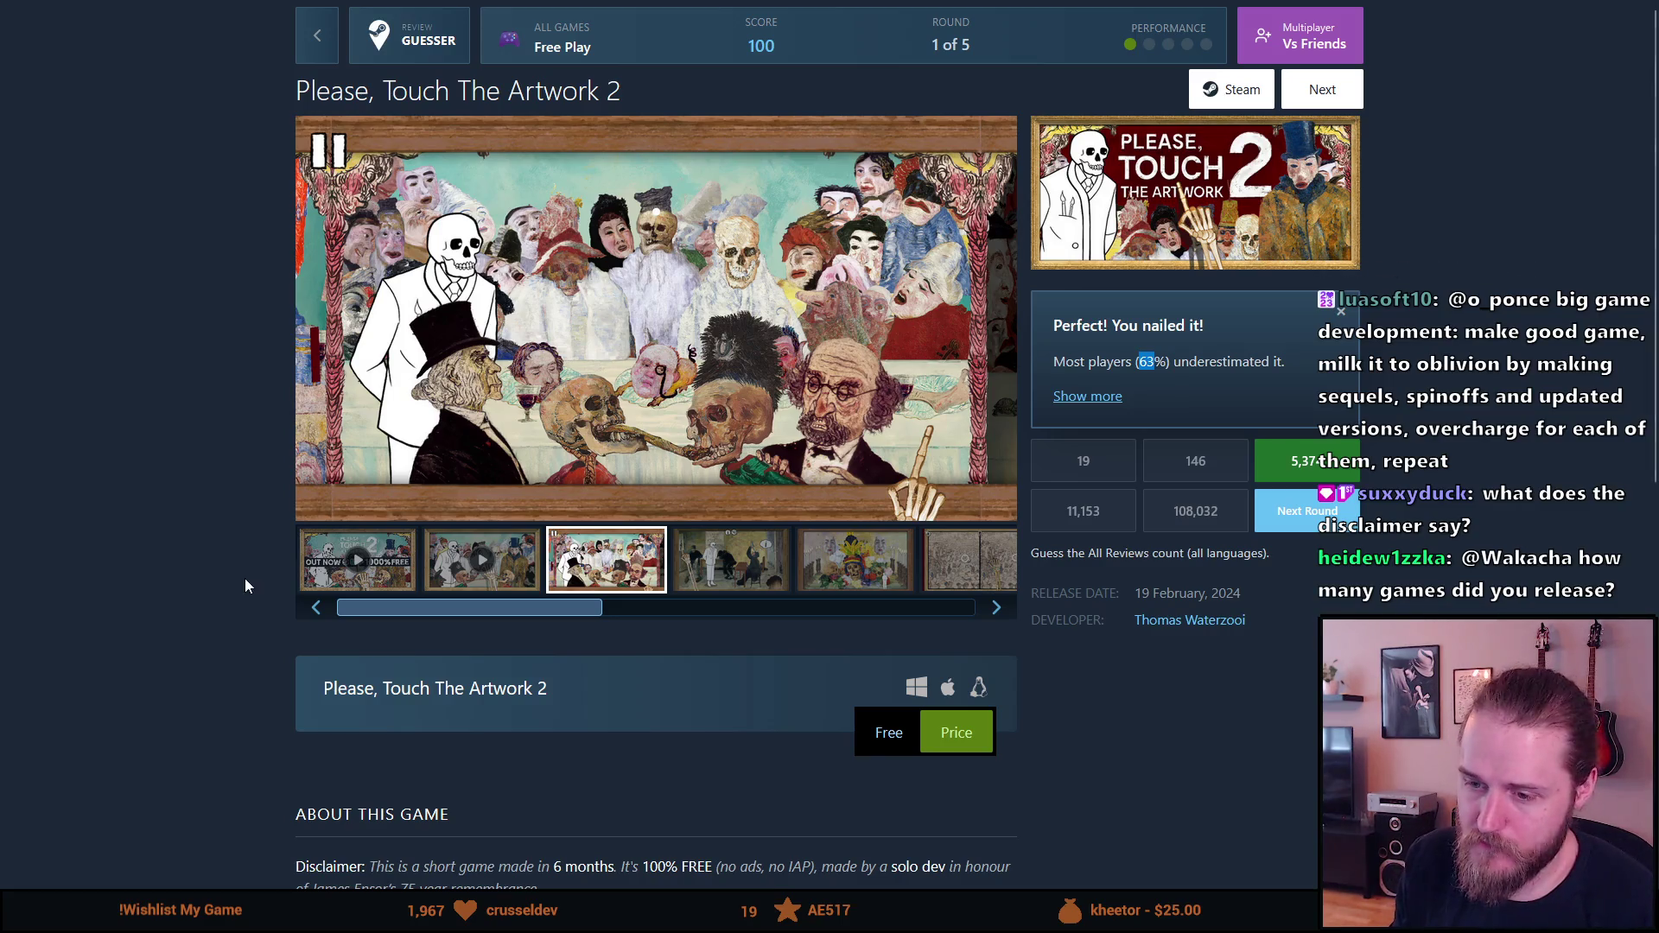
# Step: Scroll down and highlight the disclaimer's 100% FREE and no IAP notes, then scroll back up
pyautogui.scroll(-5, 247, 579)
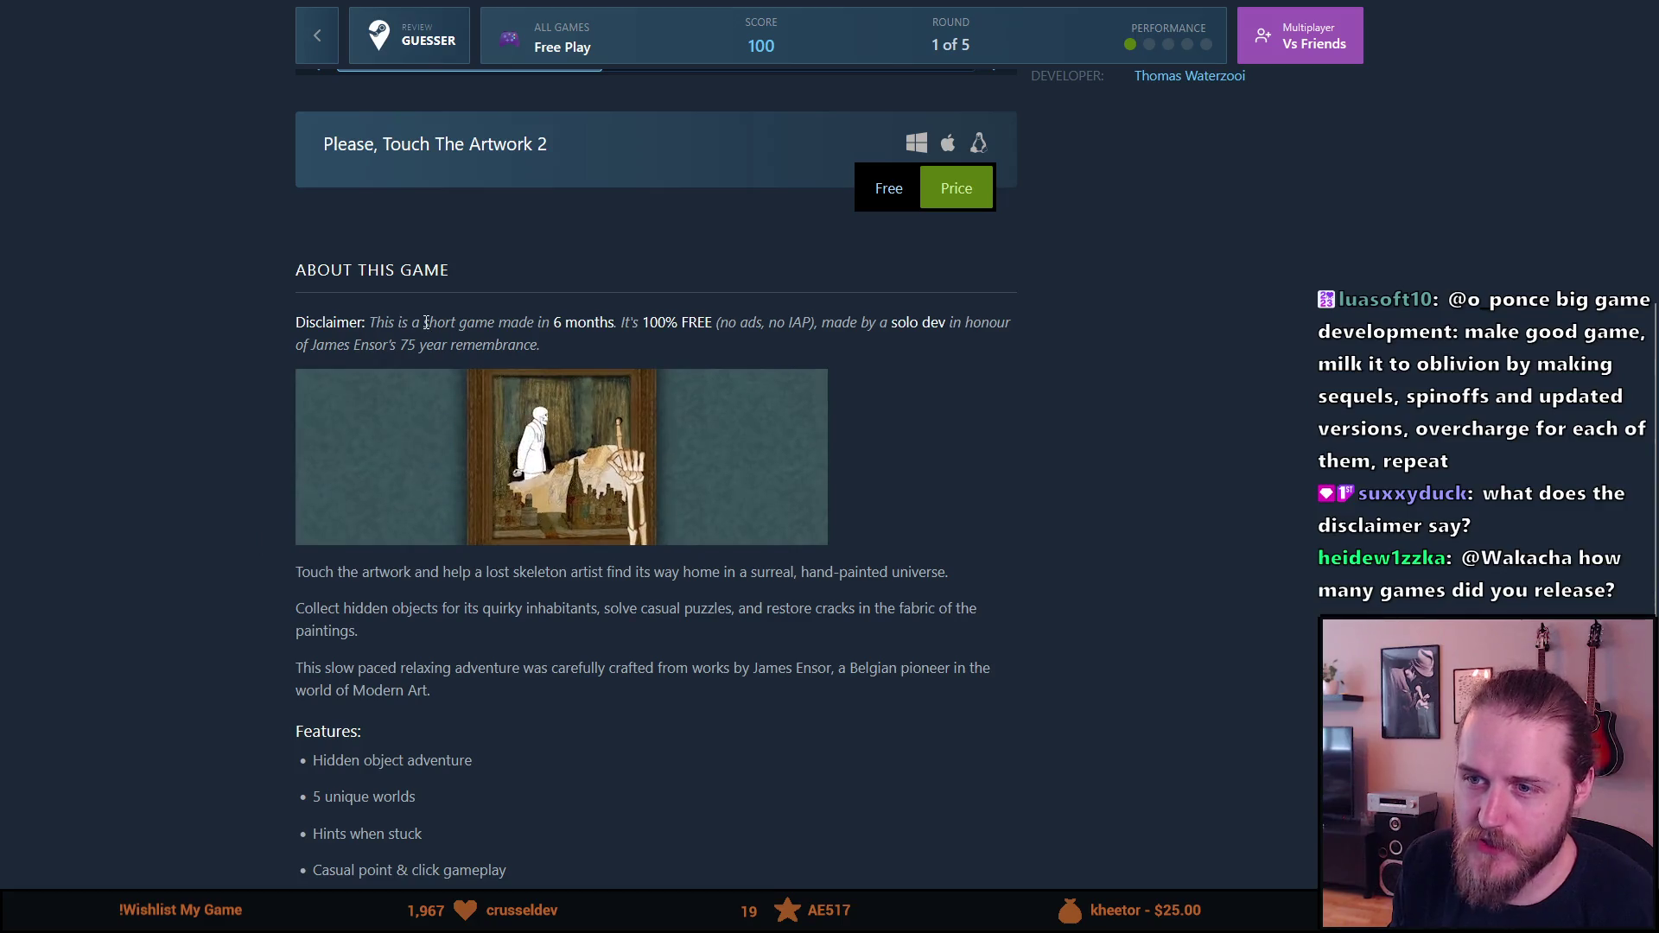
pyautogui.moveTo(423, 322); pyautogui.dragTo(530, 324)
pyautogui.tripleClick(529, 330)
pyautogui.moveTo(423, 322); pyautogui.dragTo(939, 324)
pyautogui.click(696, 323)
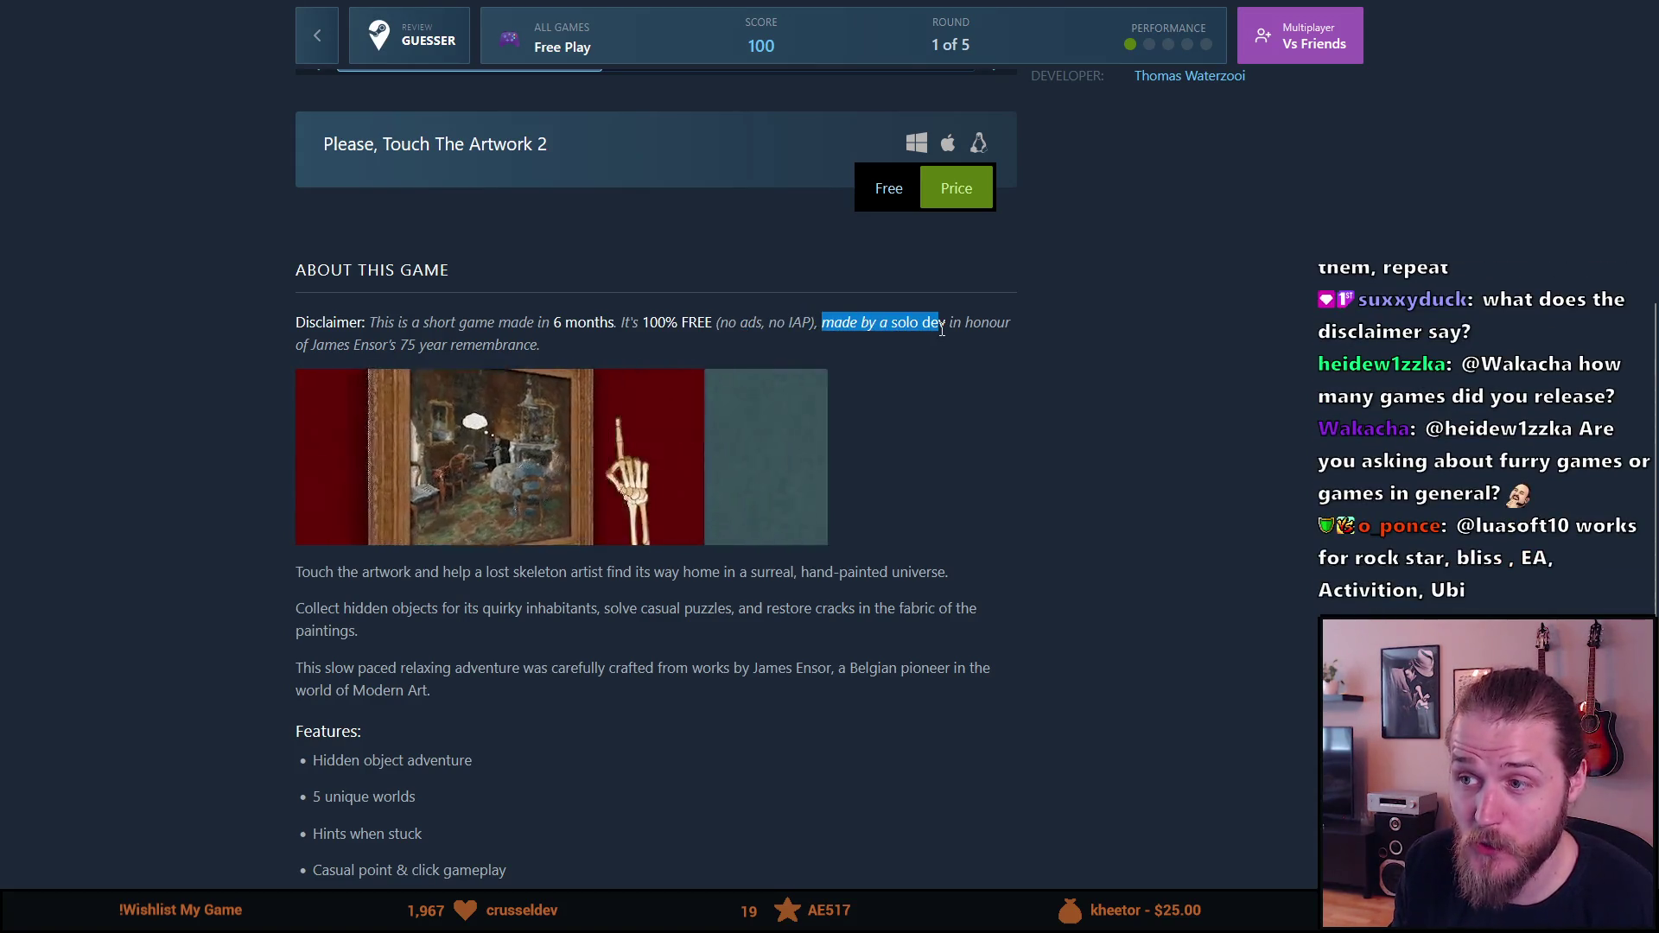
pyautogui.moveTo(315, 345); pyautogui.dragTo(533, 355)
pyautogui.click(534, 354)
pyautogui.scroll(6, 527, 354)
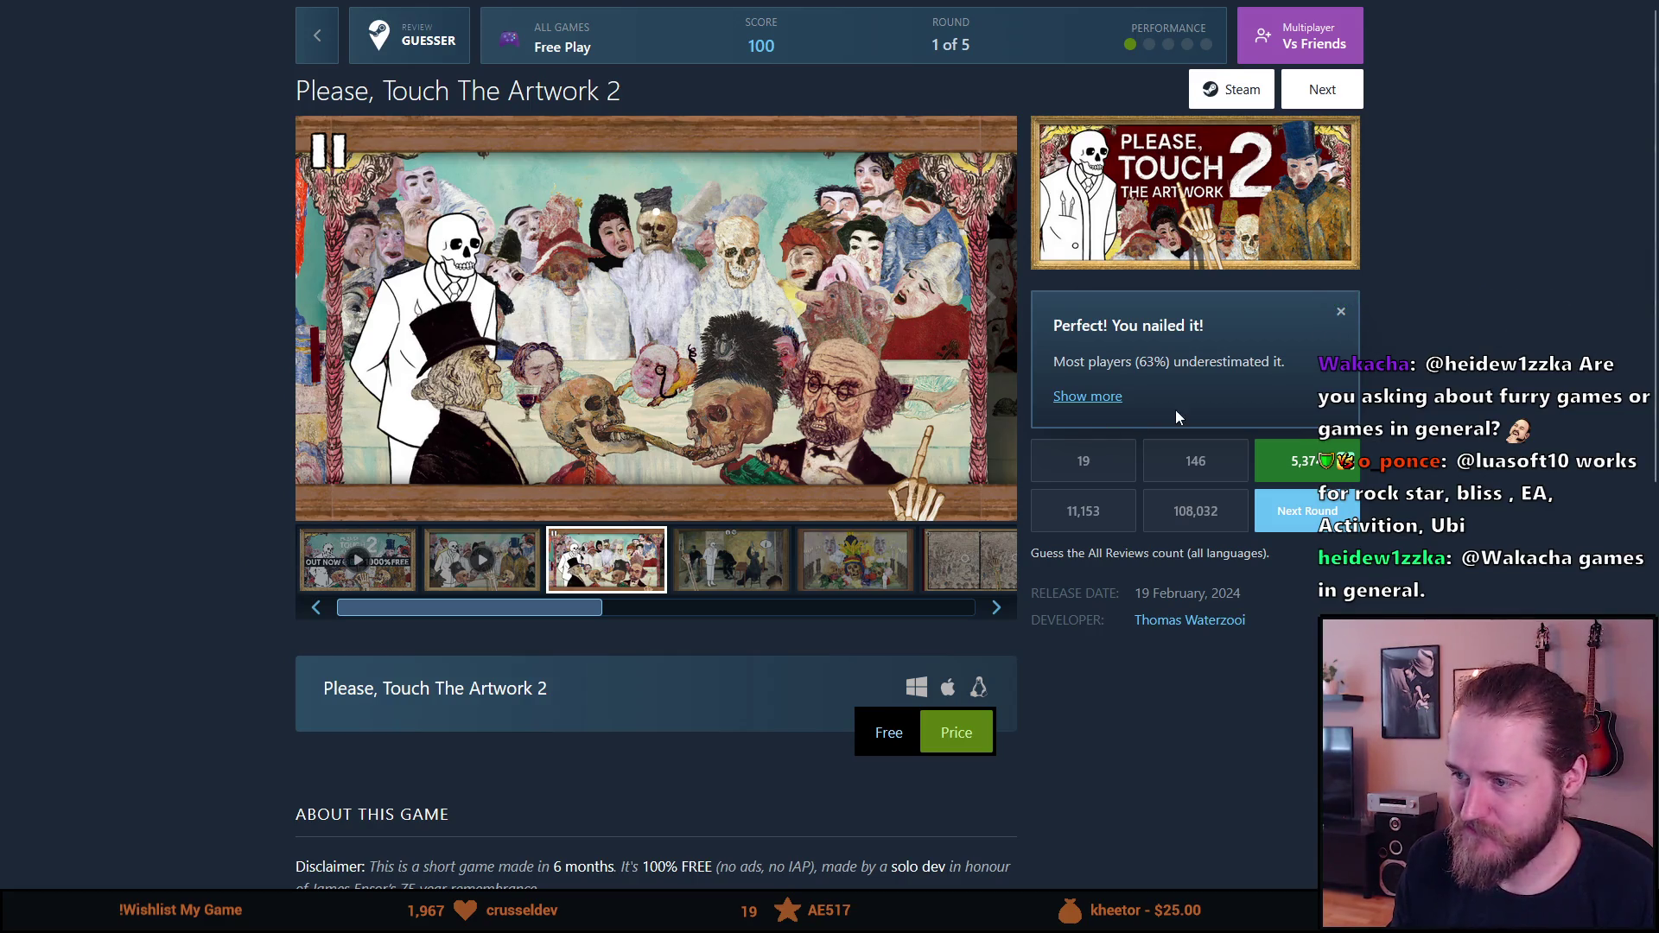
# Step: Advance to round 2 and page through every Cyrano Story gallery screenshot to the last
pyautogui.click(1317, 92)
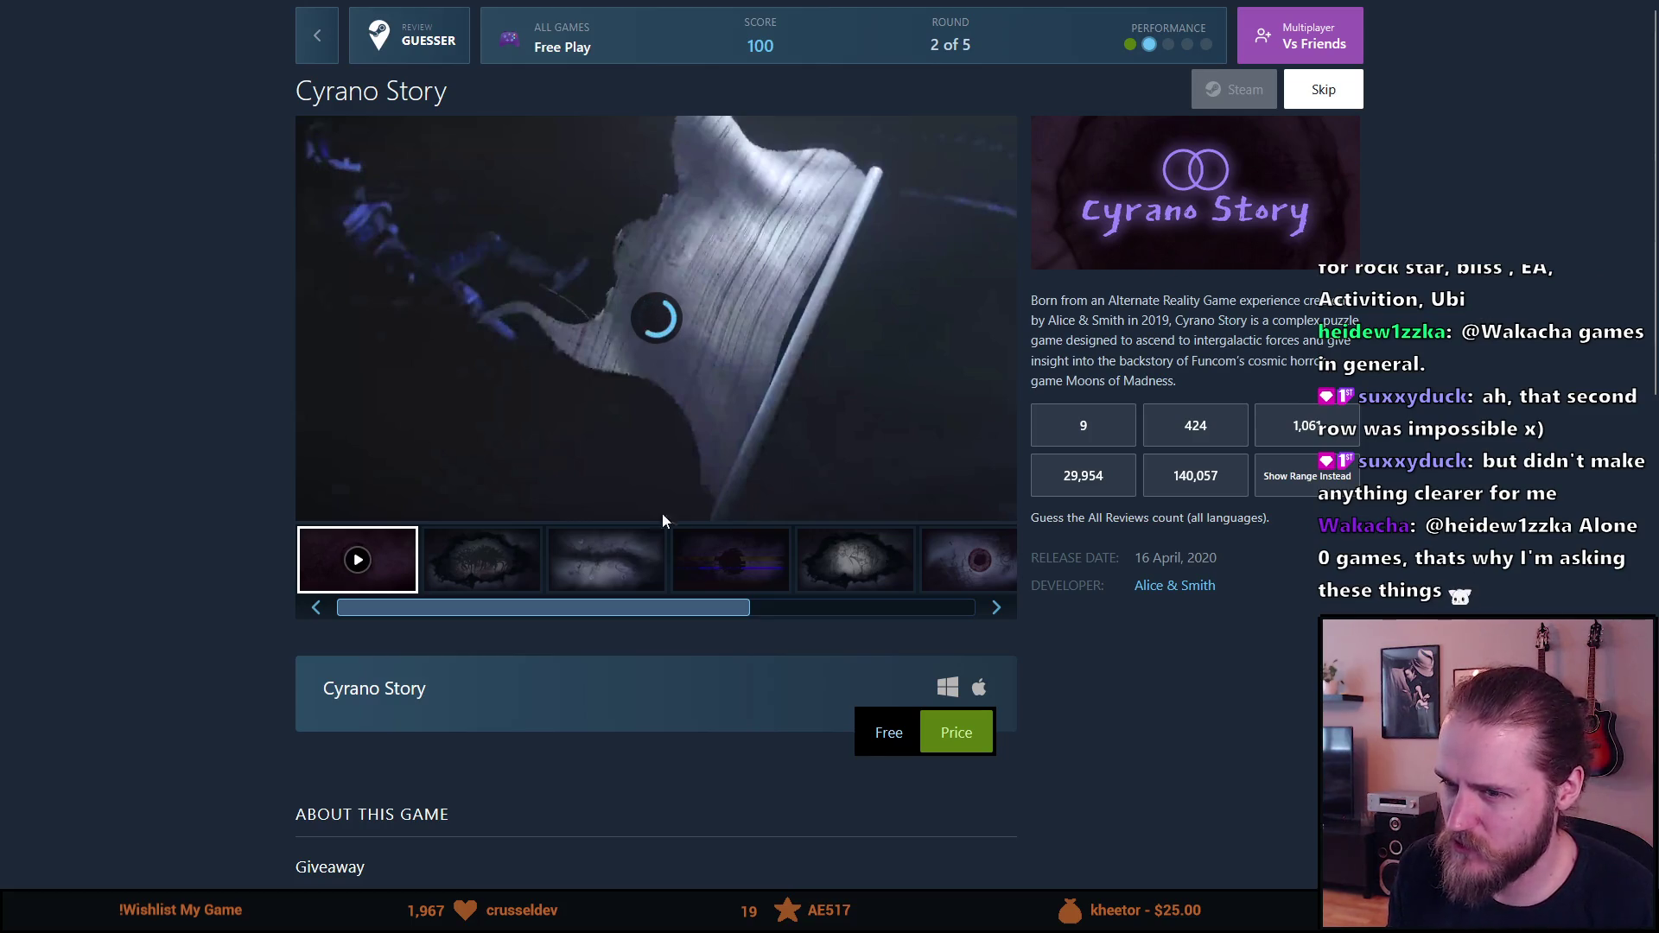
pyautogui.click(484, 570)
pyautogui.click(587, 579)
pyautogui.click(707, 577)
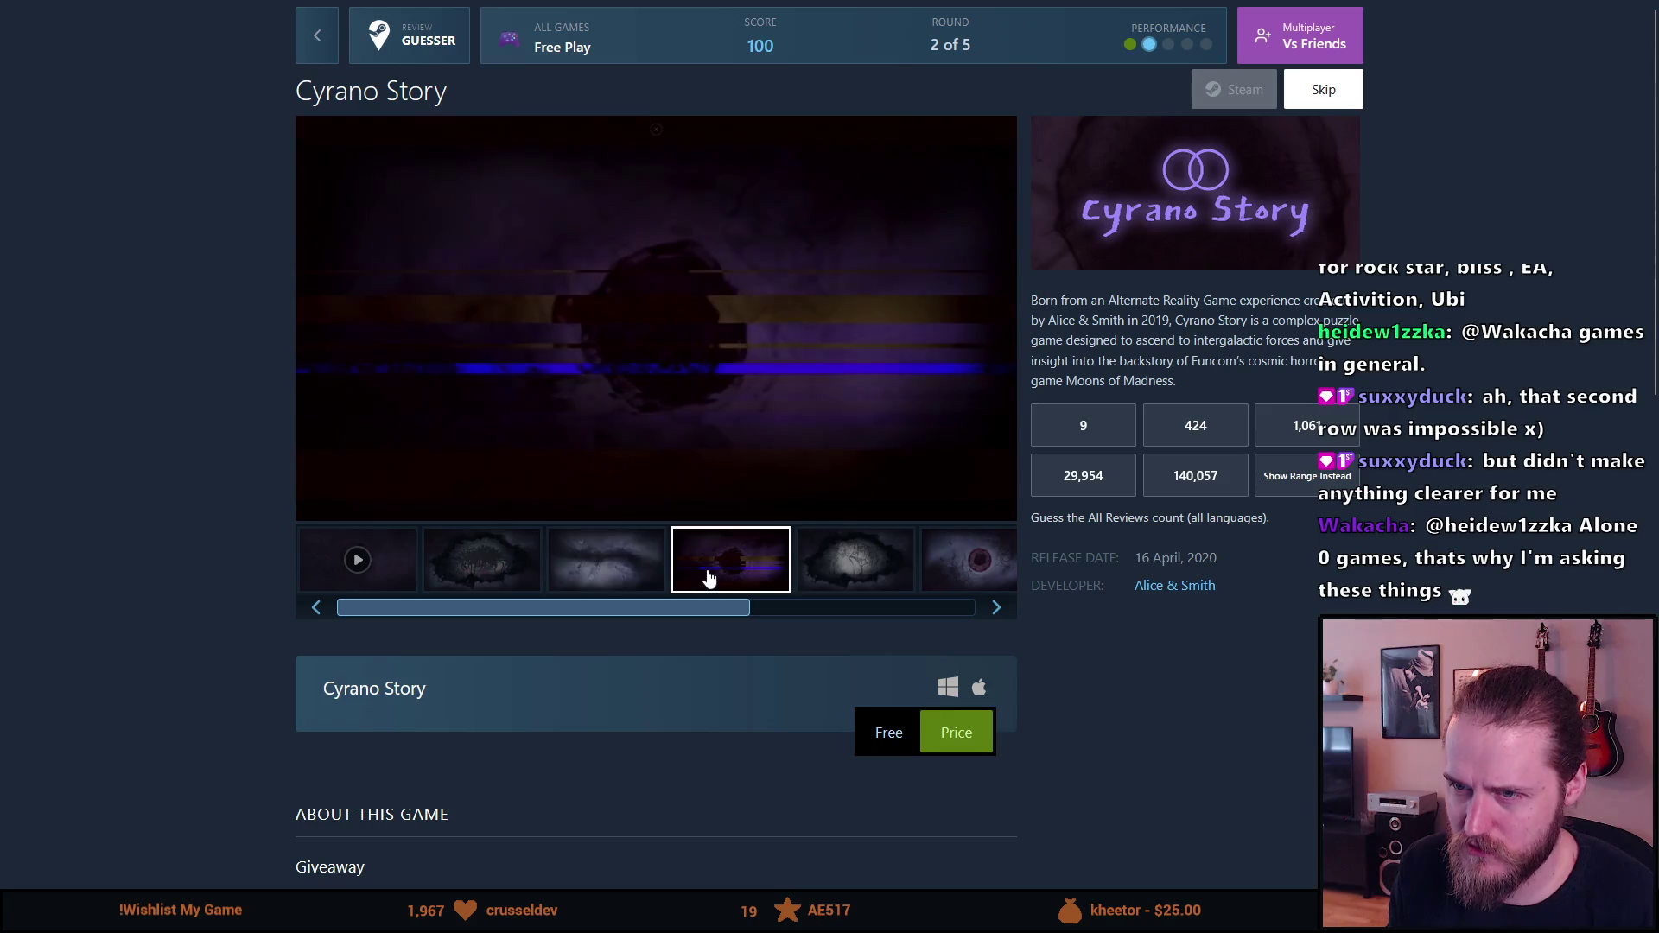
pyautogui.click(808, 575)
pyautogui.click(951, 572)
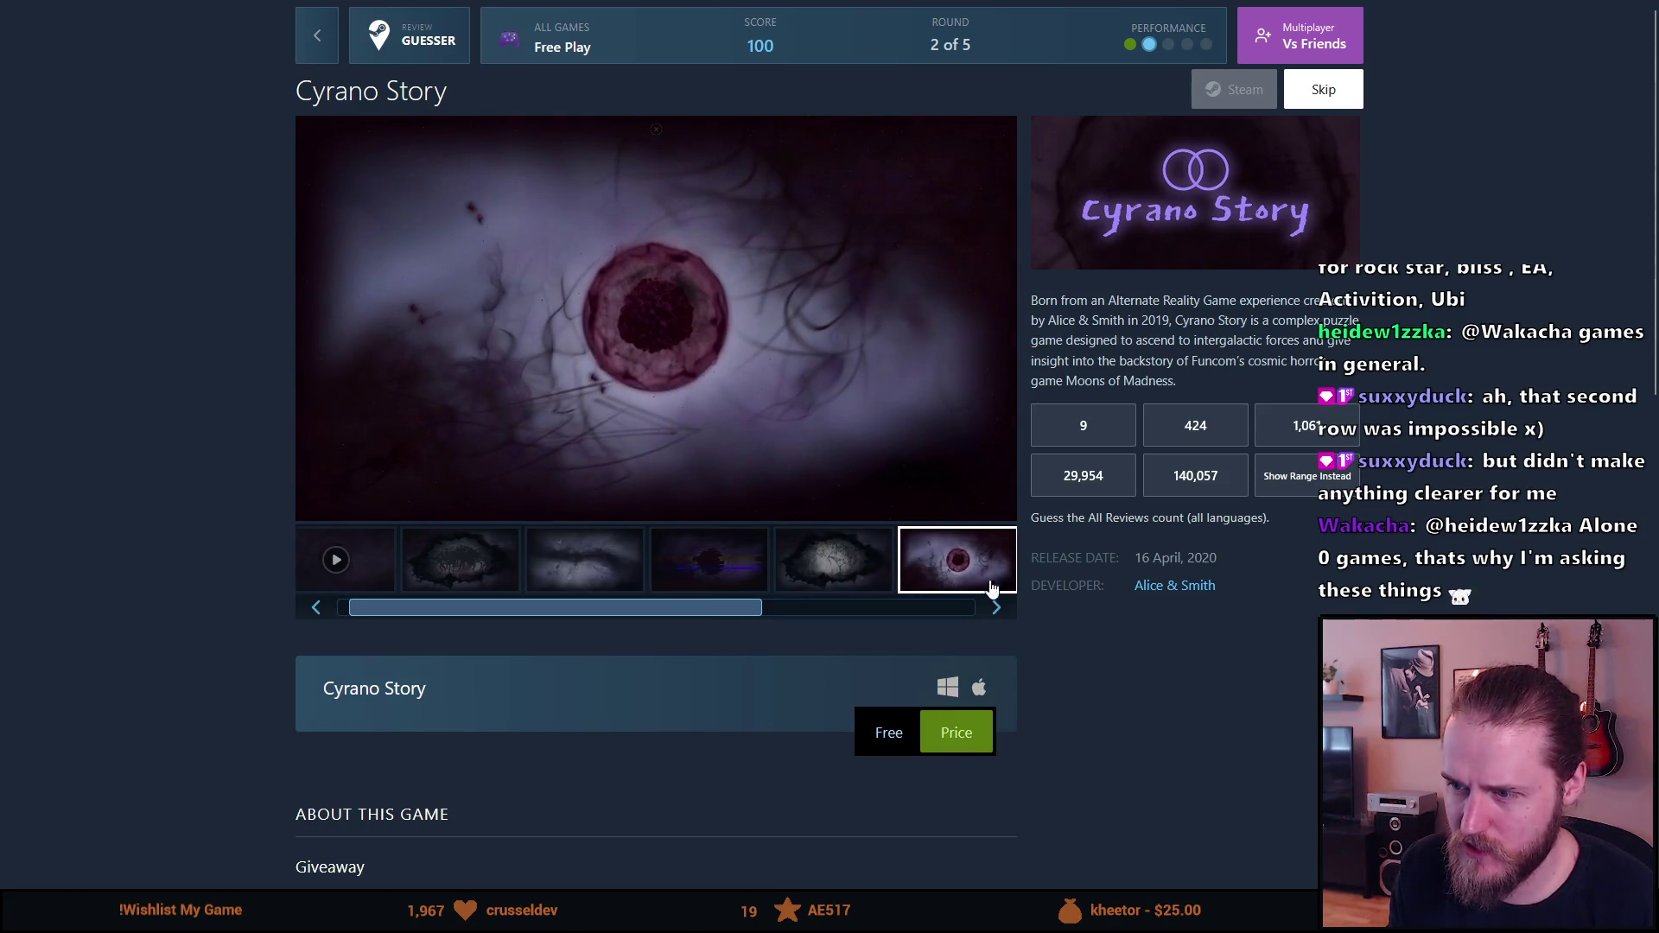
pyautogui.click(997, 609)
pyautogui.click(996, 608)
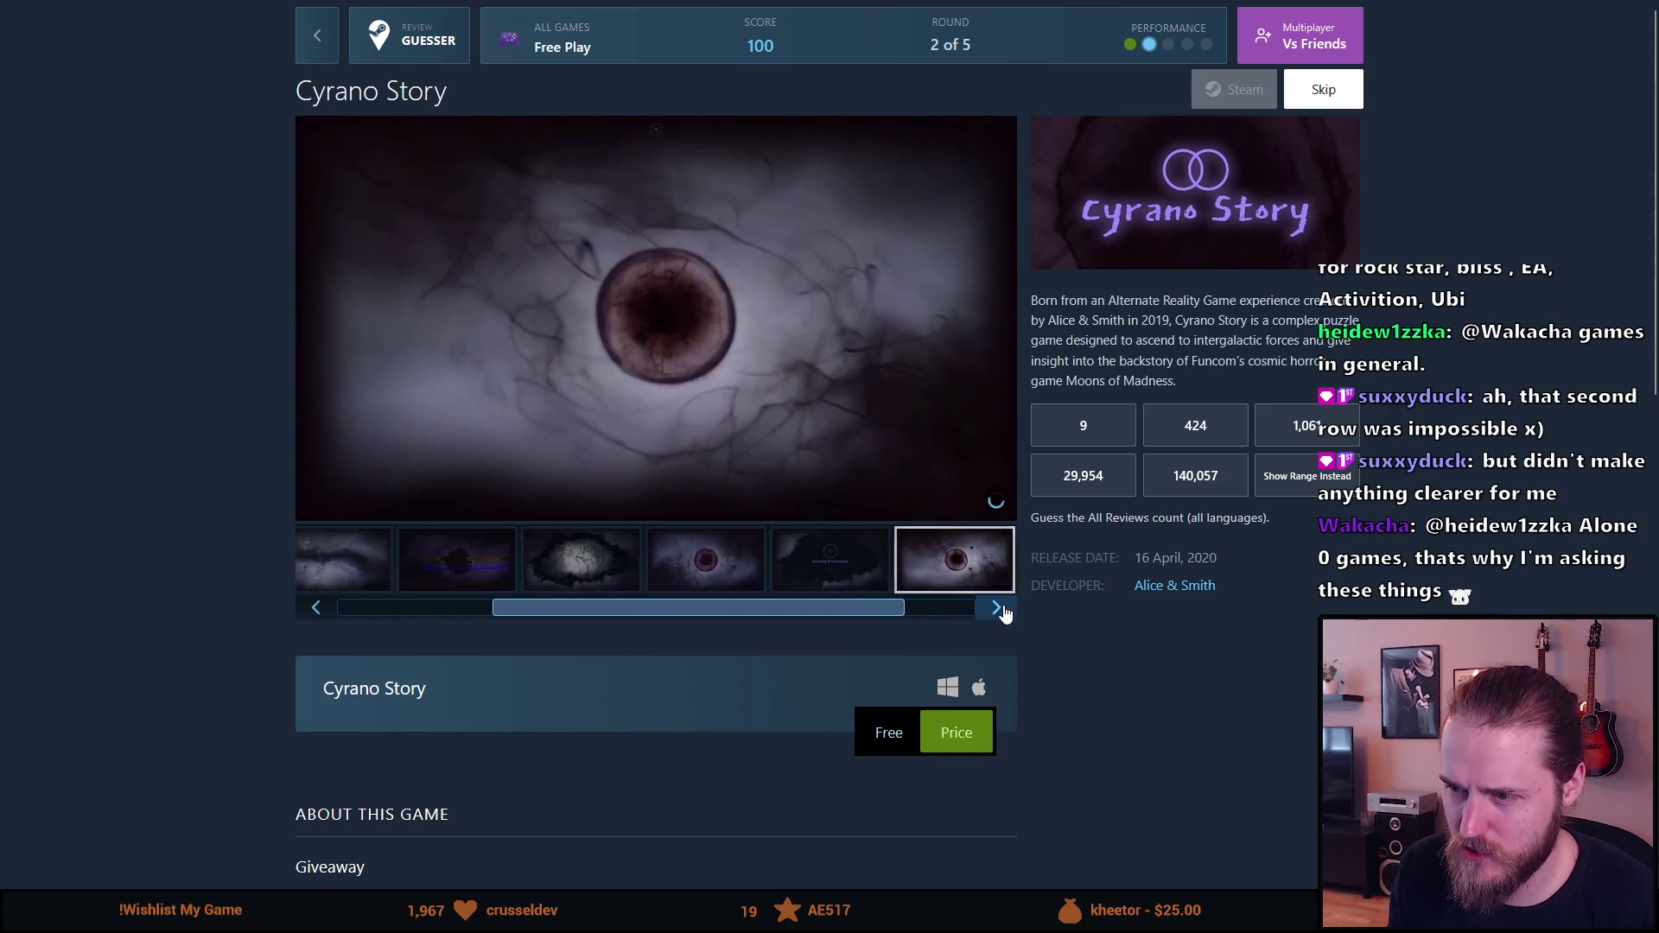
pyautogui.click(999, 608)
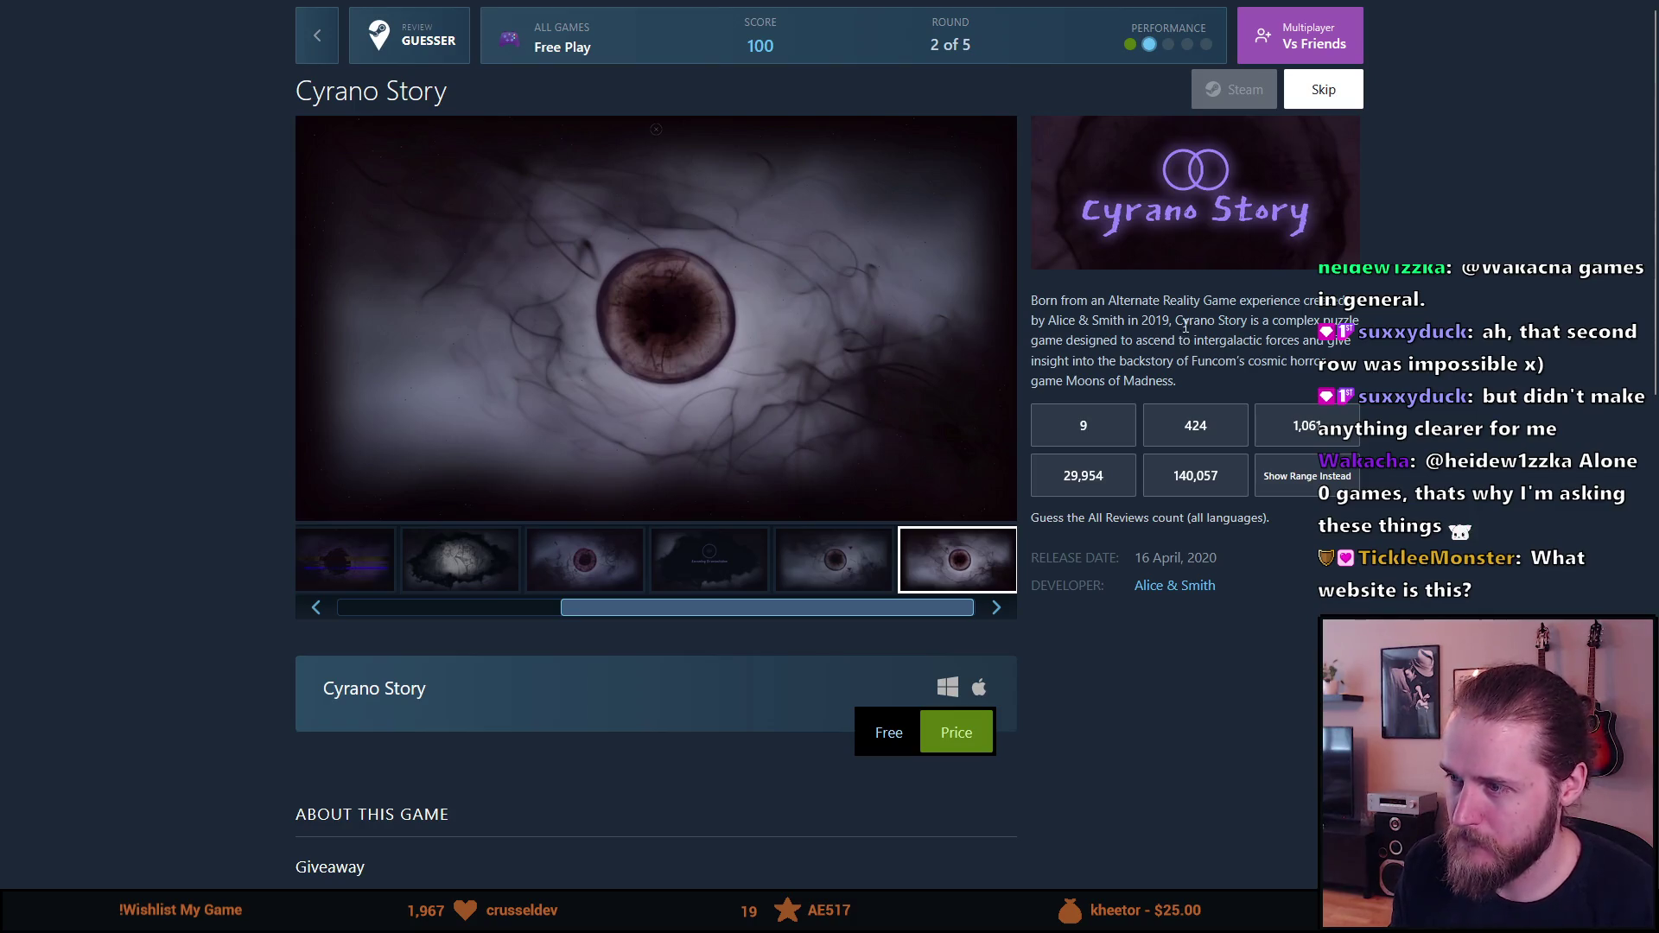
# Step: Highlight Cyrano Story's short description sentence, then scroll down into the About section
pyautogui.moveTo(1149, 309)
pyautogui.mouseDown()
pyautogui.moveTo(1115, 302)
pyautogui.moveTo(1180, 321)
pyautogui.mouseUp()
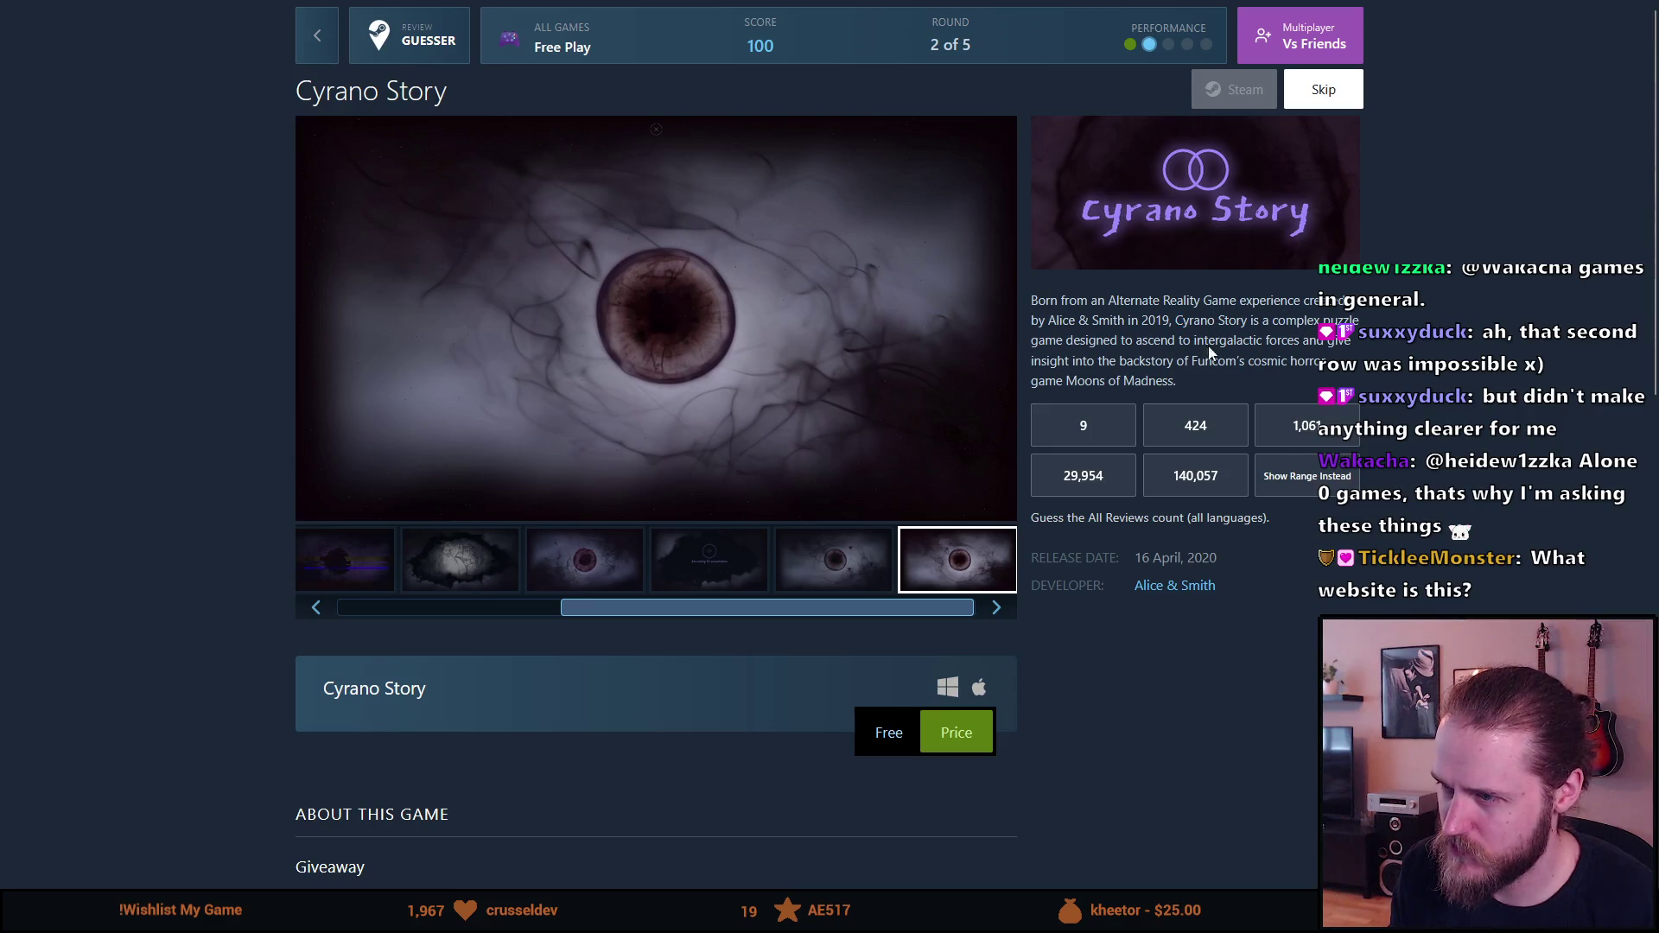
pyautogui.moveTo(1179, 318)
pyautogui.mouseDown()
pyautogui.moveTo(1339, 323)
pyautogui.moveTo(1291, 330)
pyautogui.mouseUp()
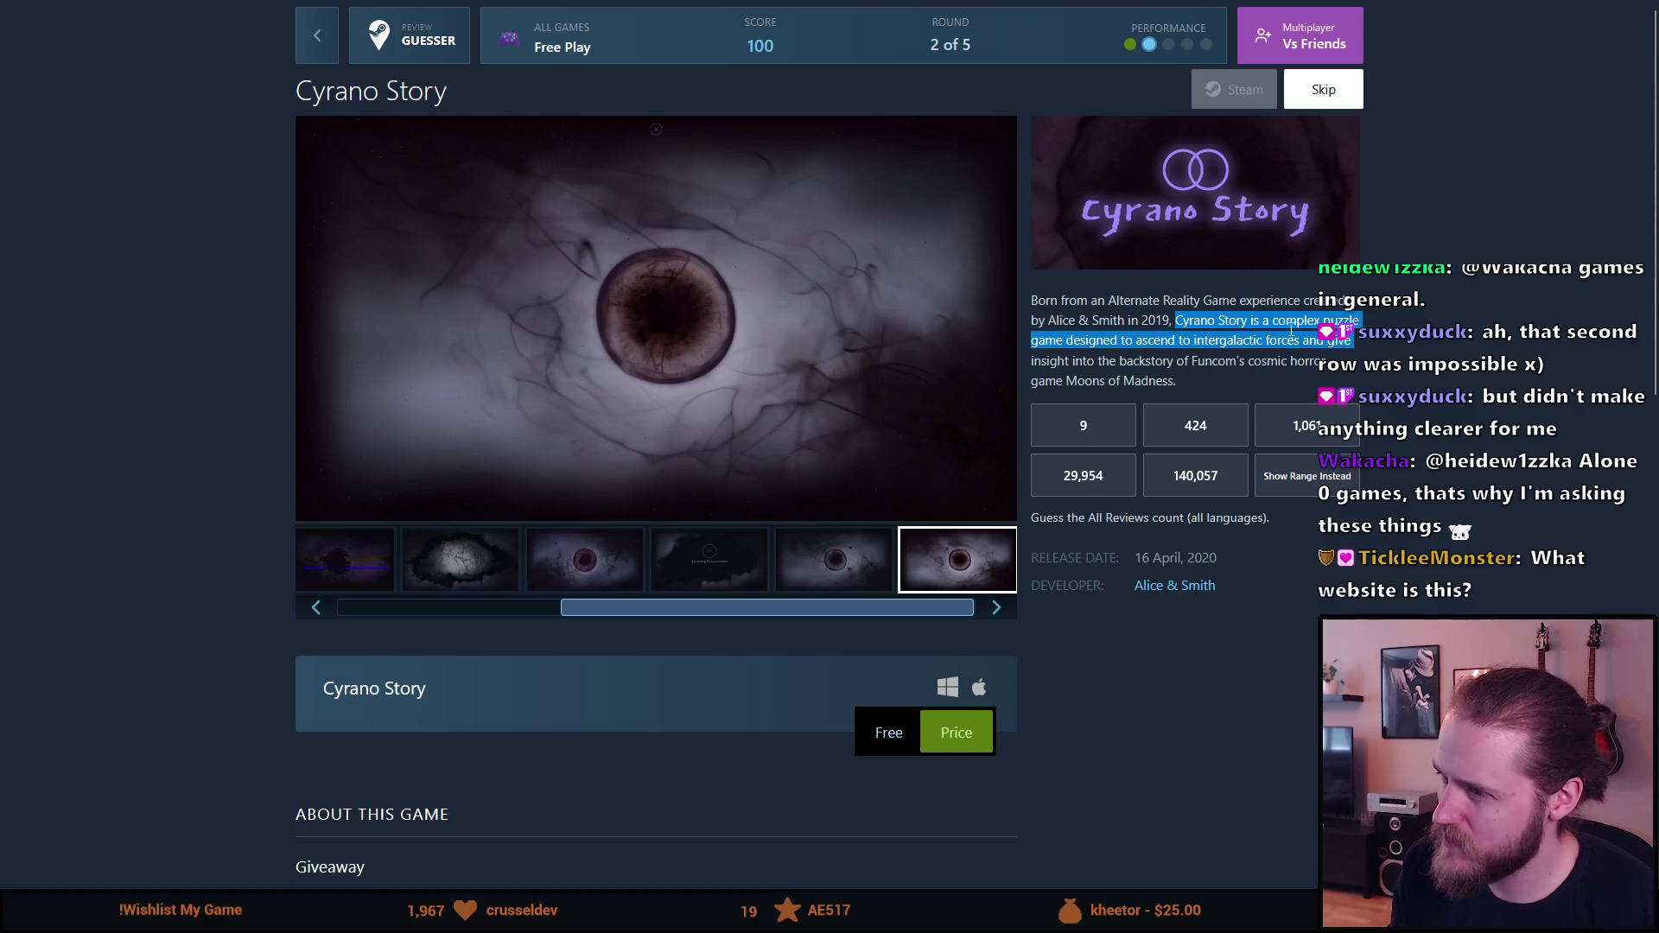
pyautogui.click(1125, 342)
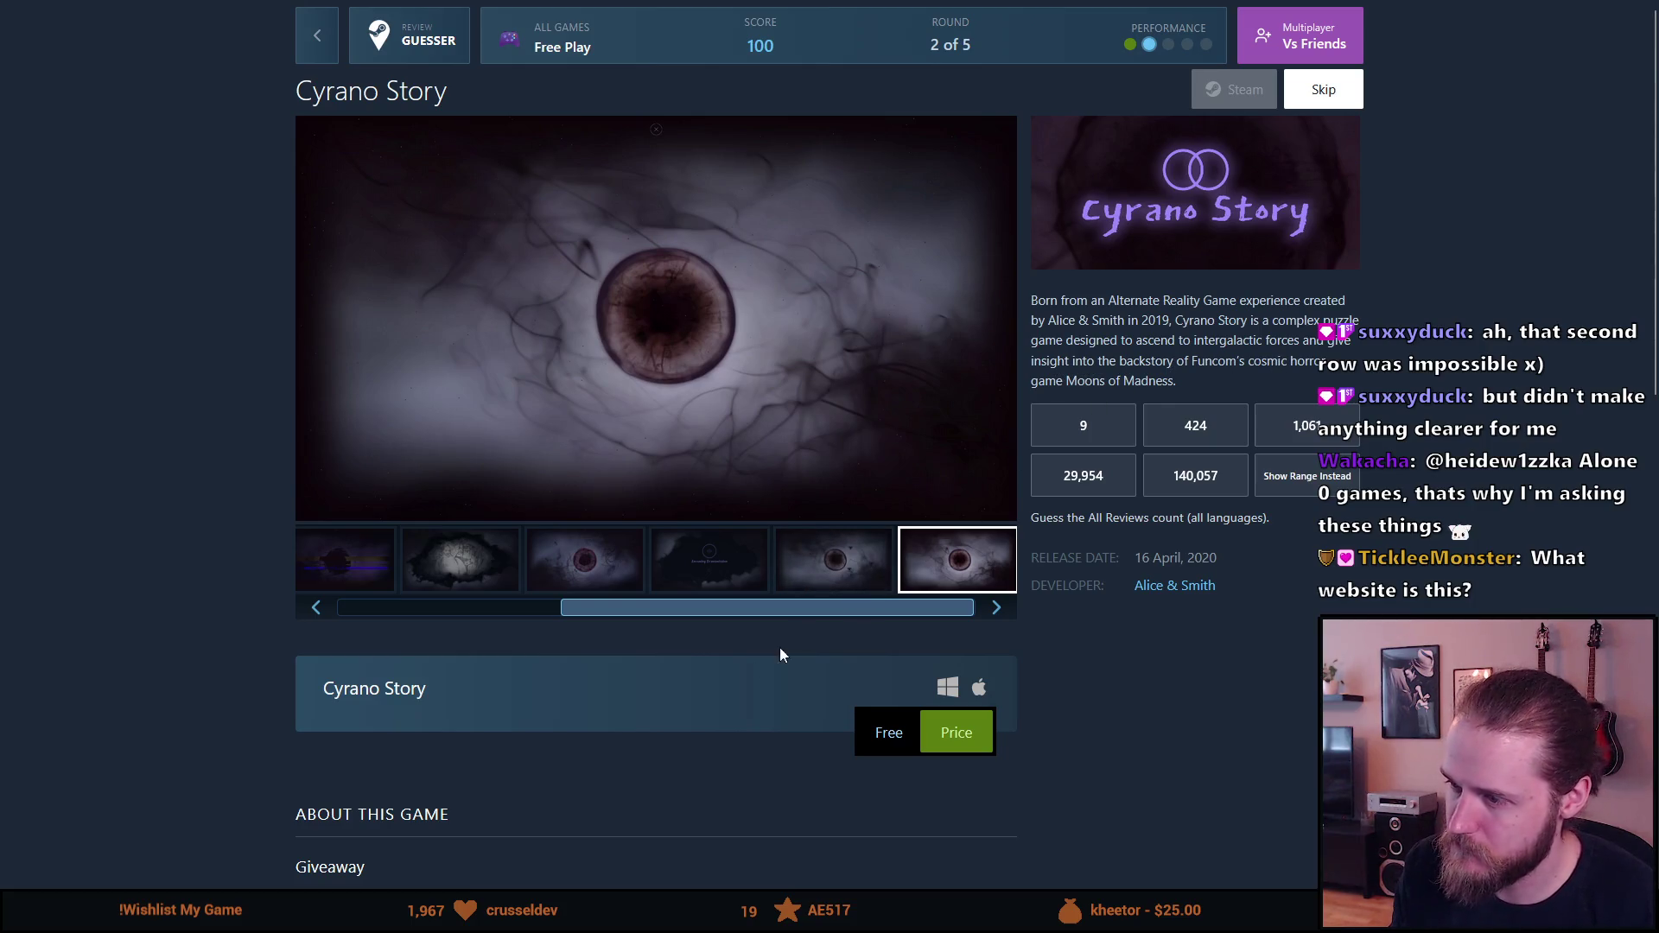
pyautogui.scroll(-3, 730, 679)
pyautogui.scroll(-4, 734, 680)
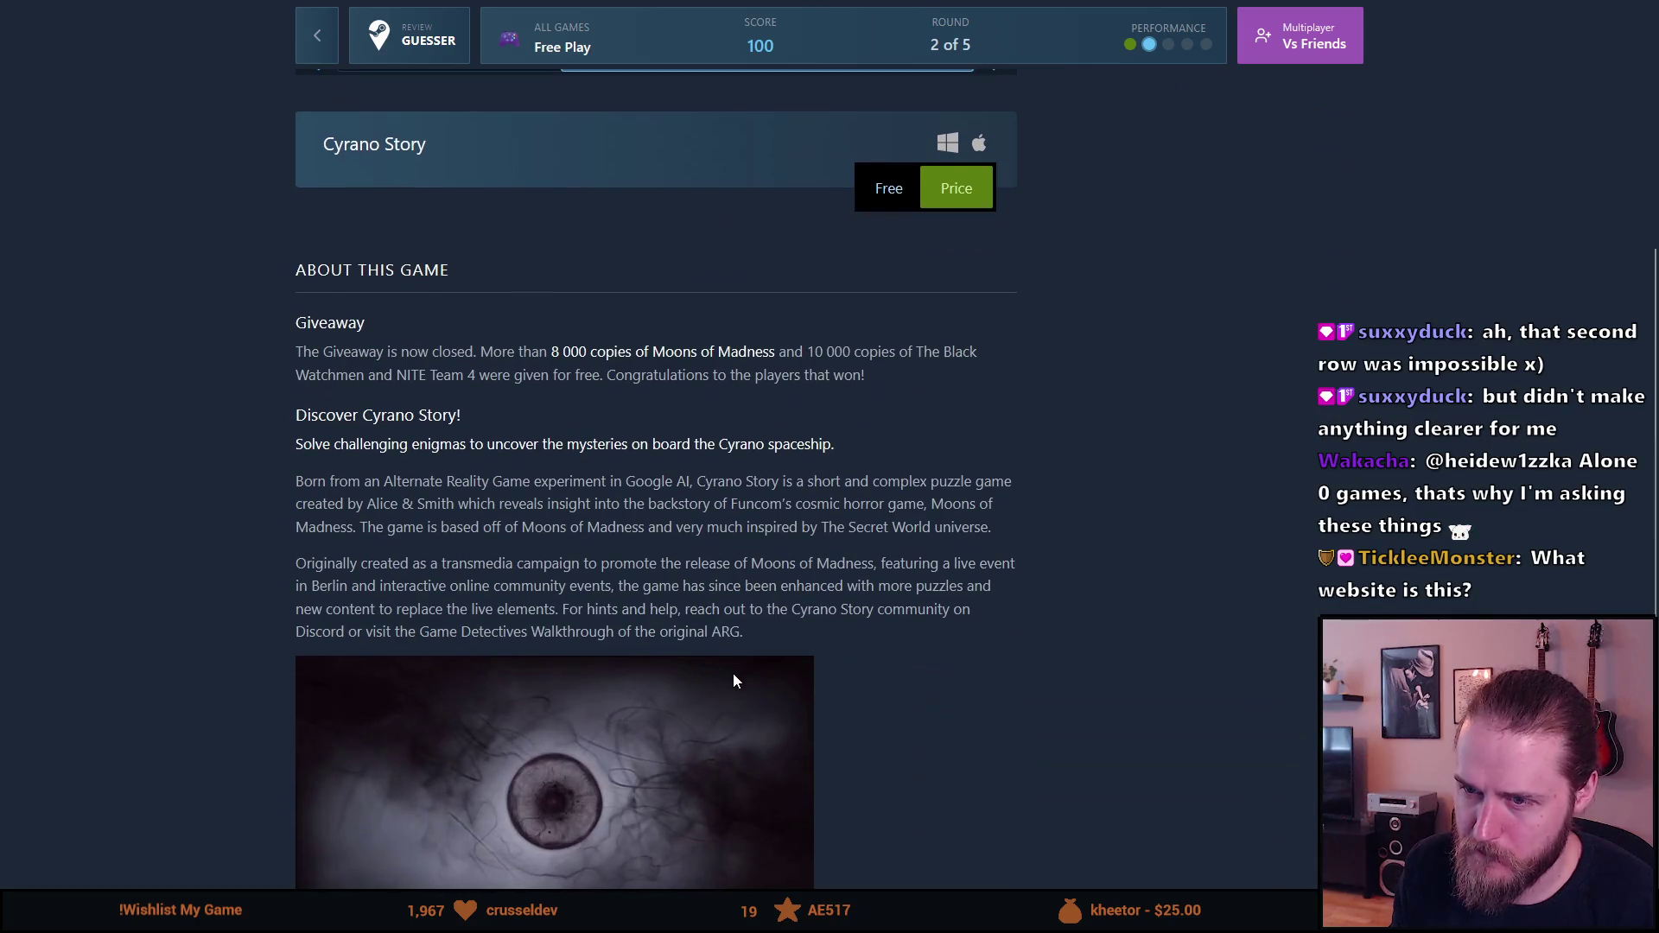
pyautogui.scroll(7, 733, 680)
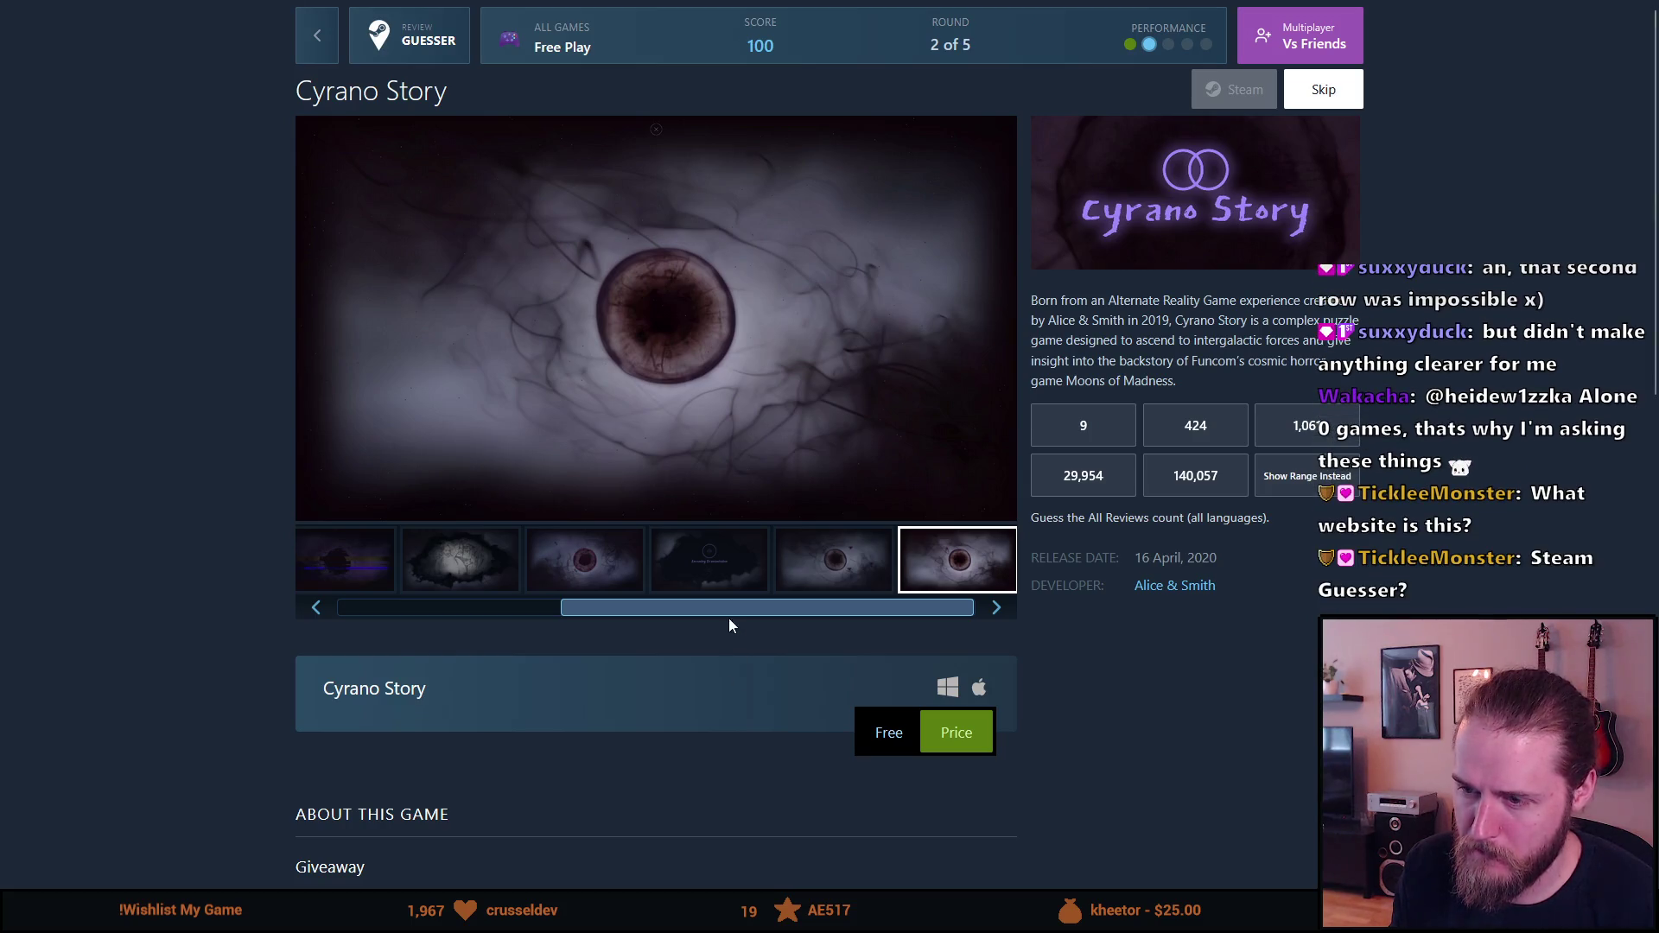
pyautogui.scroll(-2, 695, 680)
# Step: Highlight the Giveaway paragraph's 8 000 copies figure, then scroll up and return the thumbnail strip to the start
pyautogui.moveTo(578, 681)
pyautogui.mouseDown()
pyautogui.moveTo(705, 712)
pyautogui.moveTo(789, 705)
pyautogui.mouseUp()
pyautogui.scroll(-3, 512, 615)
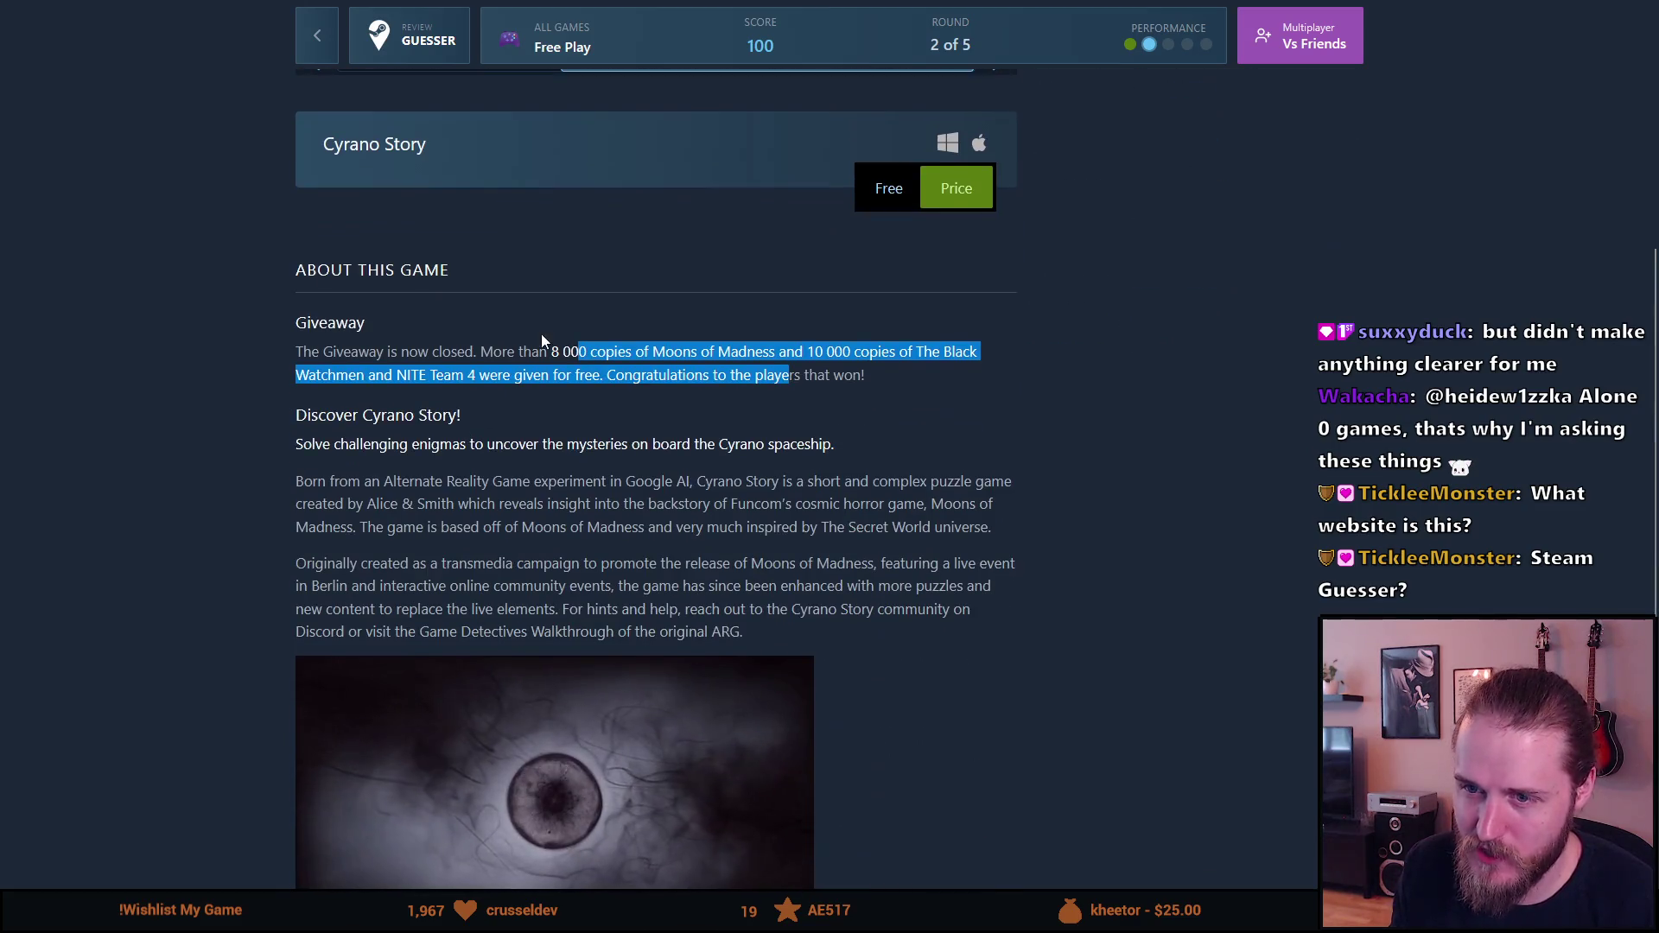
pyautogui.scroll(-5, 572, 403)
pyautogui.scroll(8, 573, 410)
pyautogui.click(479, 666)
pyautogui.moveTo(541, 670); pyautogui.dragTo(780, 667)
pyautogui.click(688, 667)
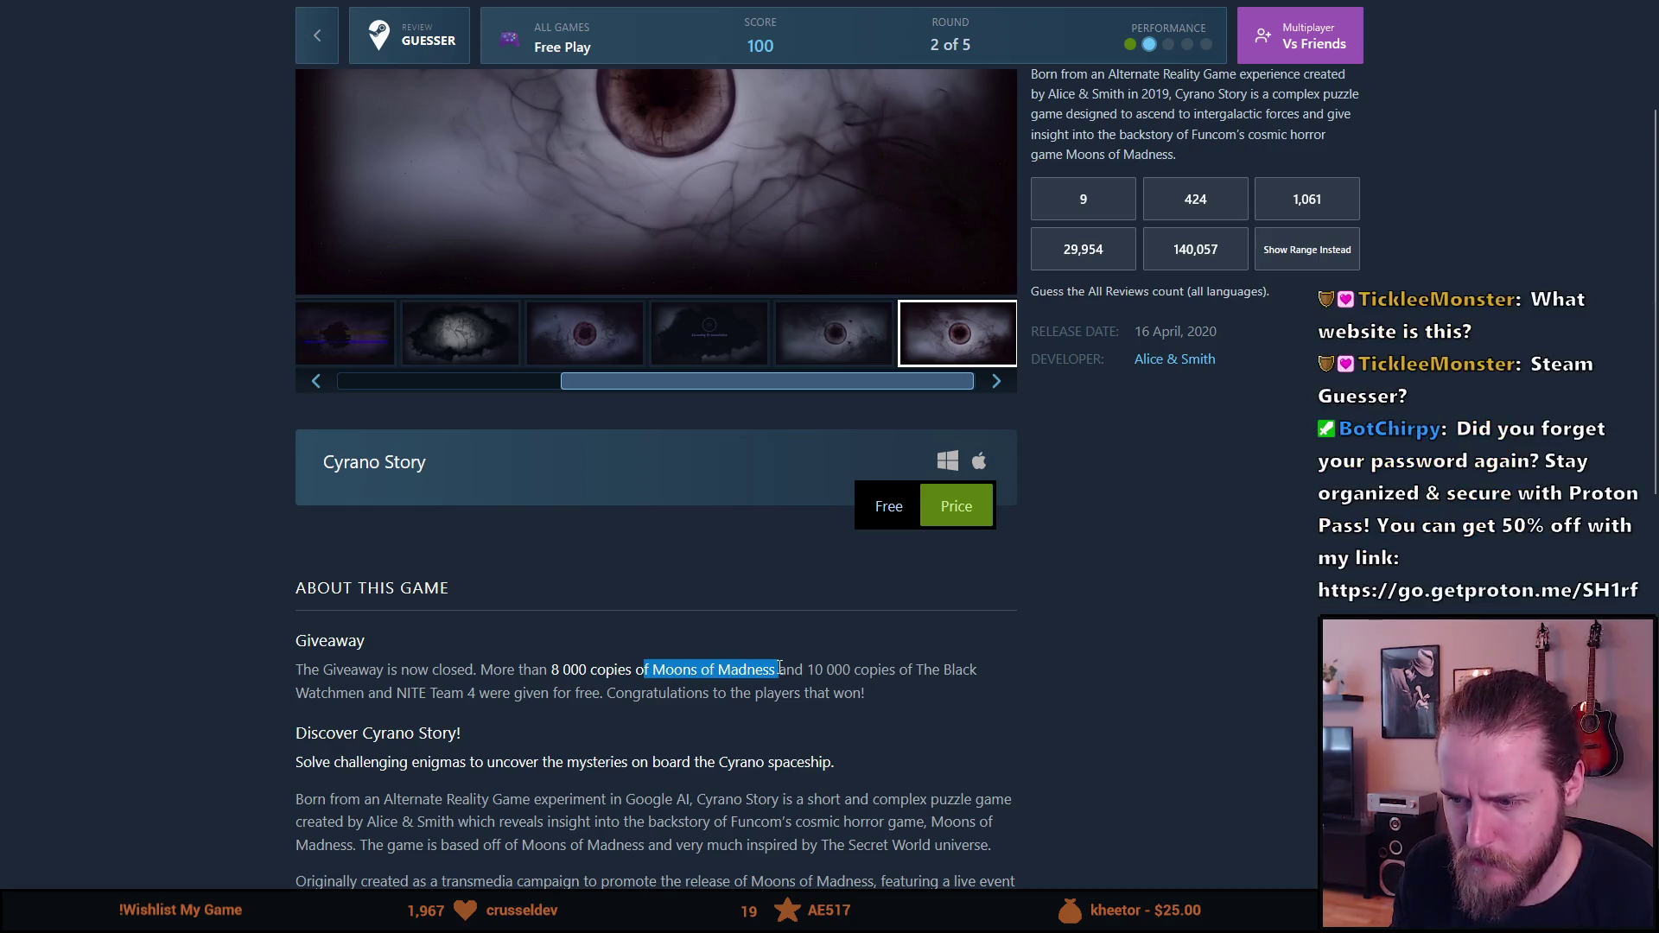
pyautogui.click(657, 702)
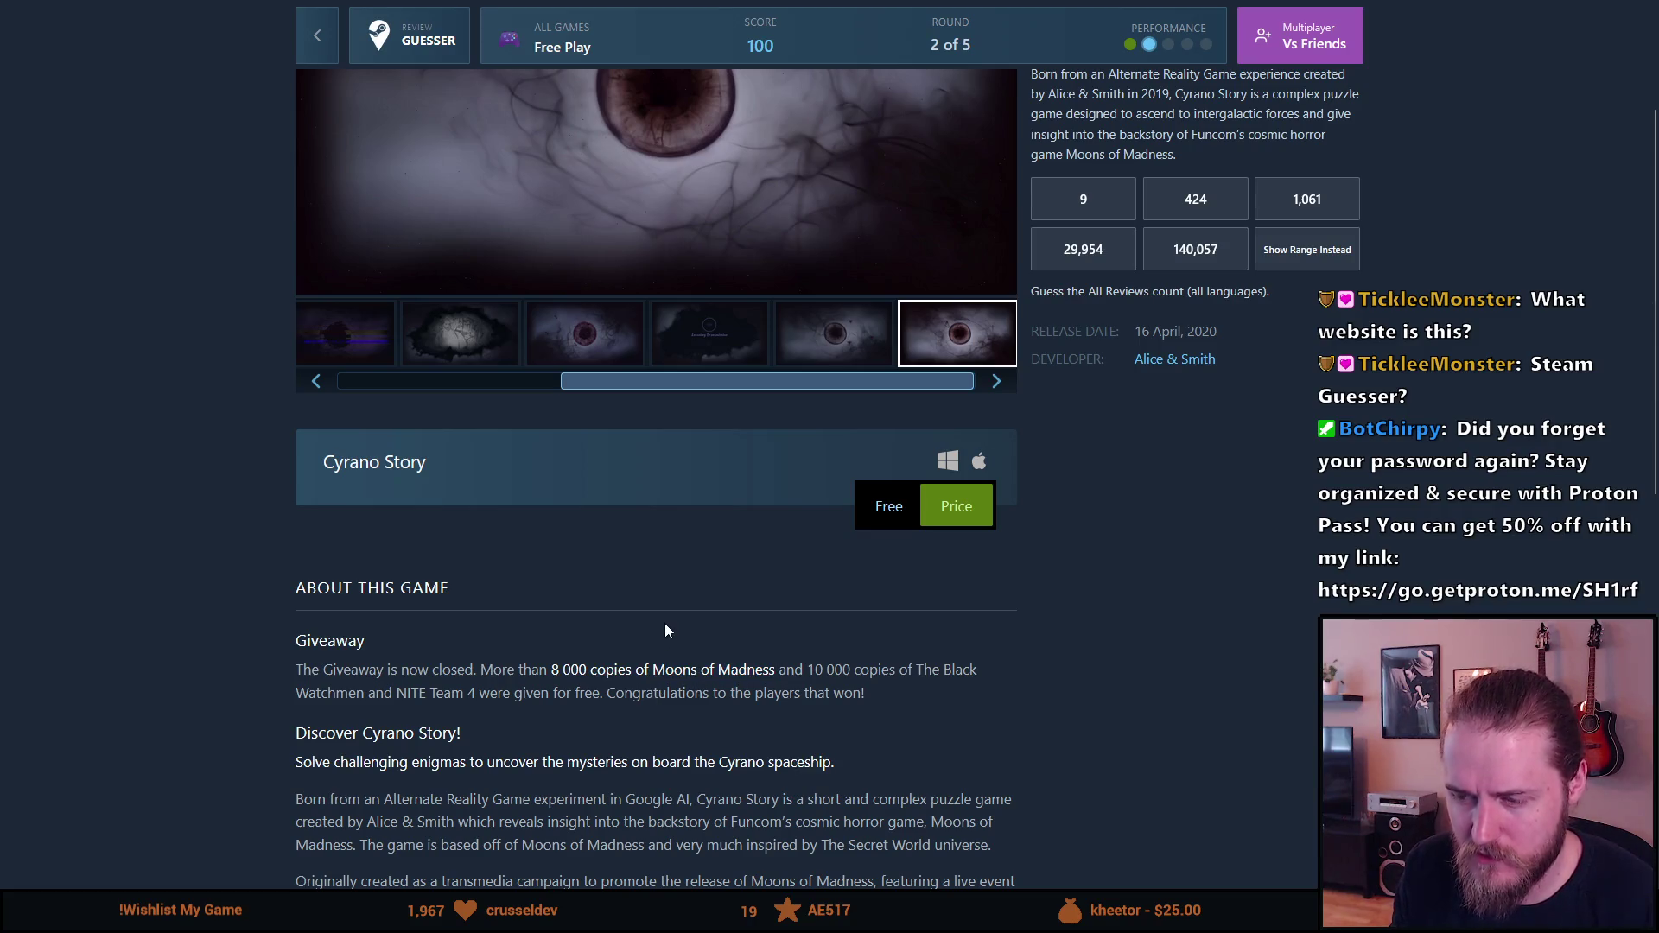
pyautogui.scroll(3, 666, 624)
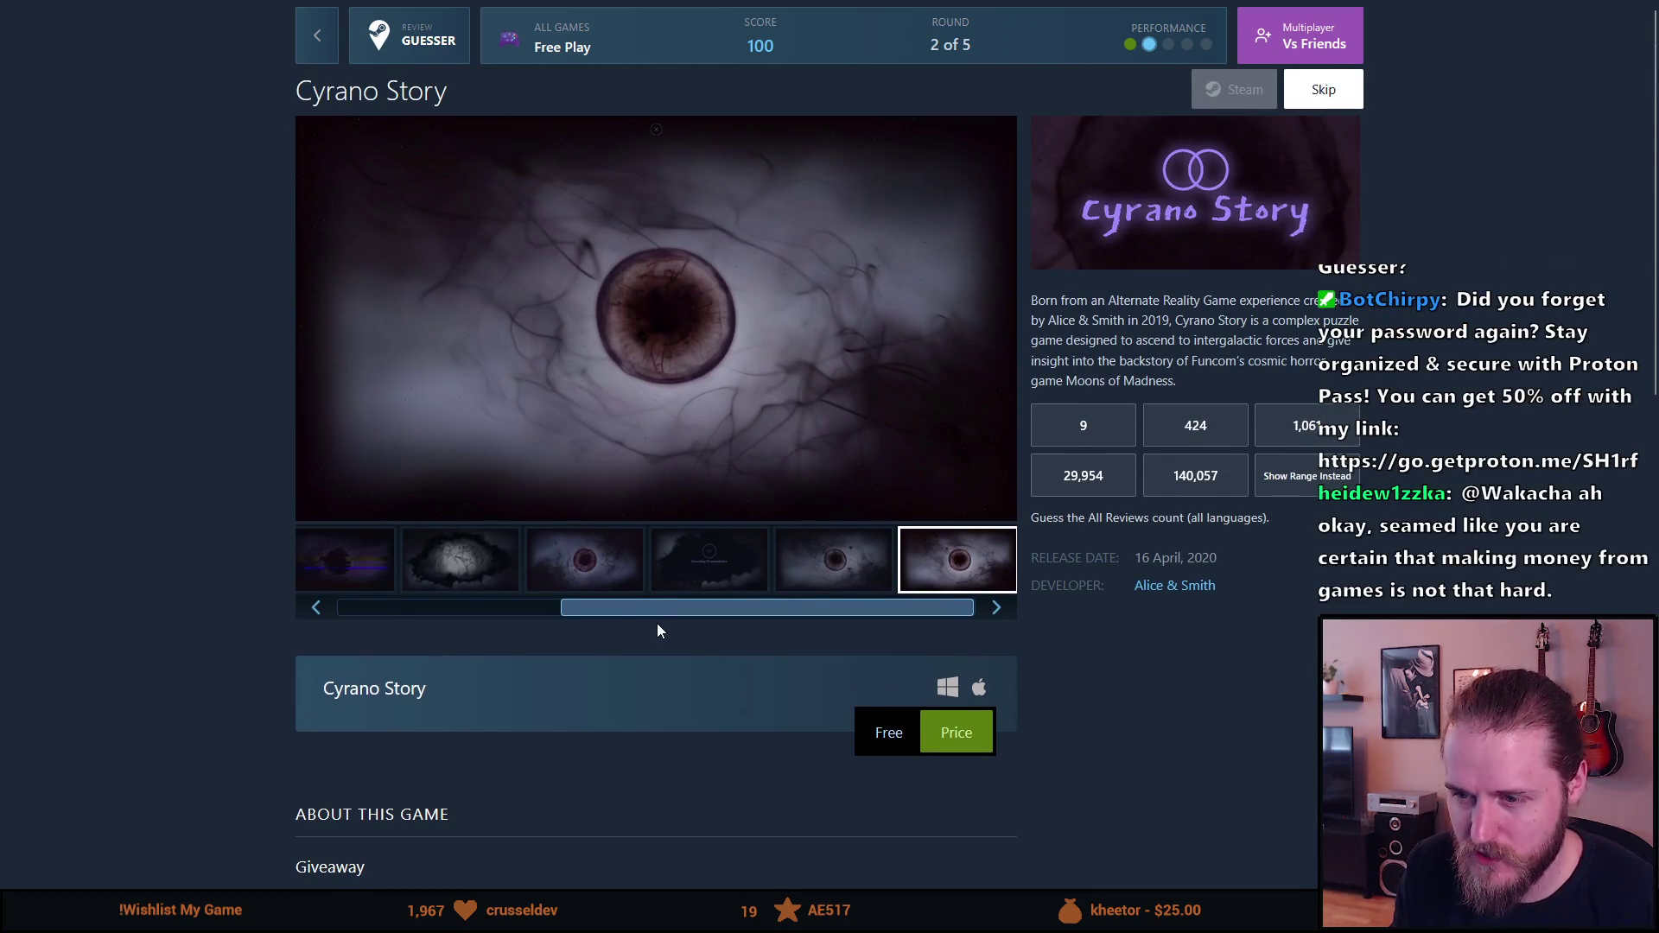
pyautogui.moveTo(659, 609); pyautogui.dragTo(428, 596)
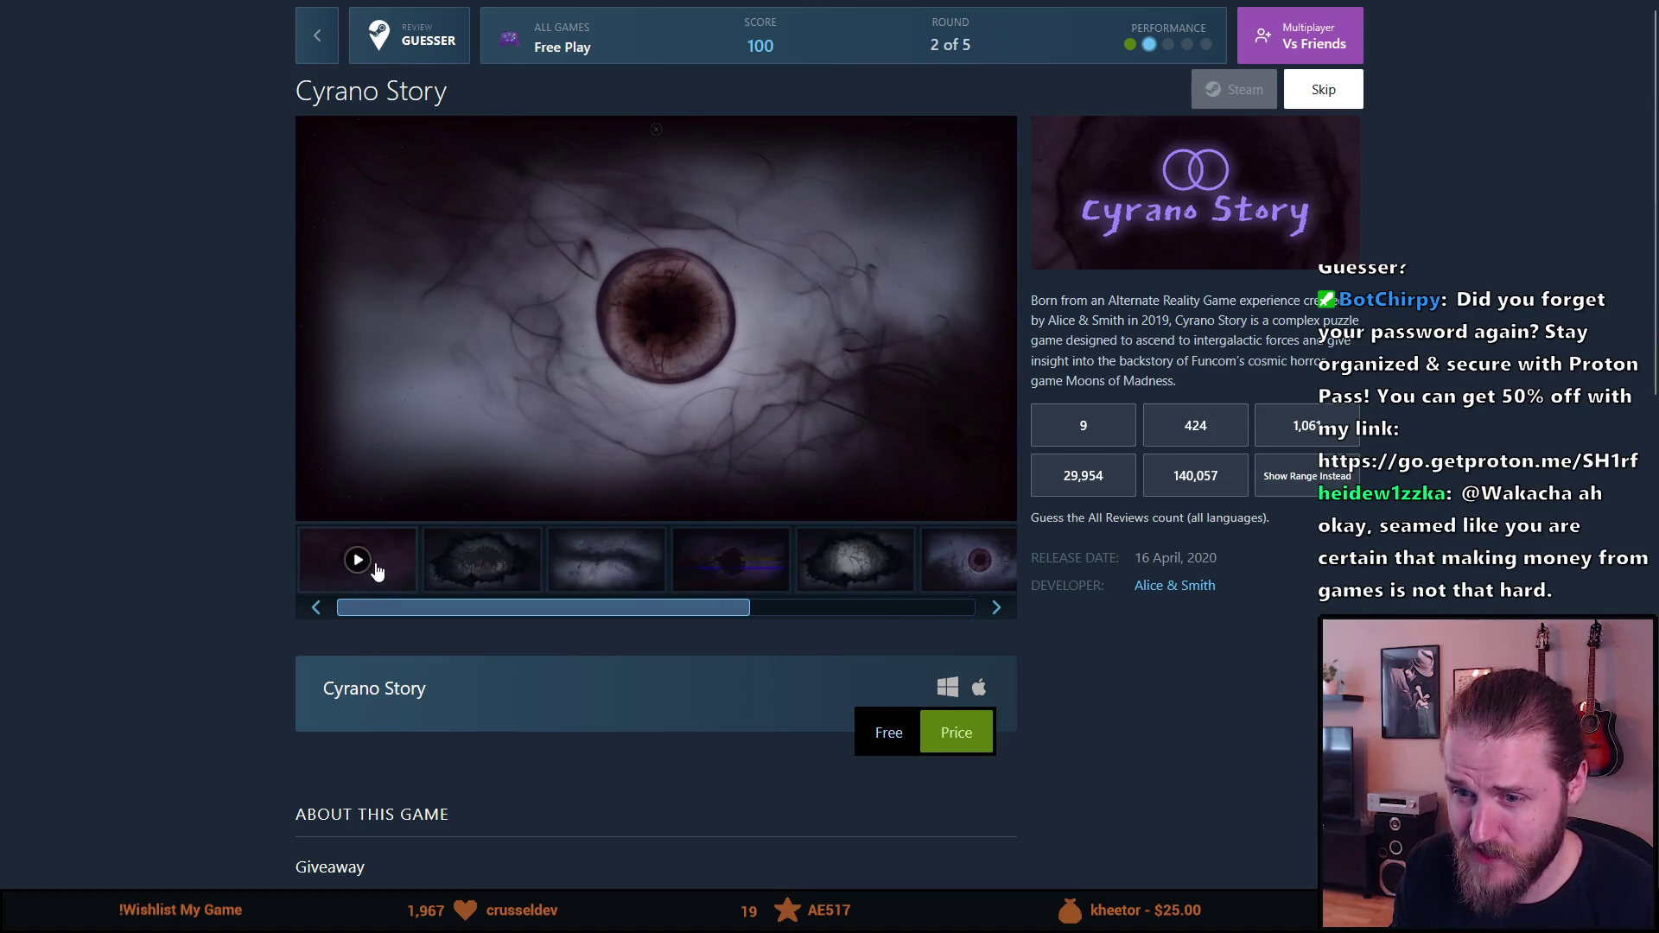
# Step: Play the Cyrano Story trailer at lower volume in full screen, then exit full screen
pyautogui.click(375, 566)
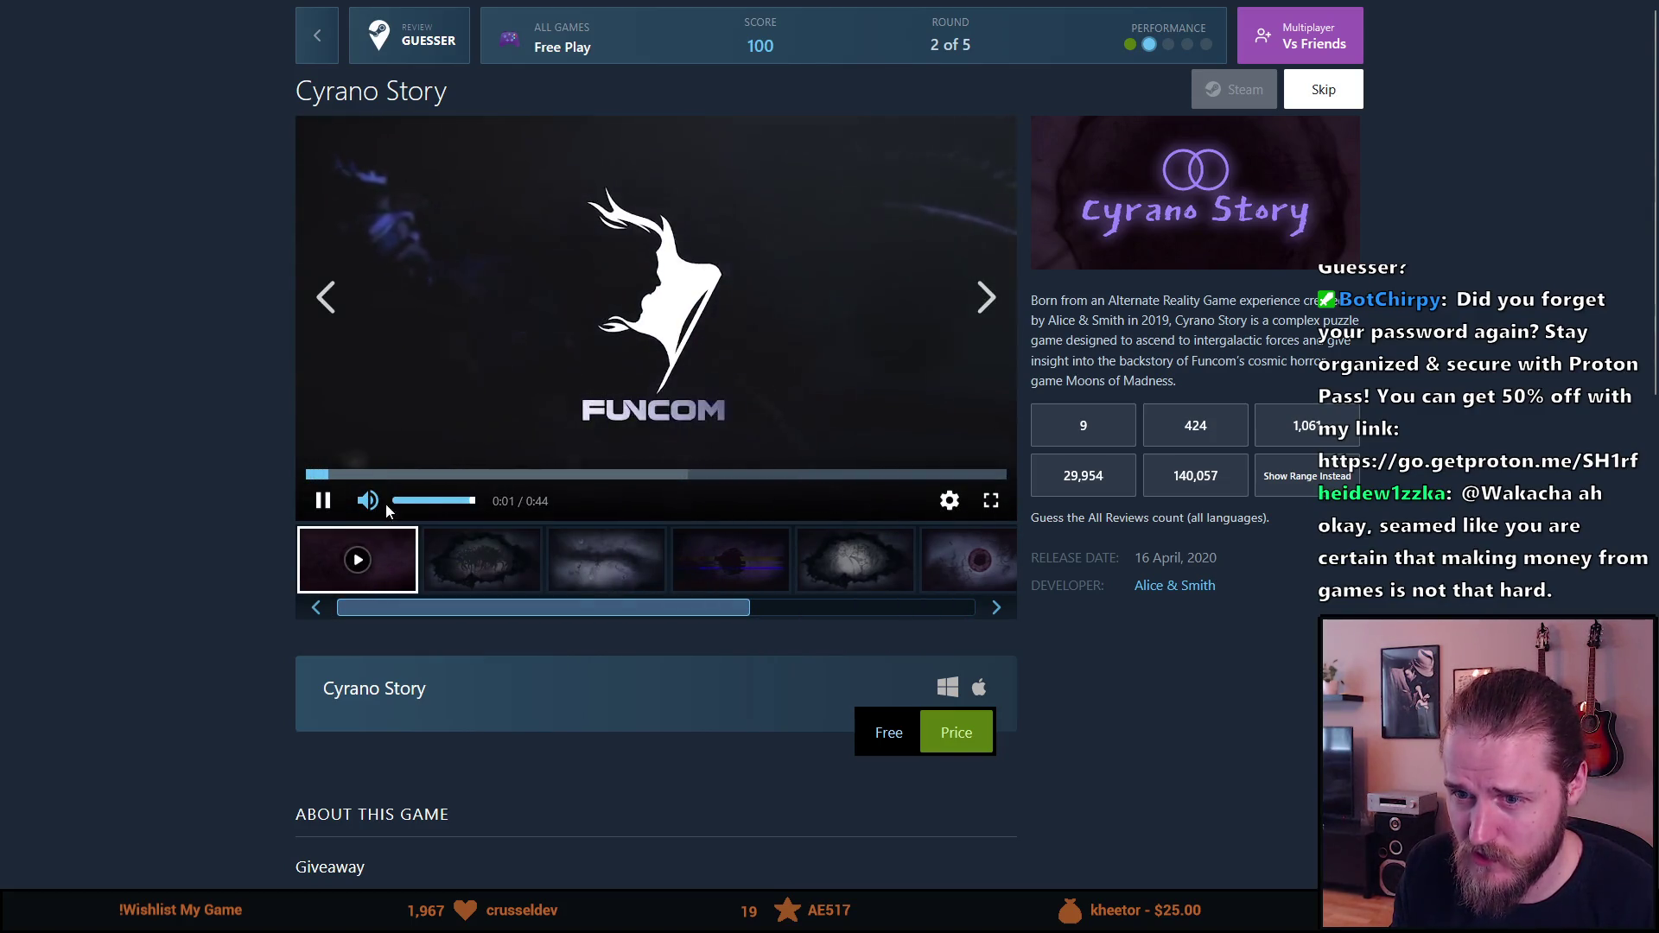
pyautogui.click(413, 501)
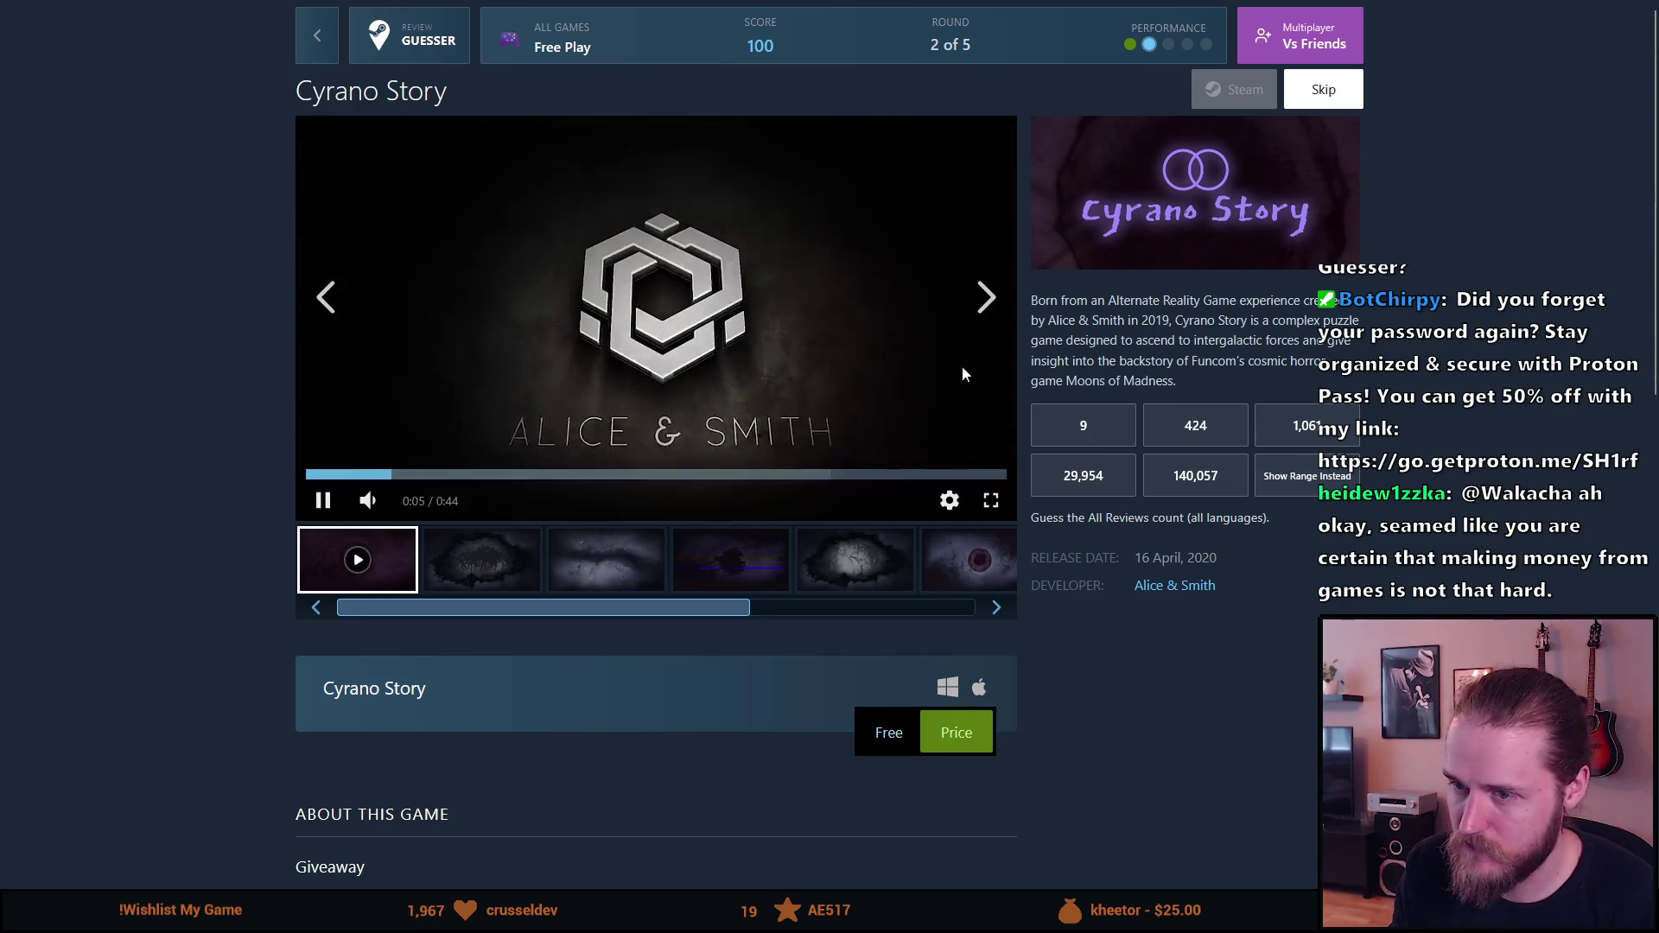
pyautogui.click(985, 502)
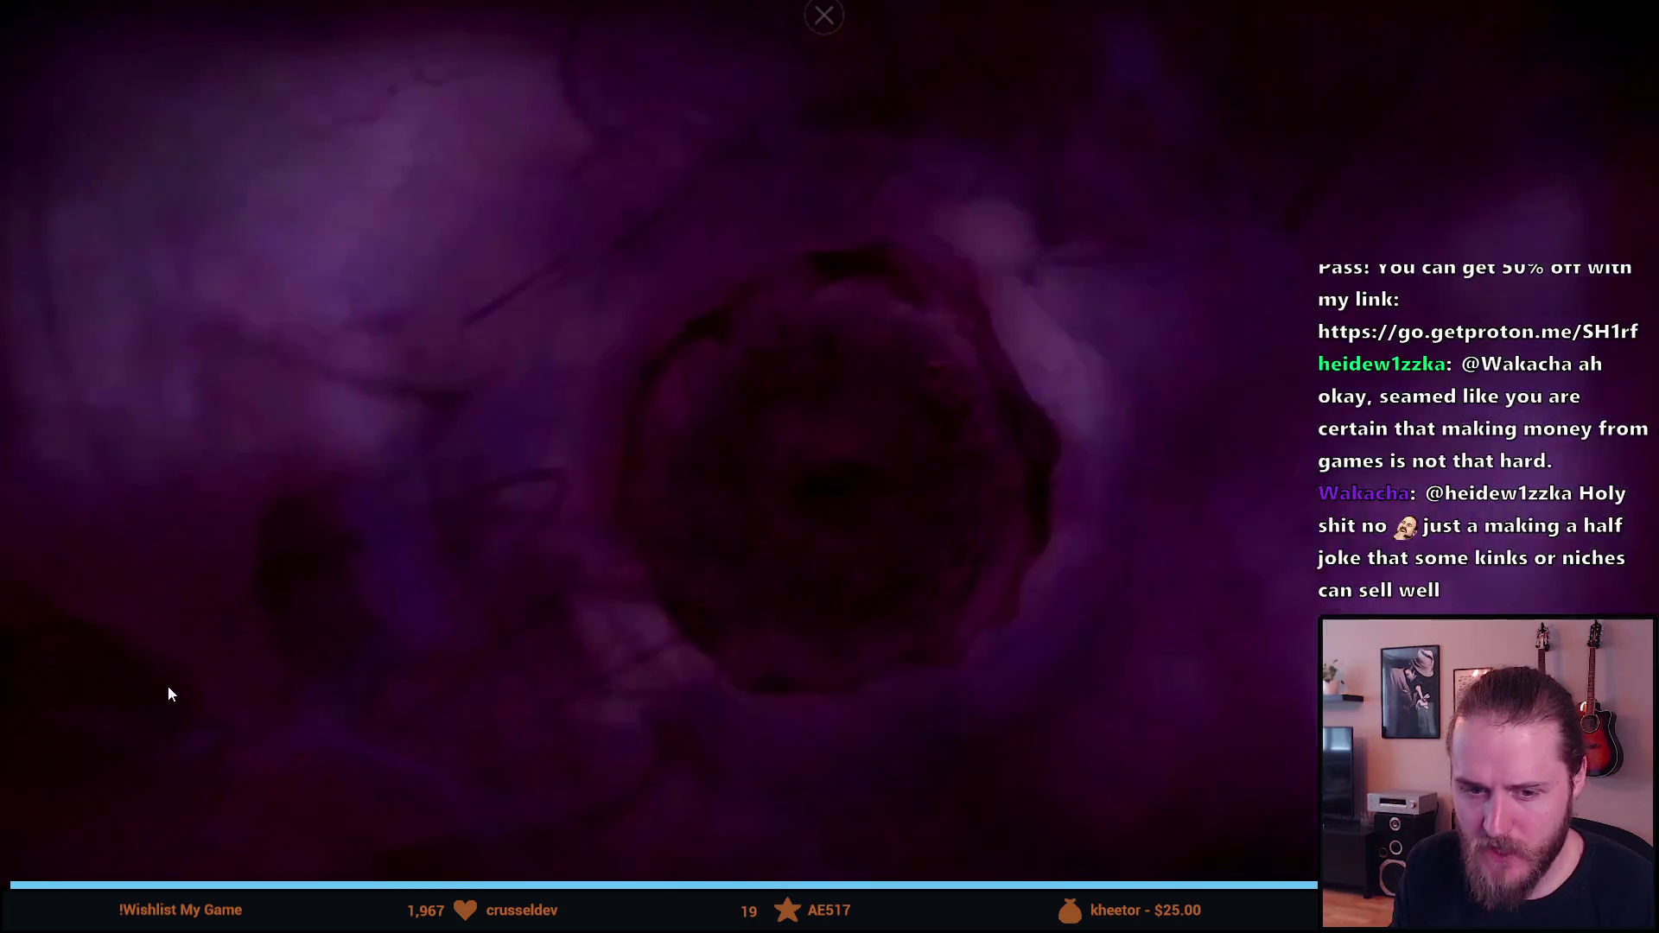
pyautogui.press('Escape')
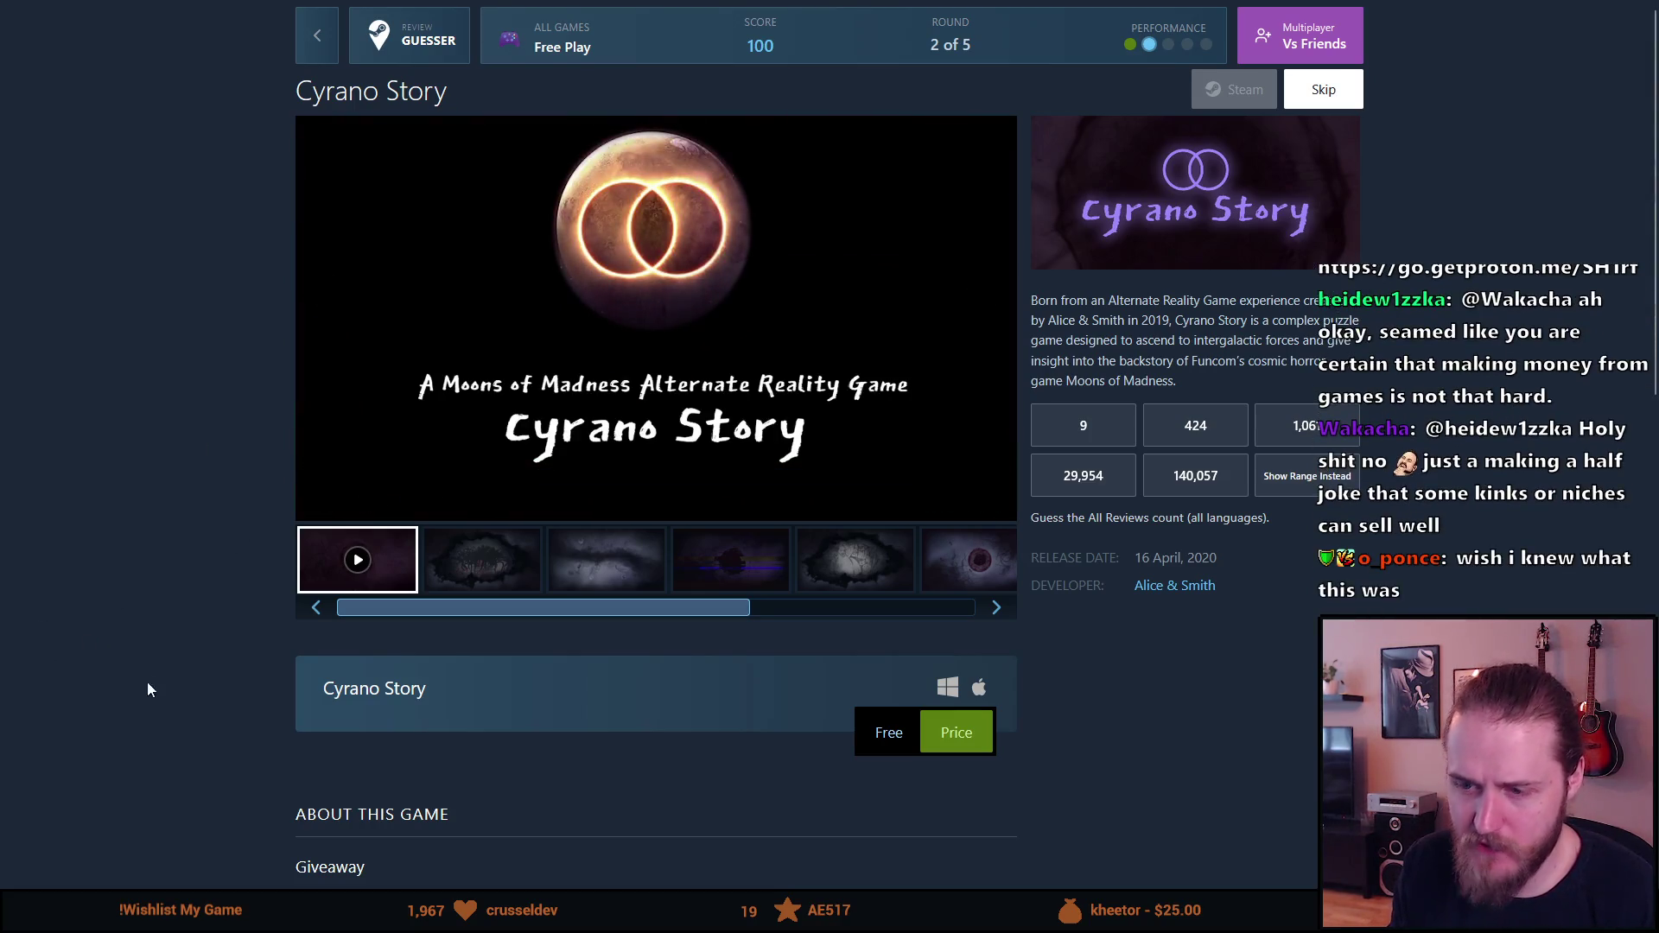
# Step: Click through all six Cyrano Story screenshots and past Incoming Transmission, wrapping to the second one
pyautogui.scroll(-10, 155, 642)
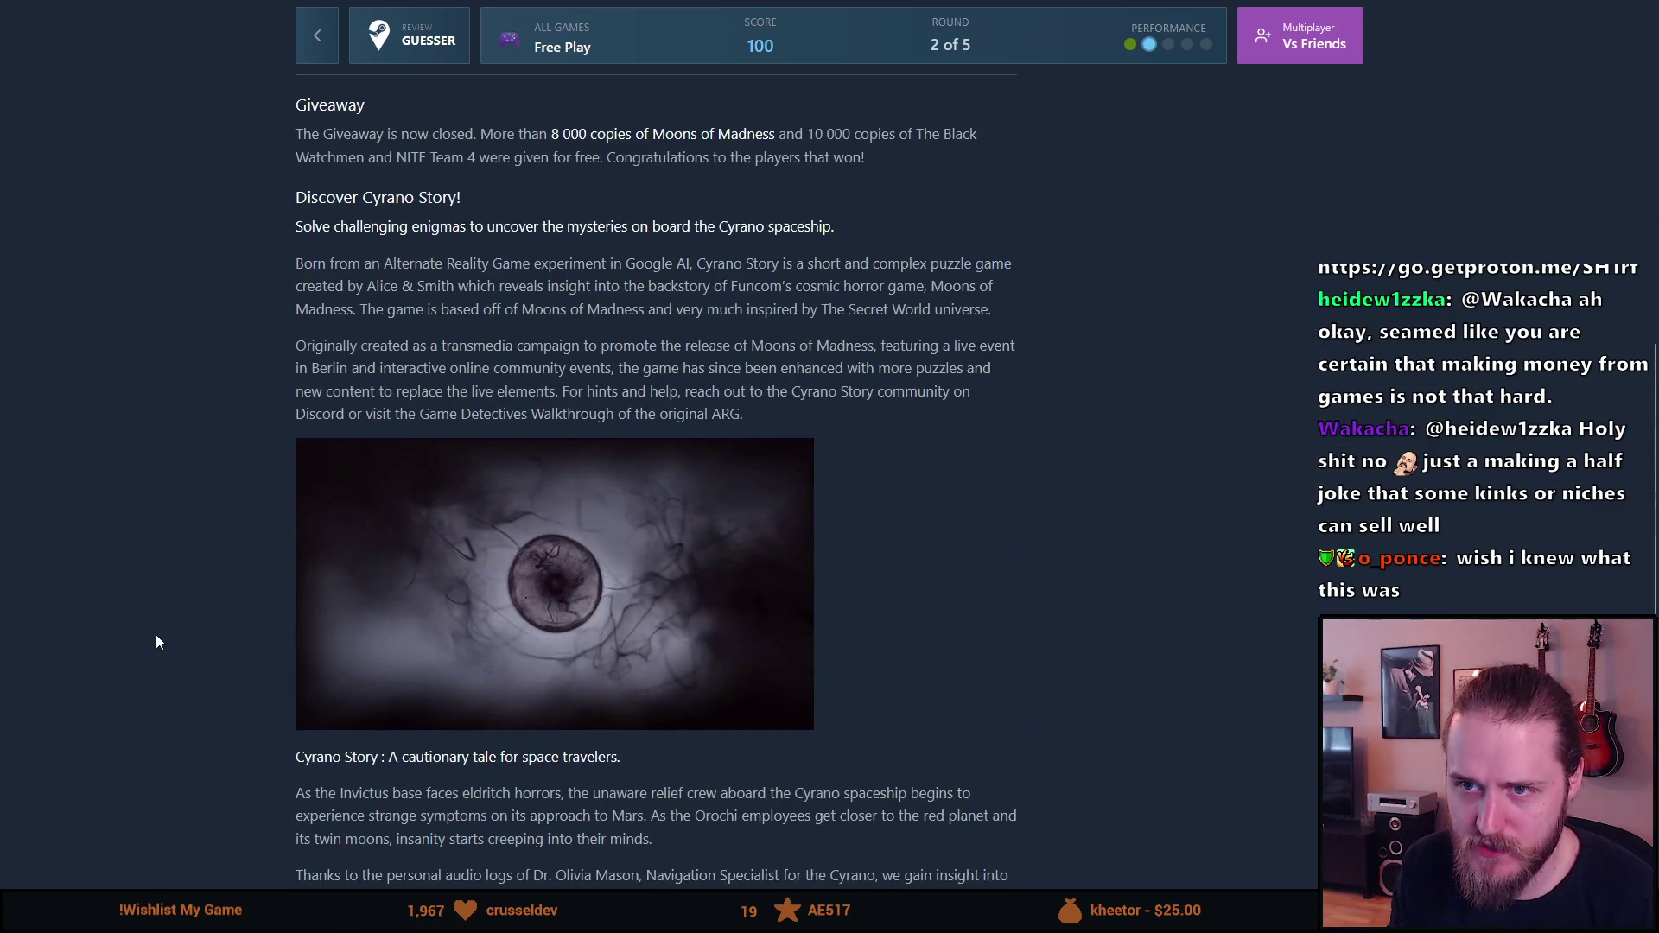
pyautogui.scroll(10, 156, 642)
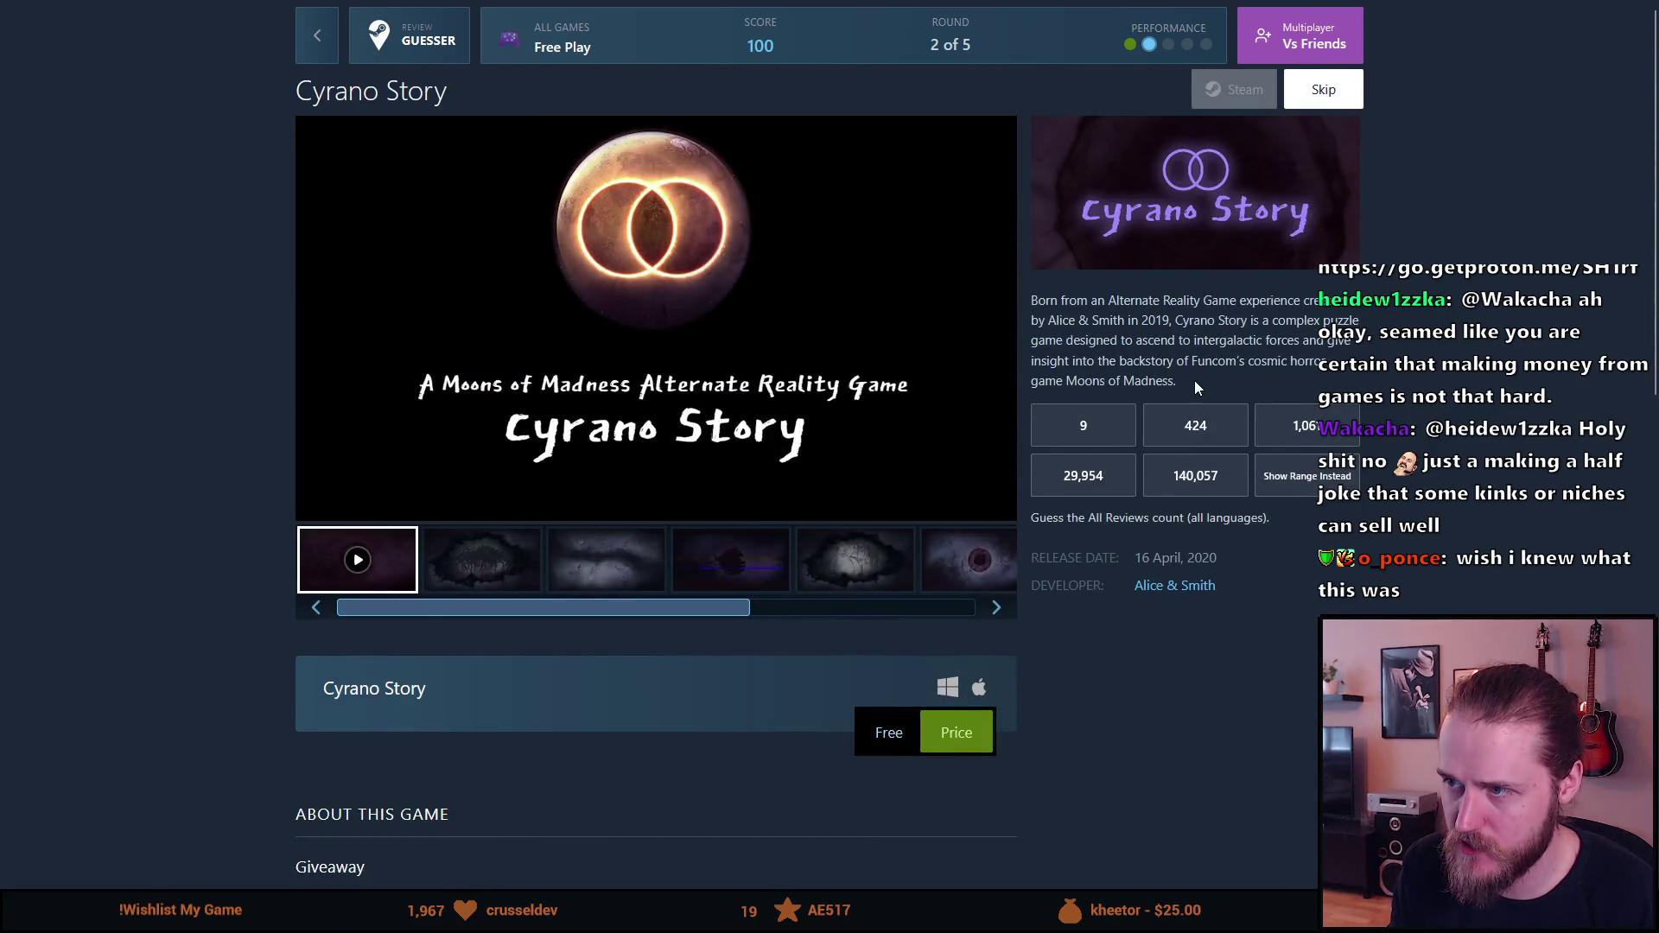
pyautogui.click(532, 580)
pyautogui.click(604, 571)
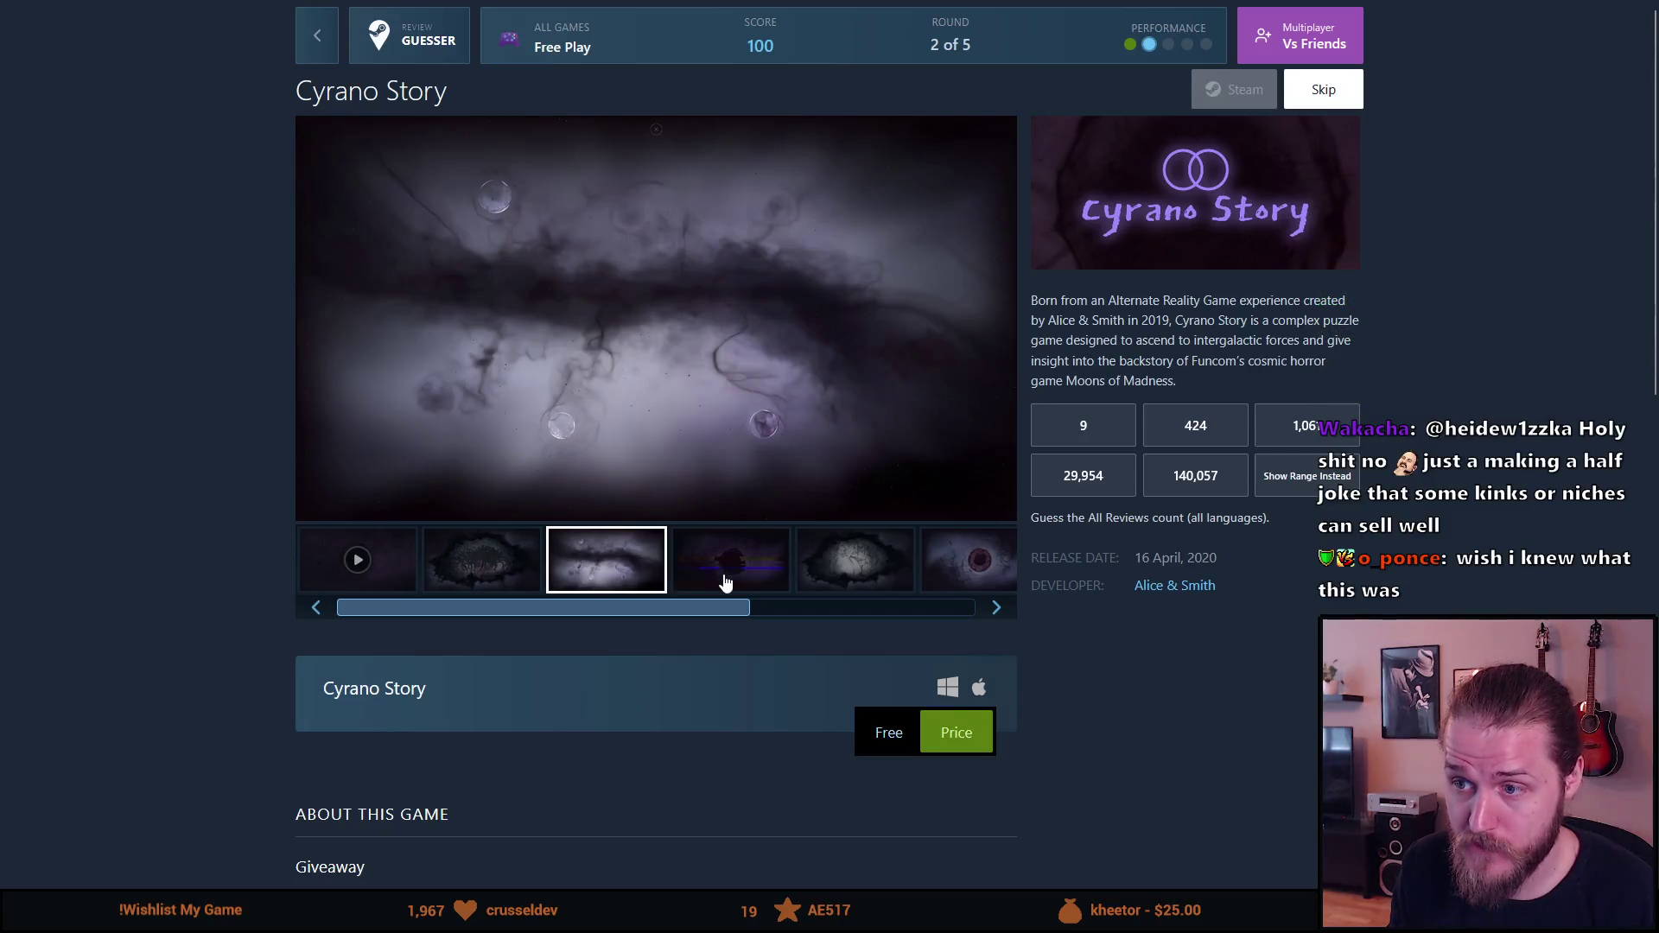
pyautogui.click(725, 584)
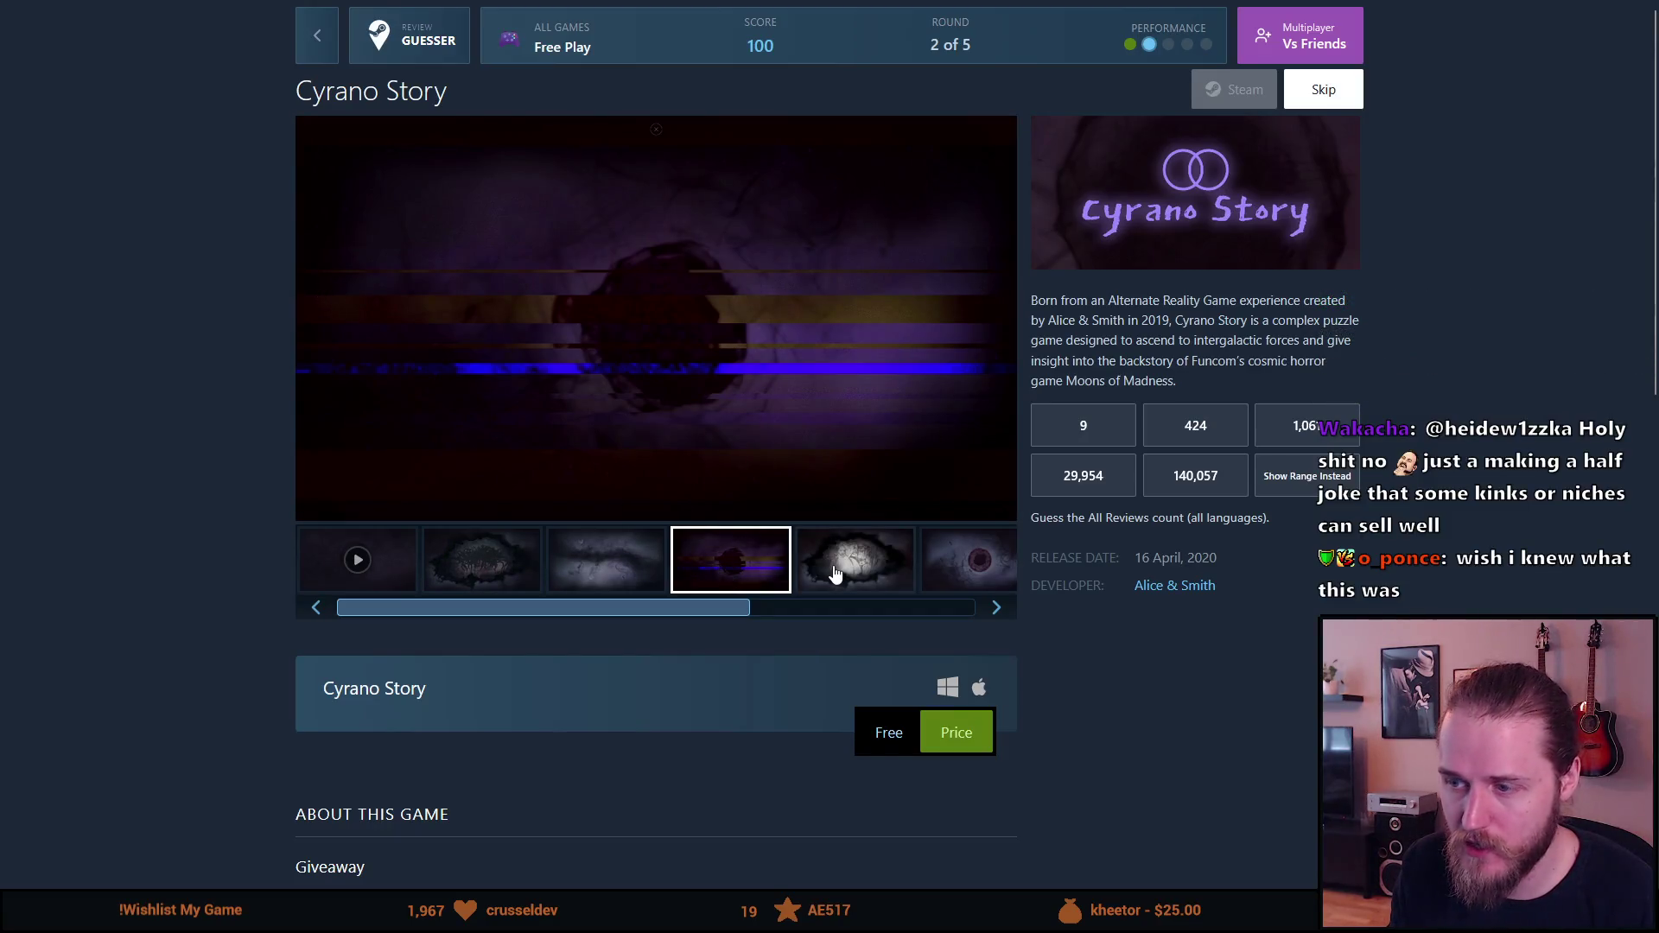
pyautogui.click(844, 563)
pyautogui.click(967, 574)
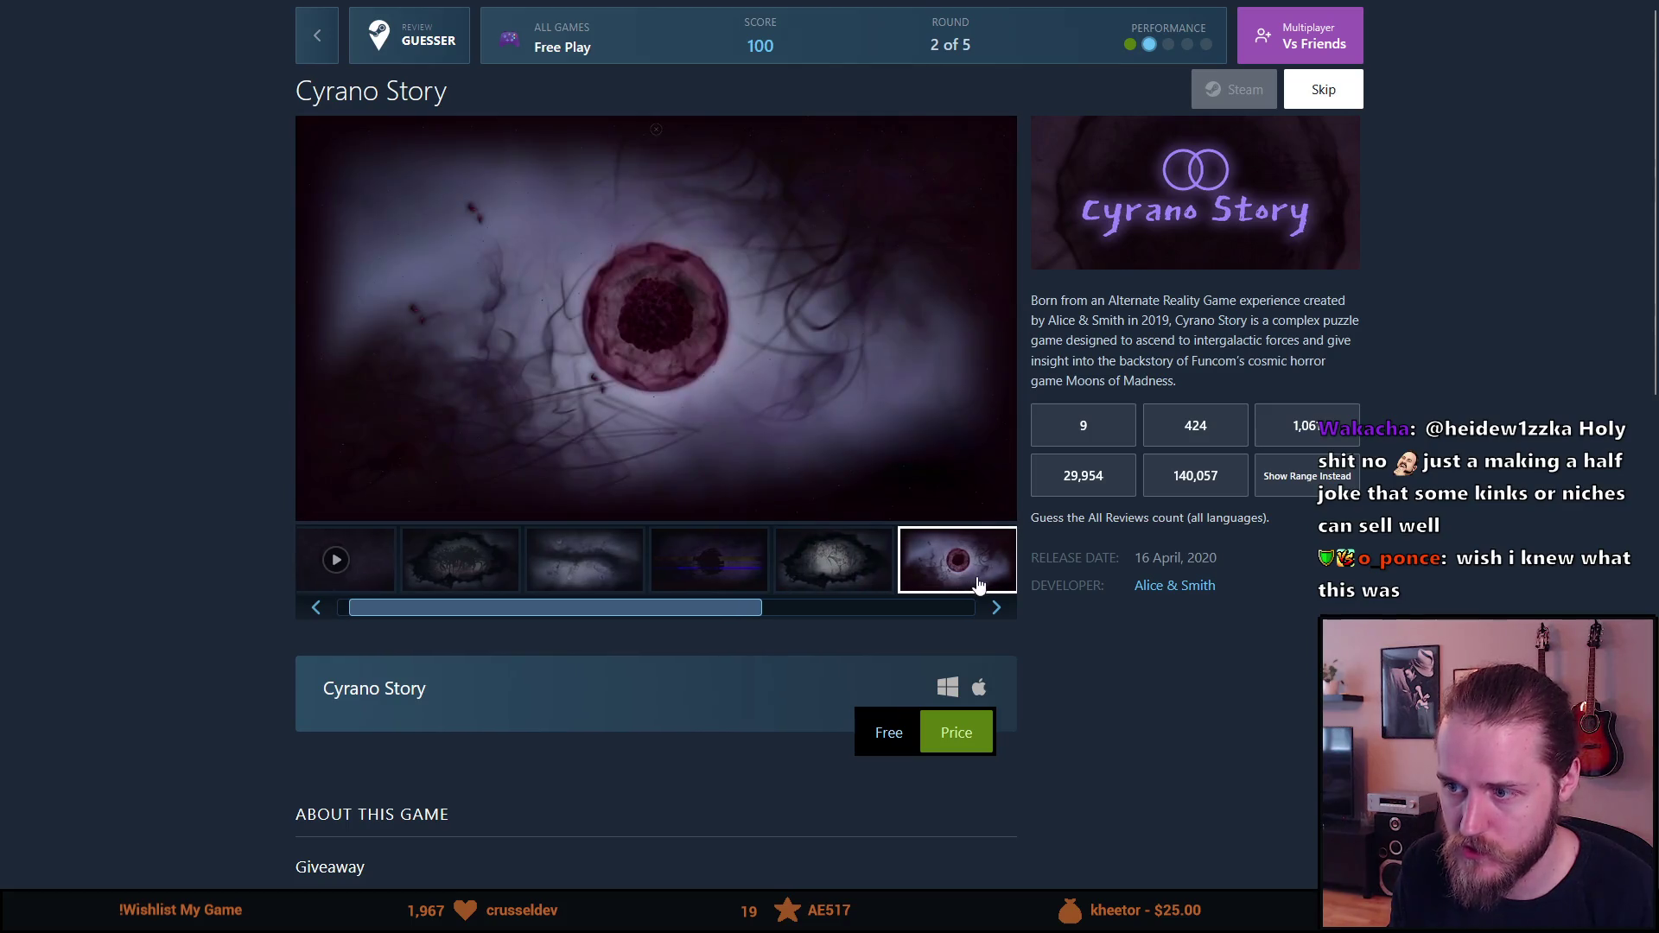
pyautogui.click(998, 609)
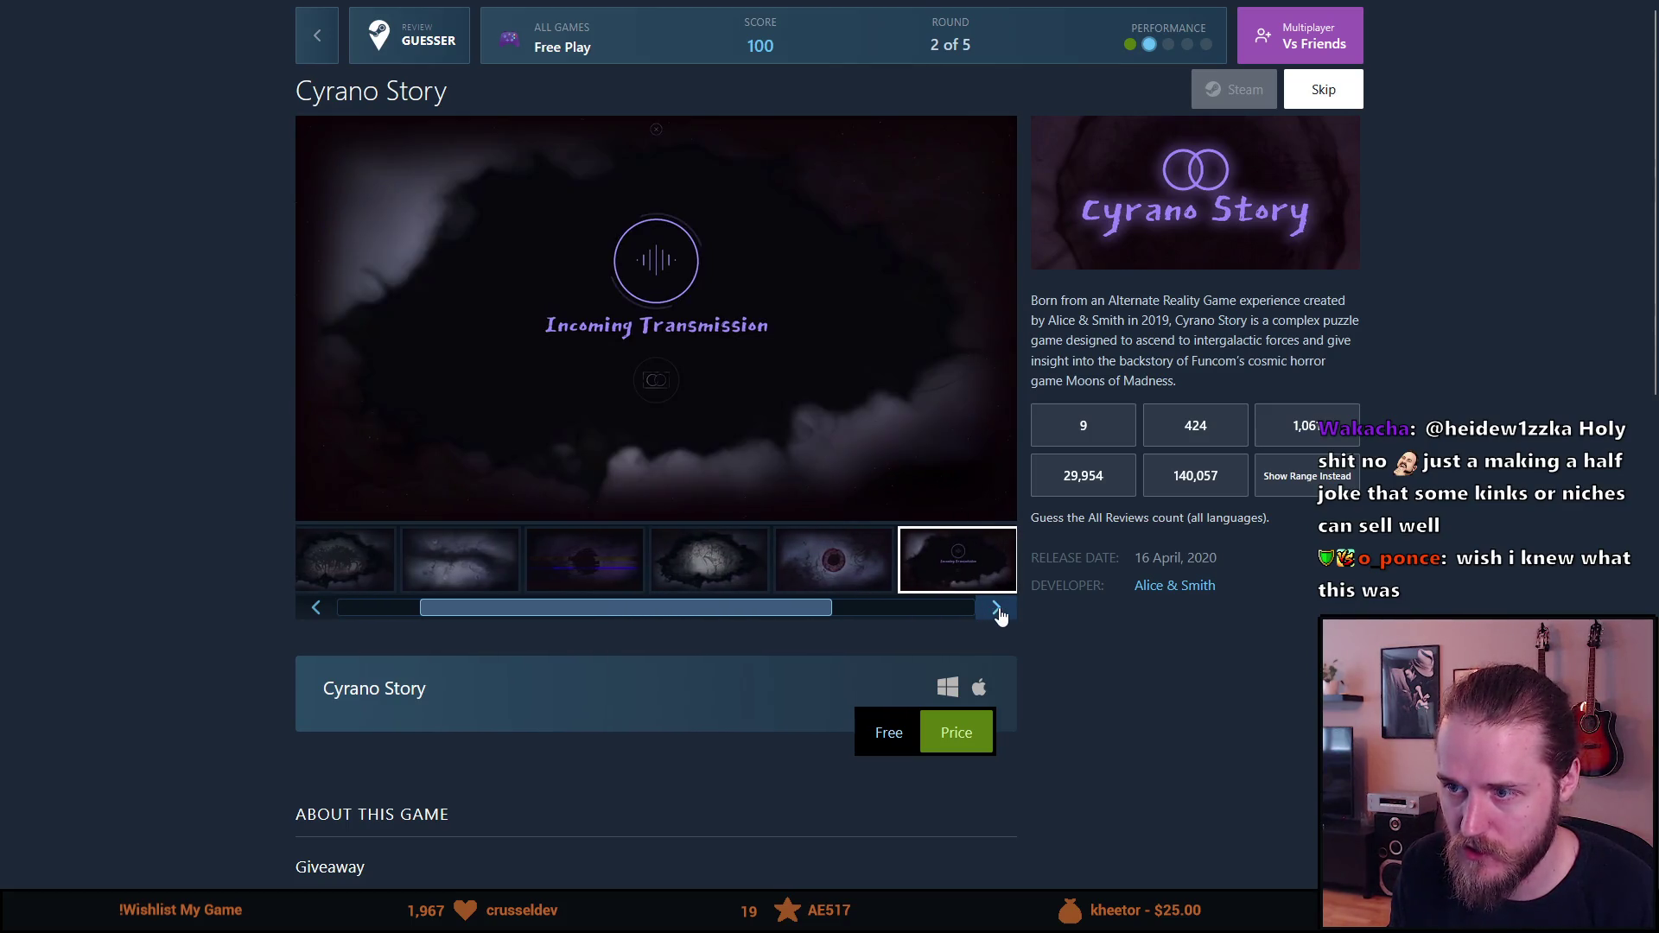
pyautogui.click(998, 609)
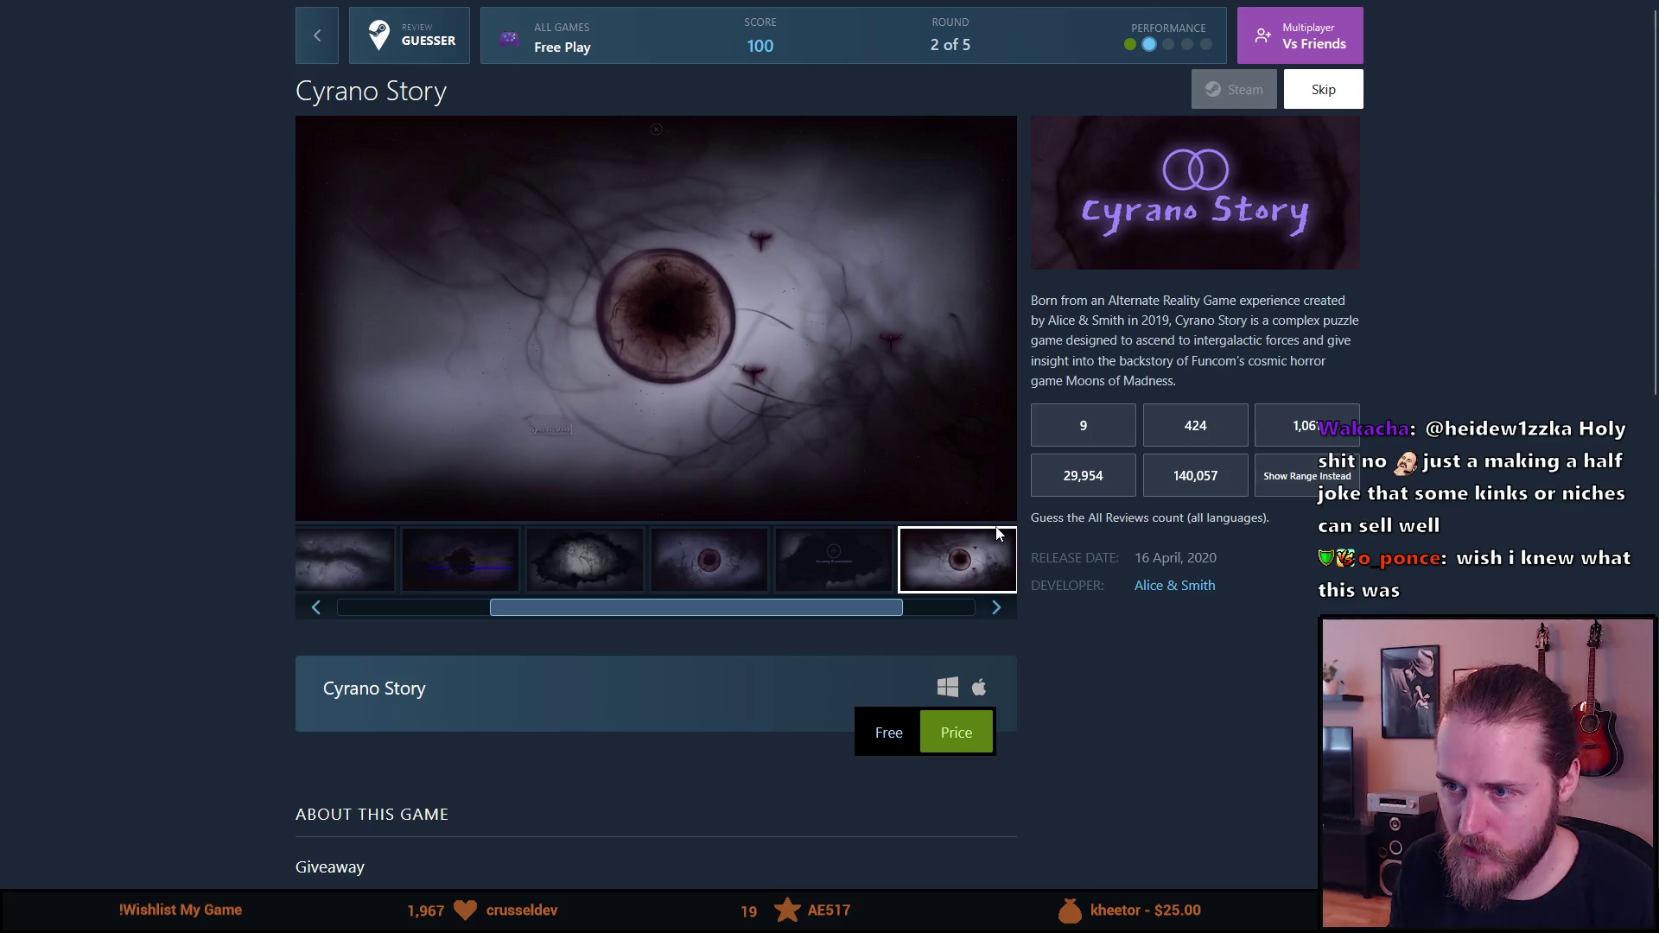
pyautogui.click(991, 608)
pyautogui.click(989, 608)
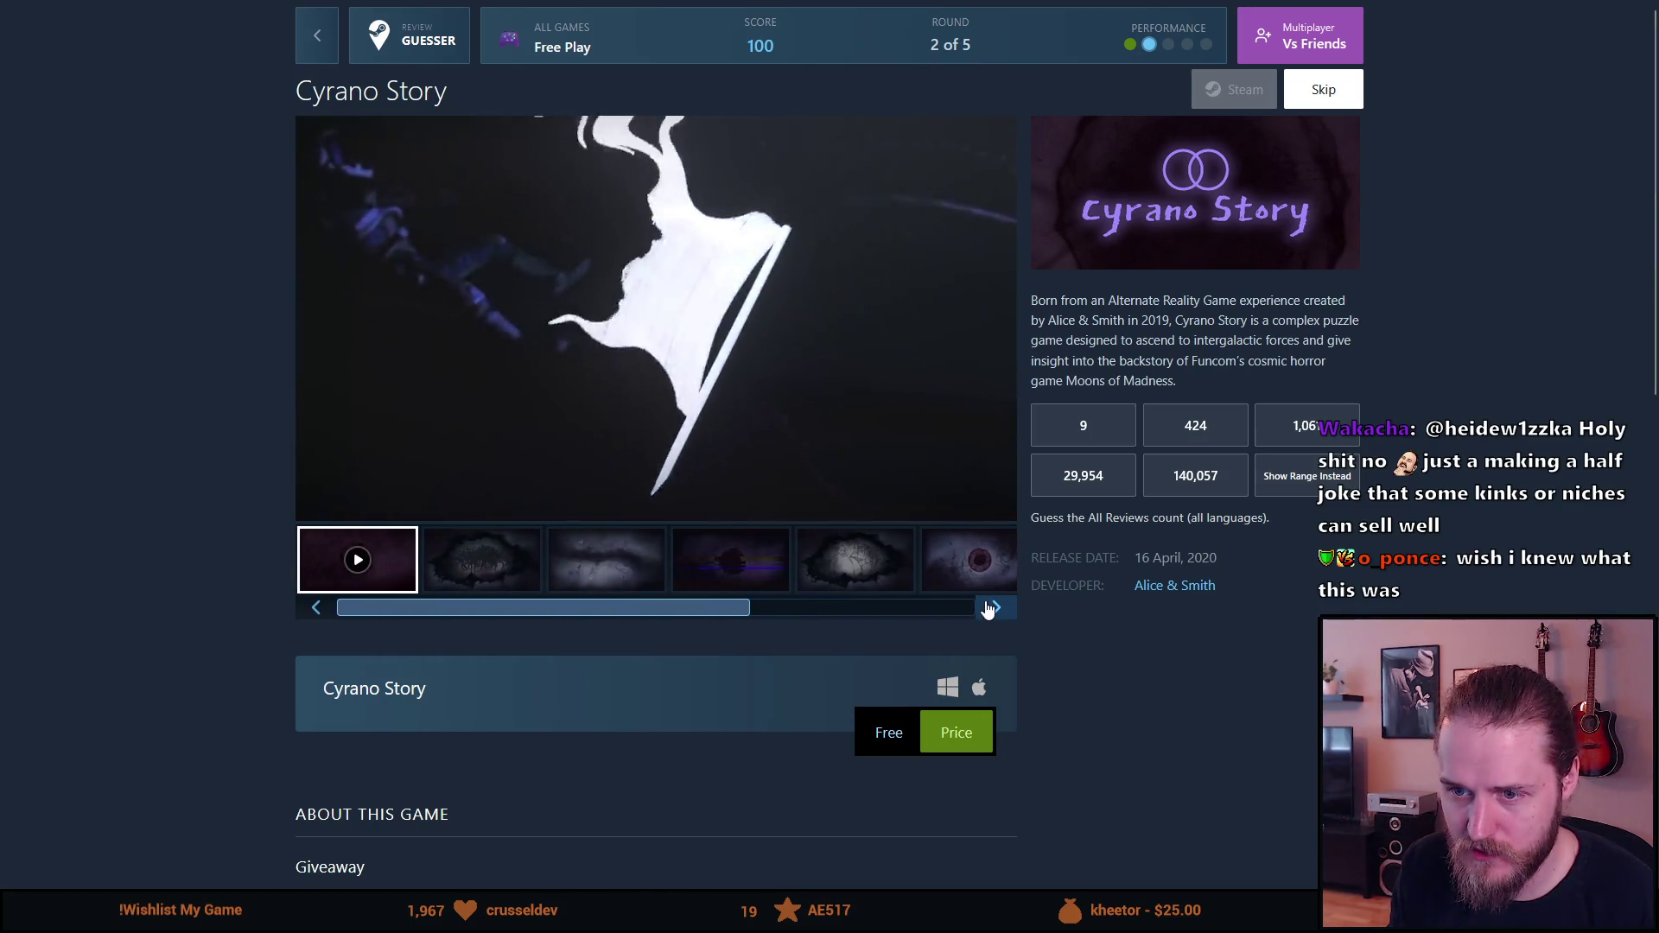
pyautogui.click(989, 608)
# Step: Scroll down through About This Game, highlighting part of the description, then show the third screenshot
pyautogui.scroll(-8, 261, 881)
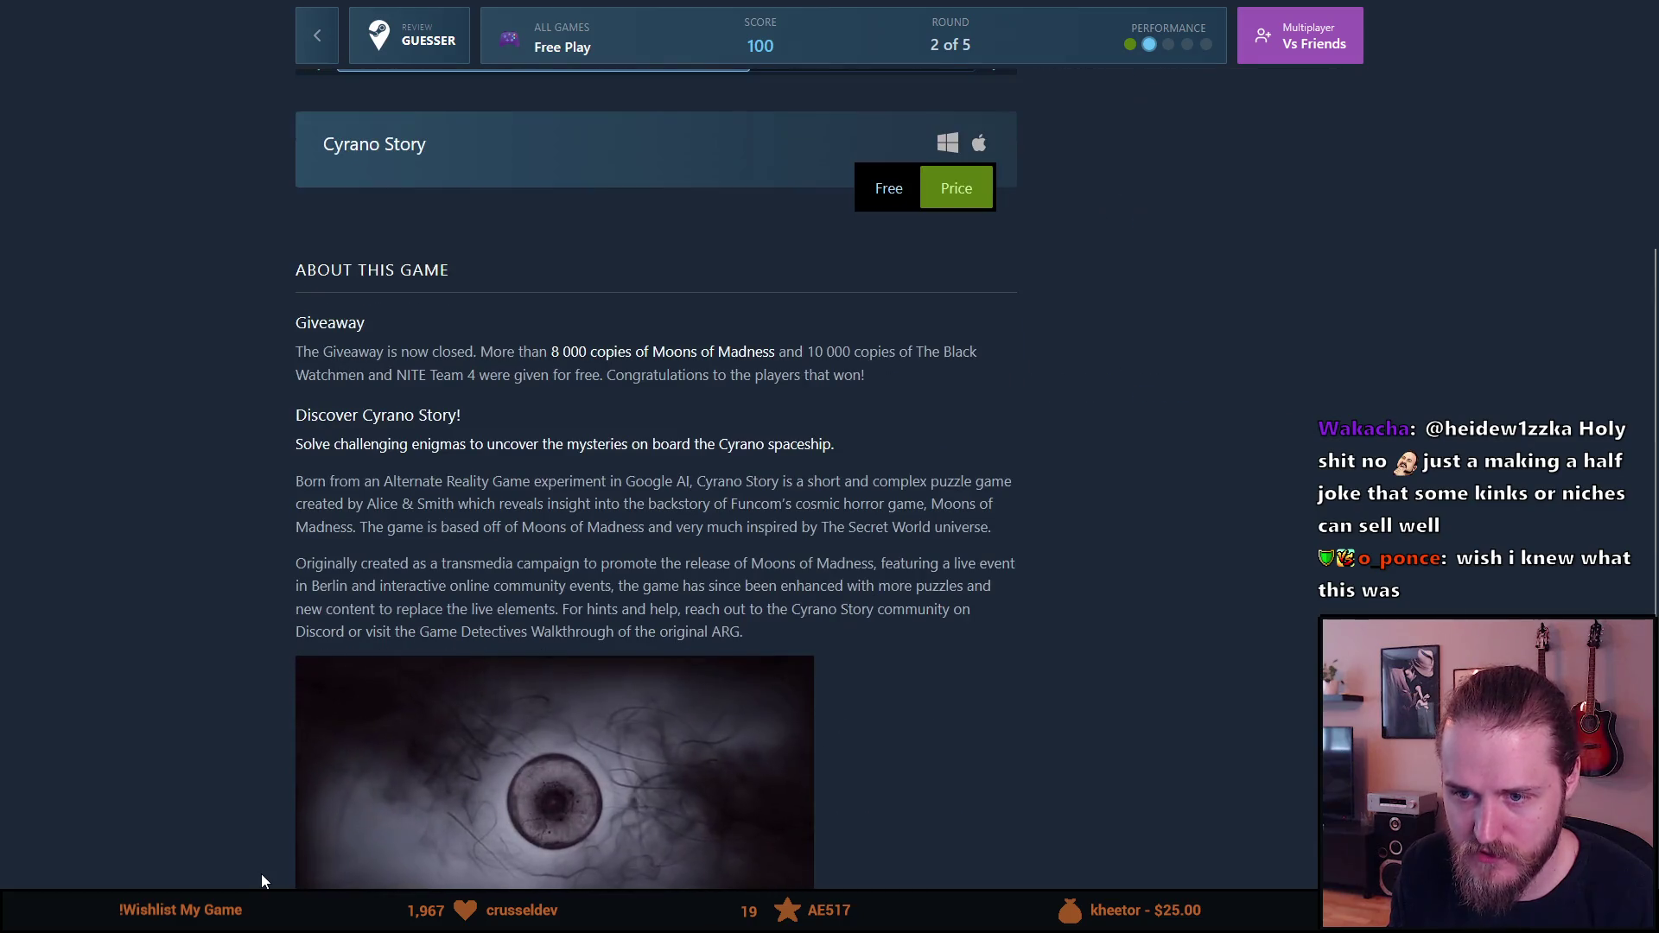
pyautogui.scroll(-1, 261, 881)
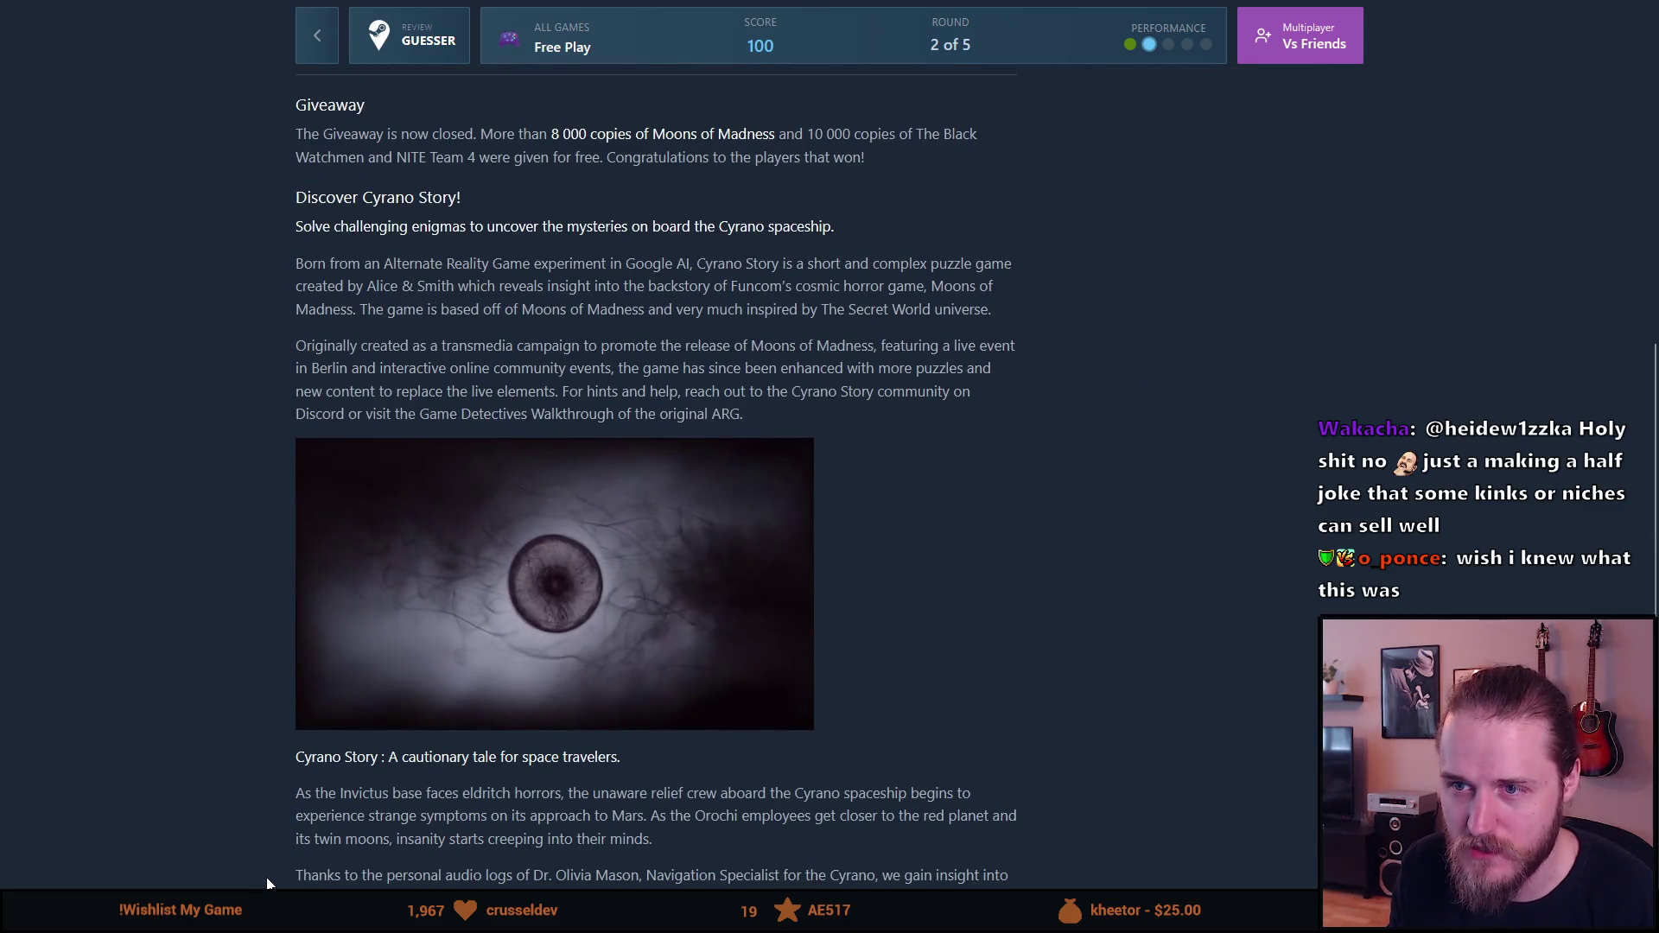
pyautogui.moveTo(423, 225); pyautogui.dragTo(584, 263)
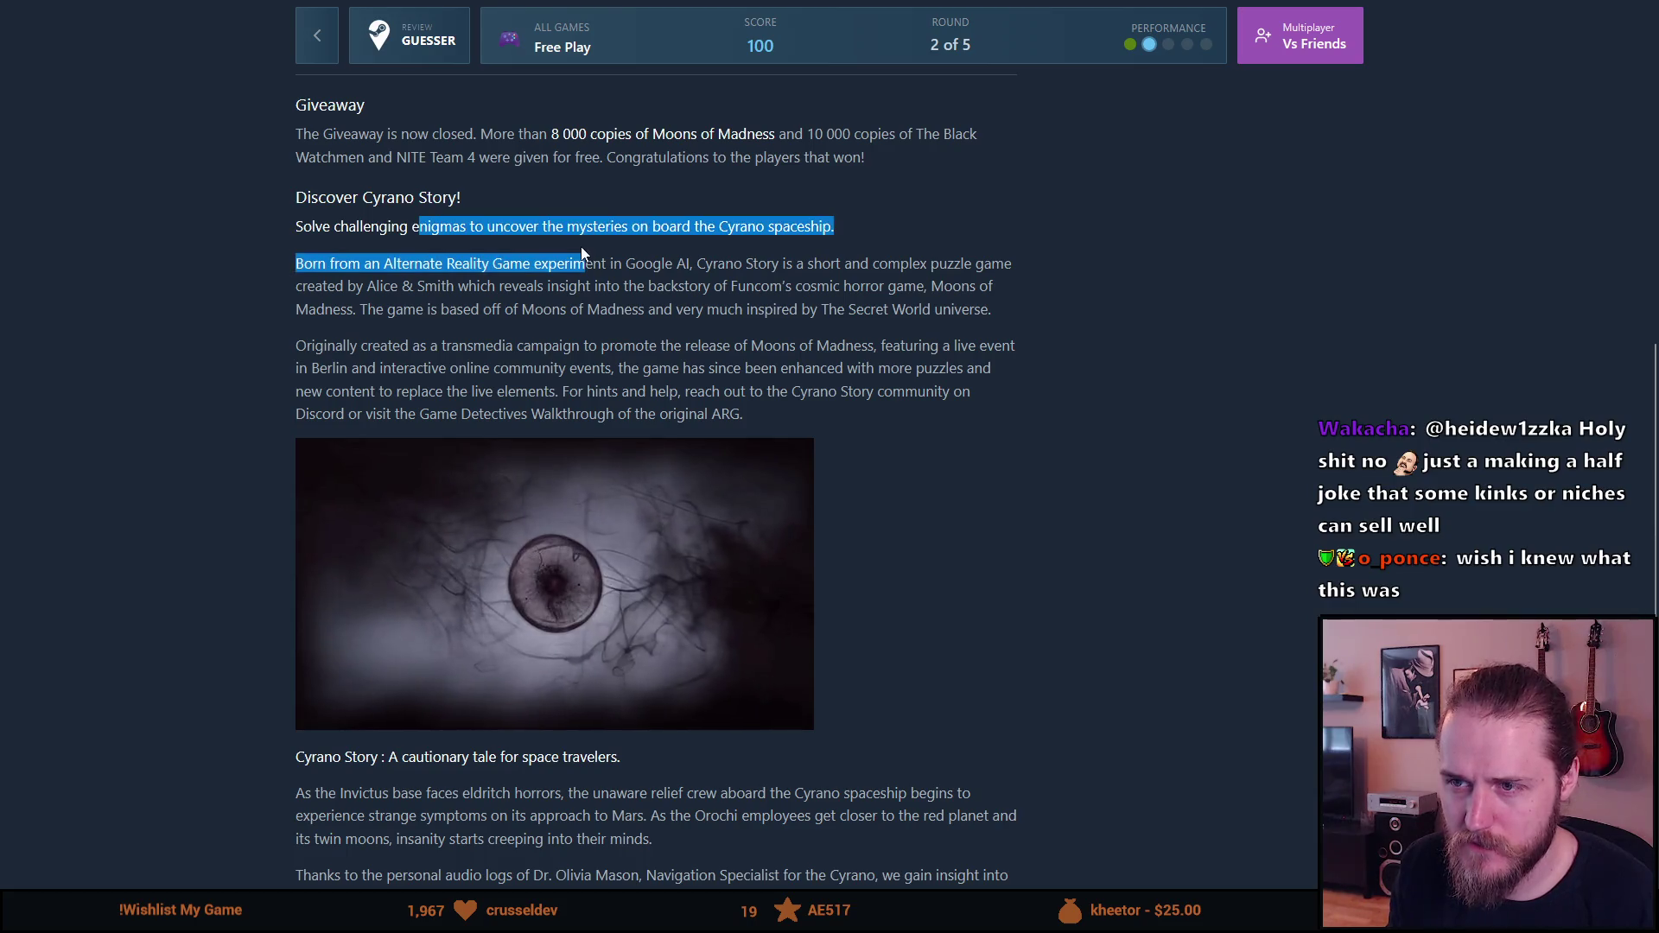
pyautogui.click(669, 268)
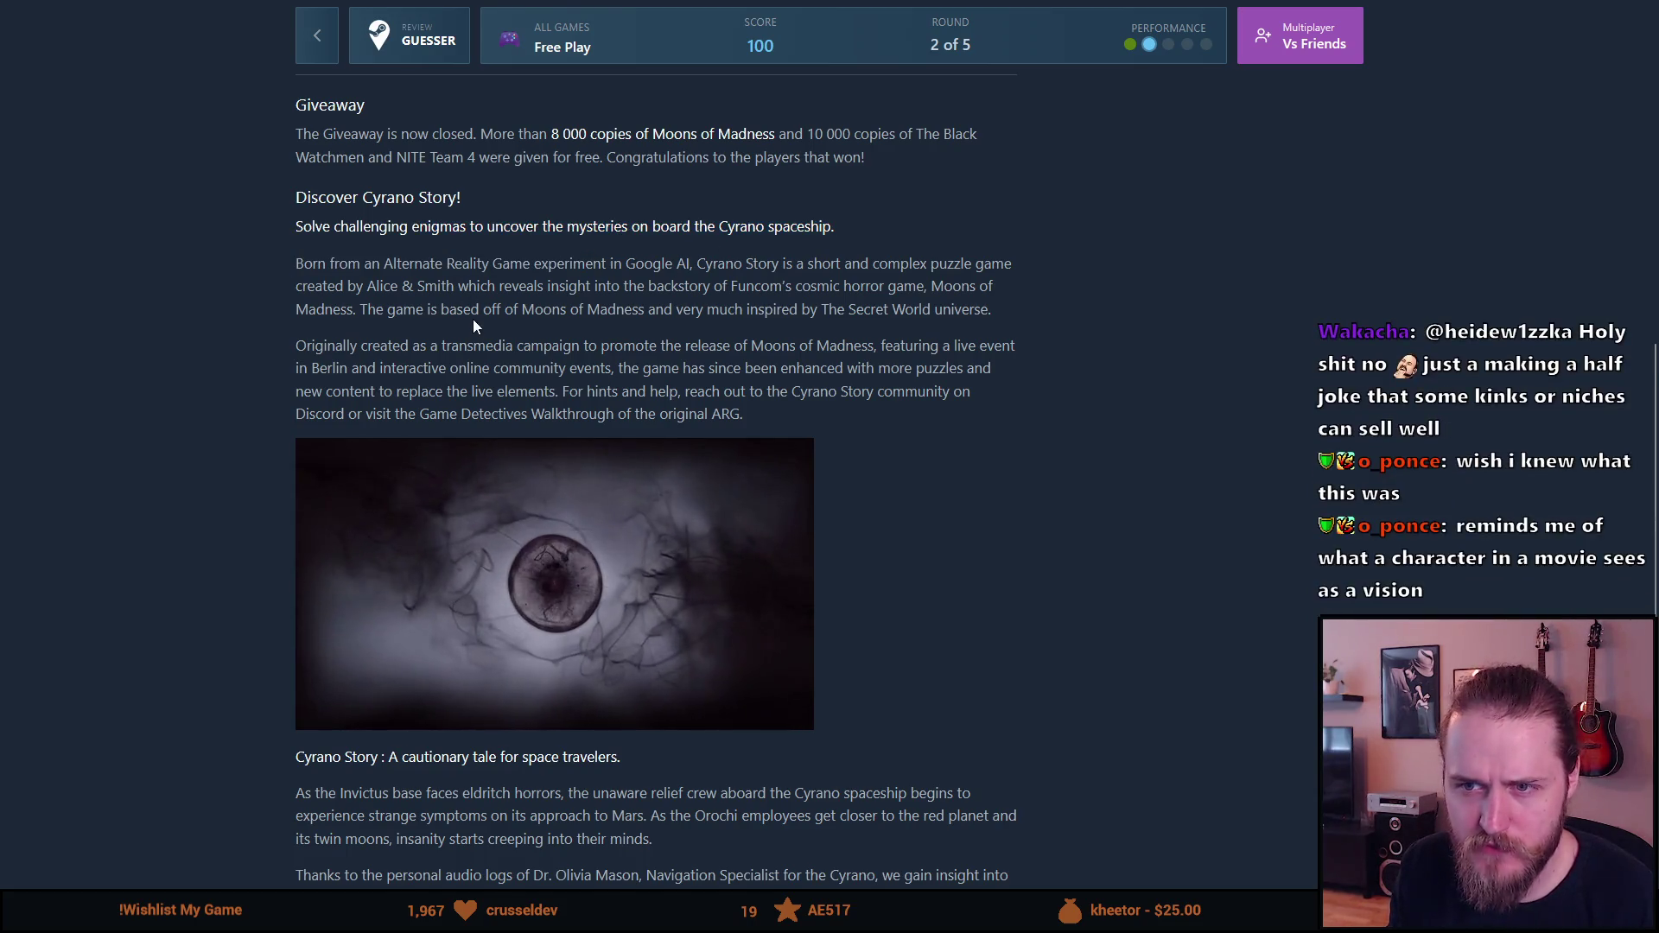
pyautogui.scroll(-1, 473, 326)
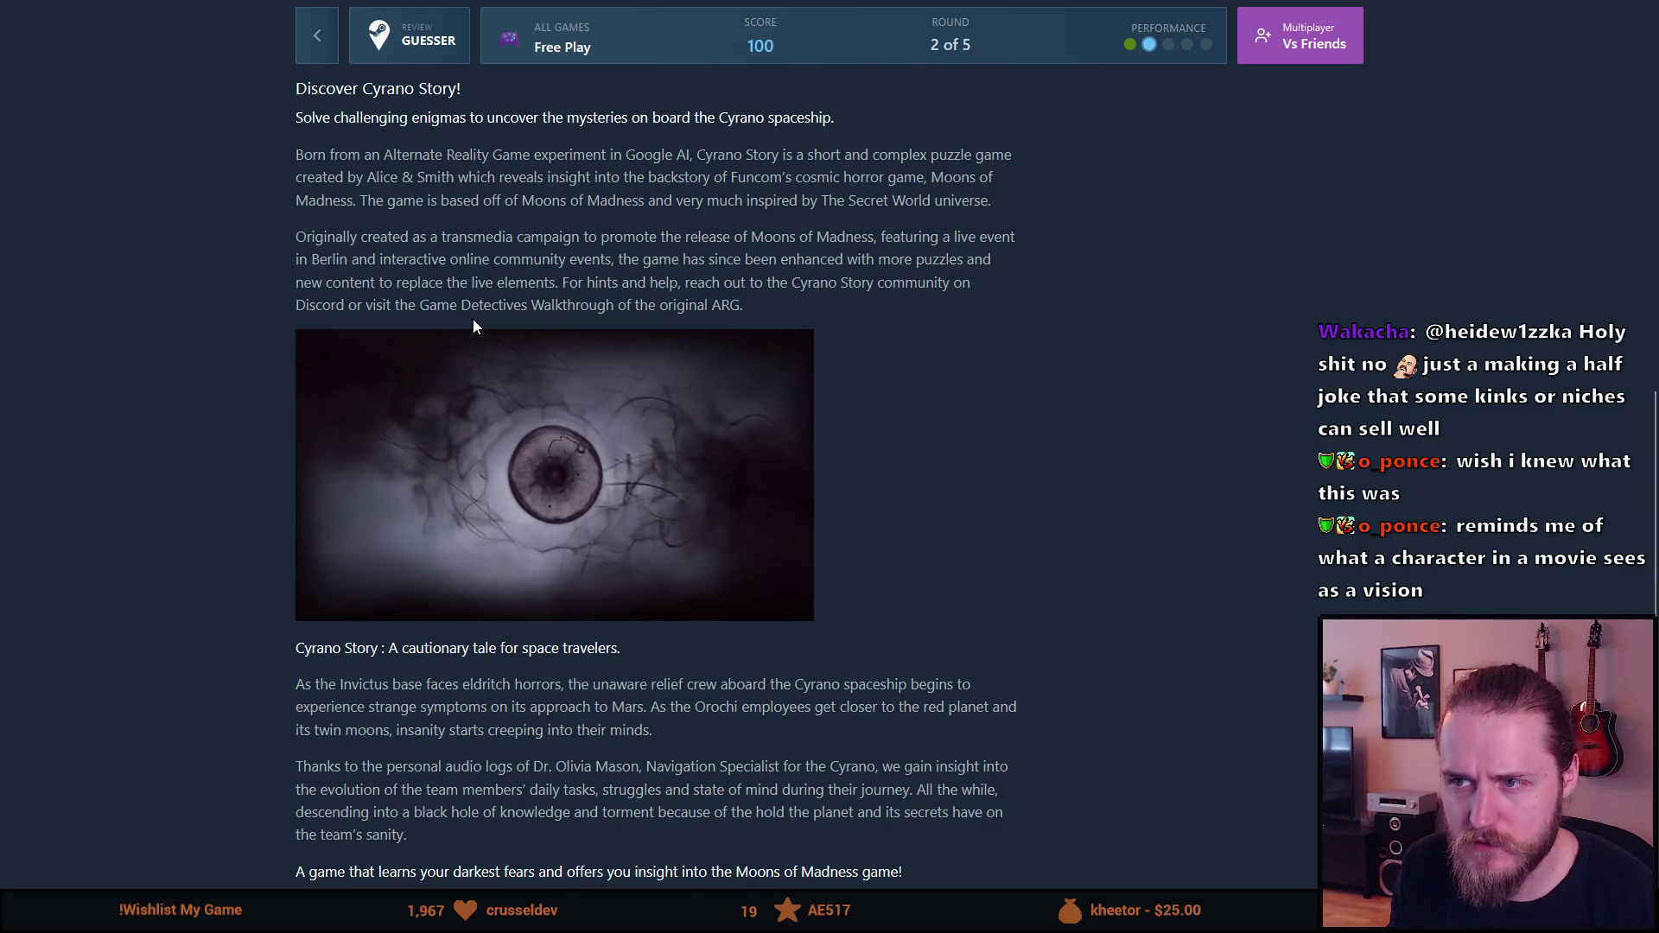
pyautogui.scroll(-3, 474, 322)
pyautogui.scroll(-1, 473, 319)
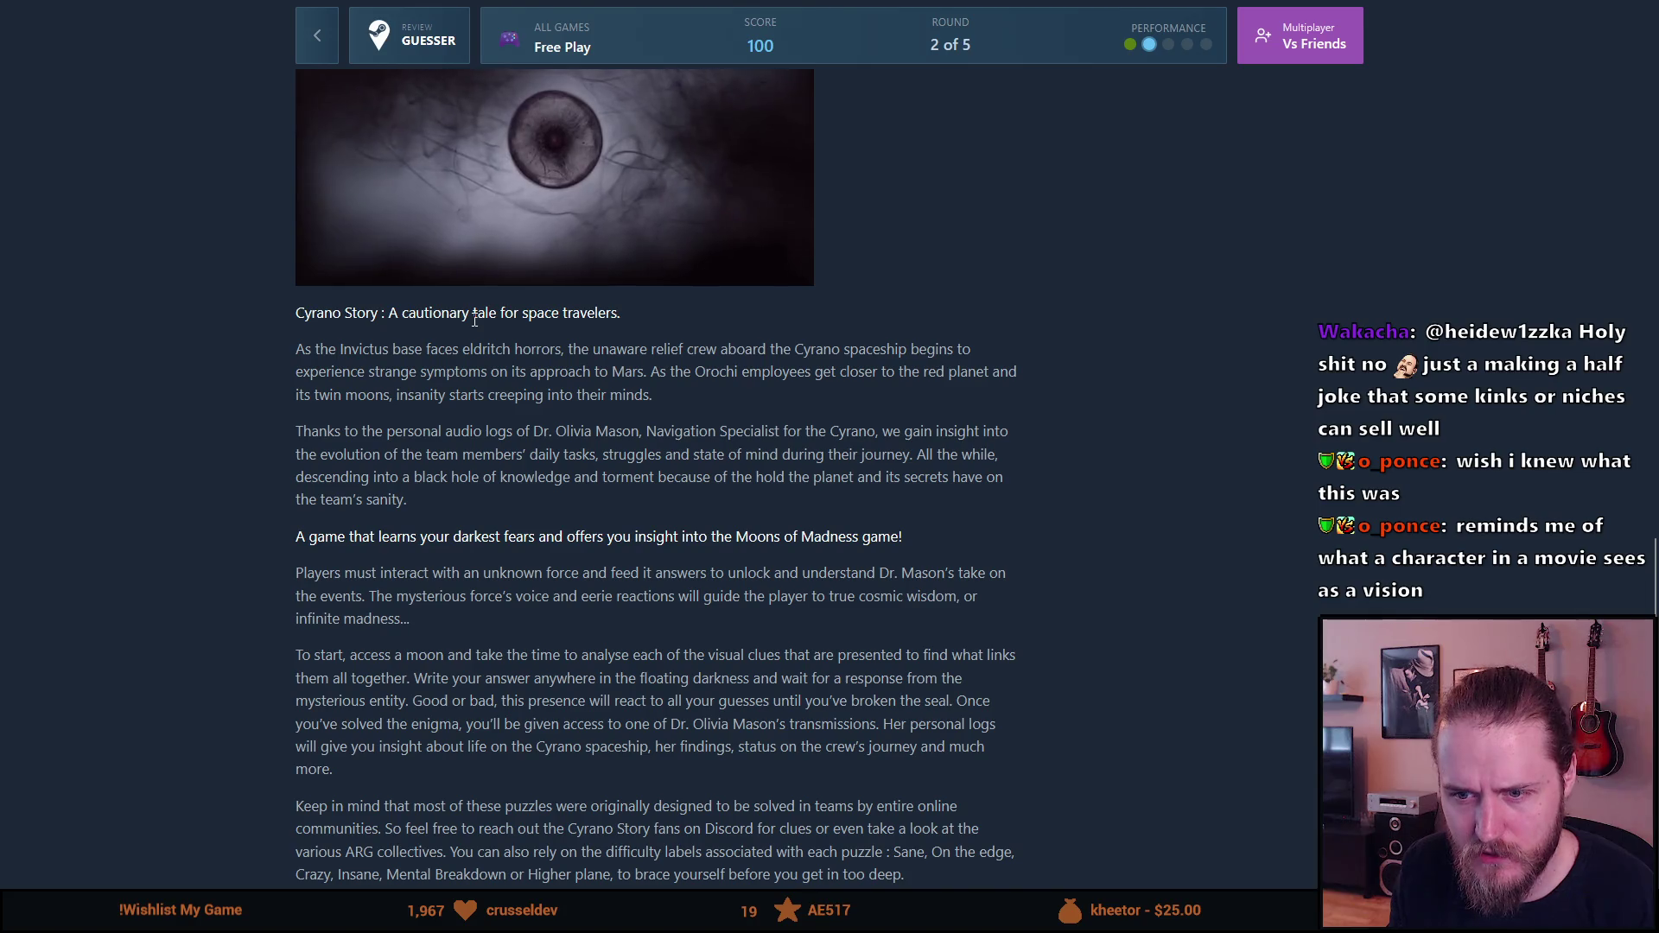
pyautogui.scroll(10, 474, 319)
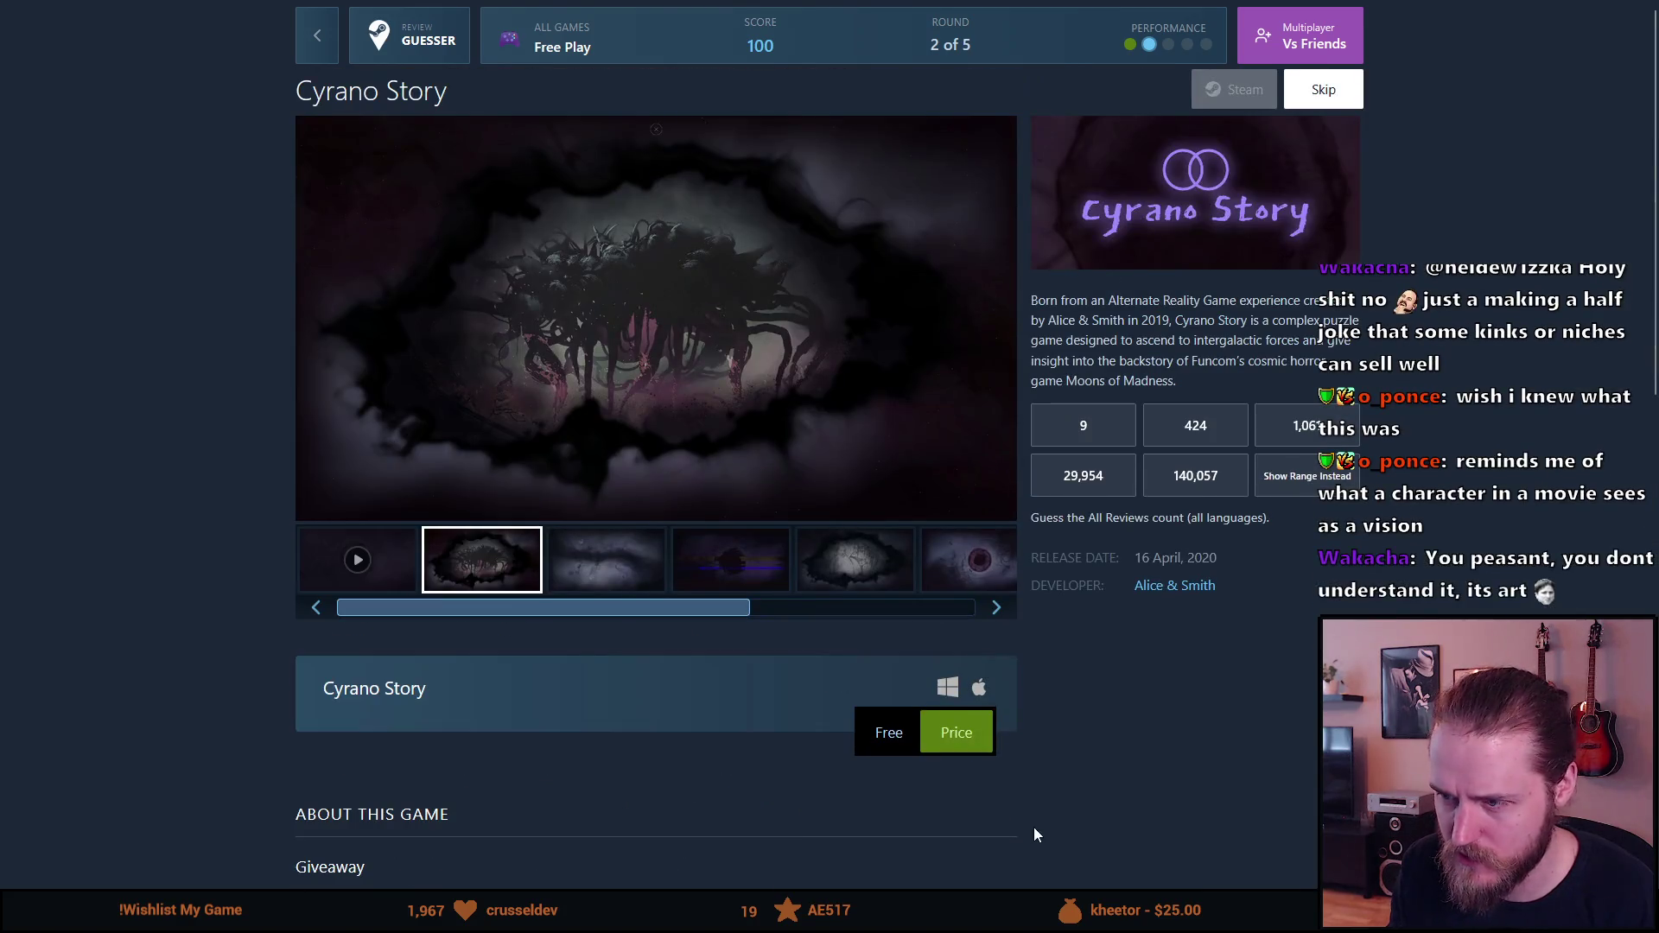
pyautogui.moveTo(979, 382)
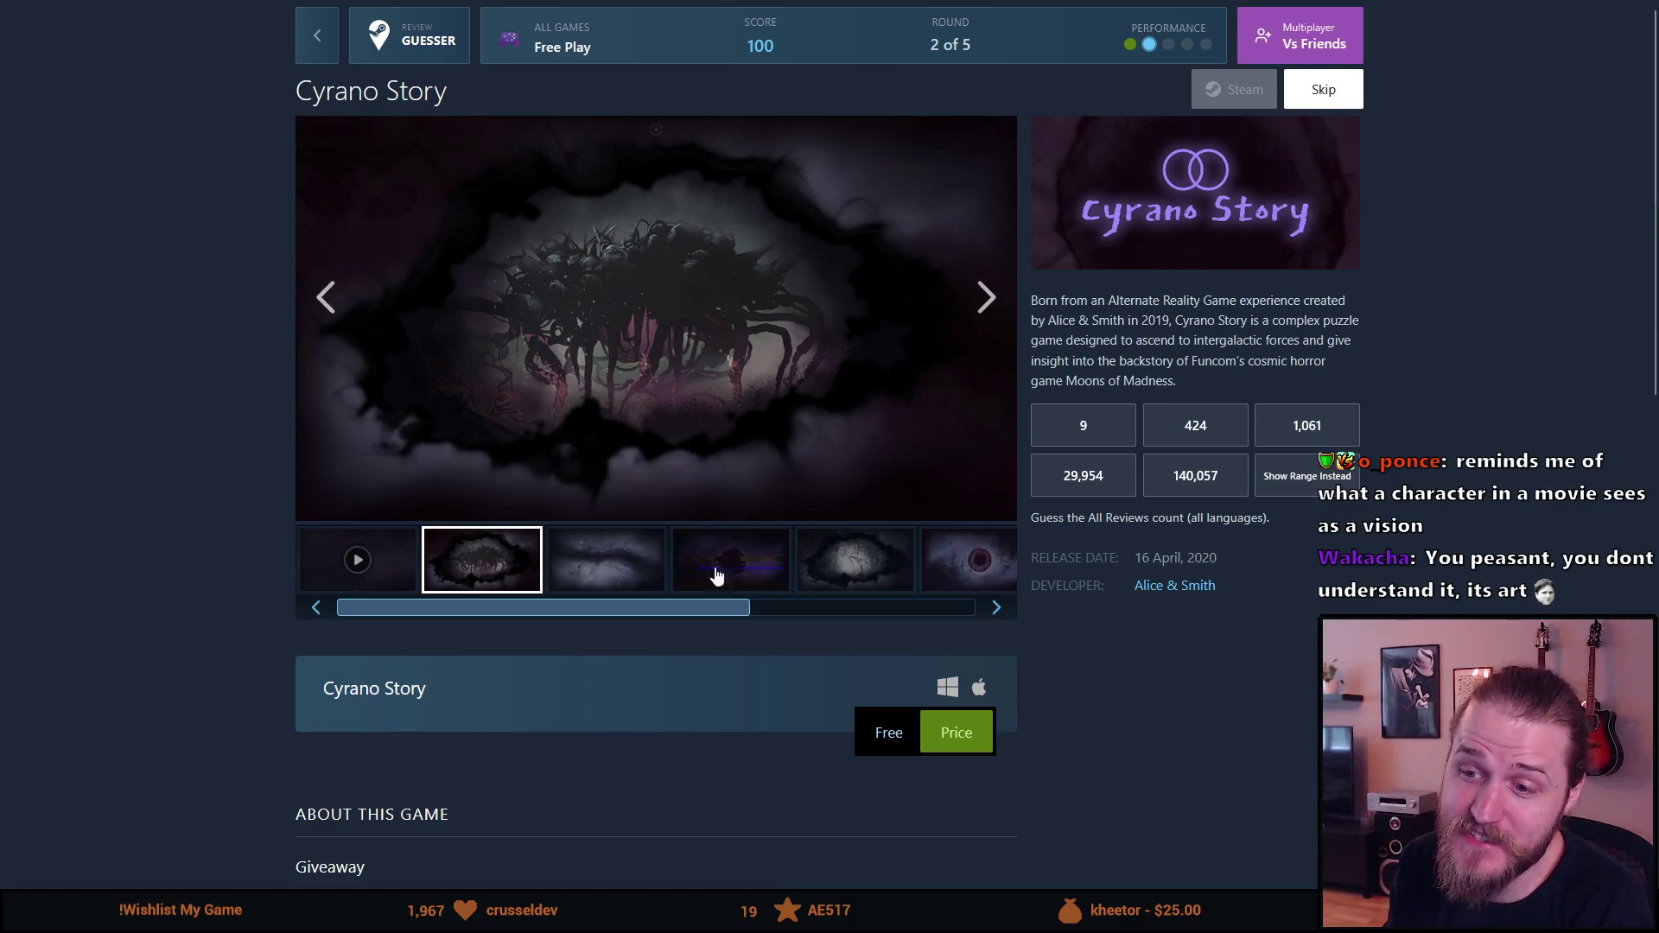
pyautogui.click(605, 581)
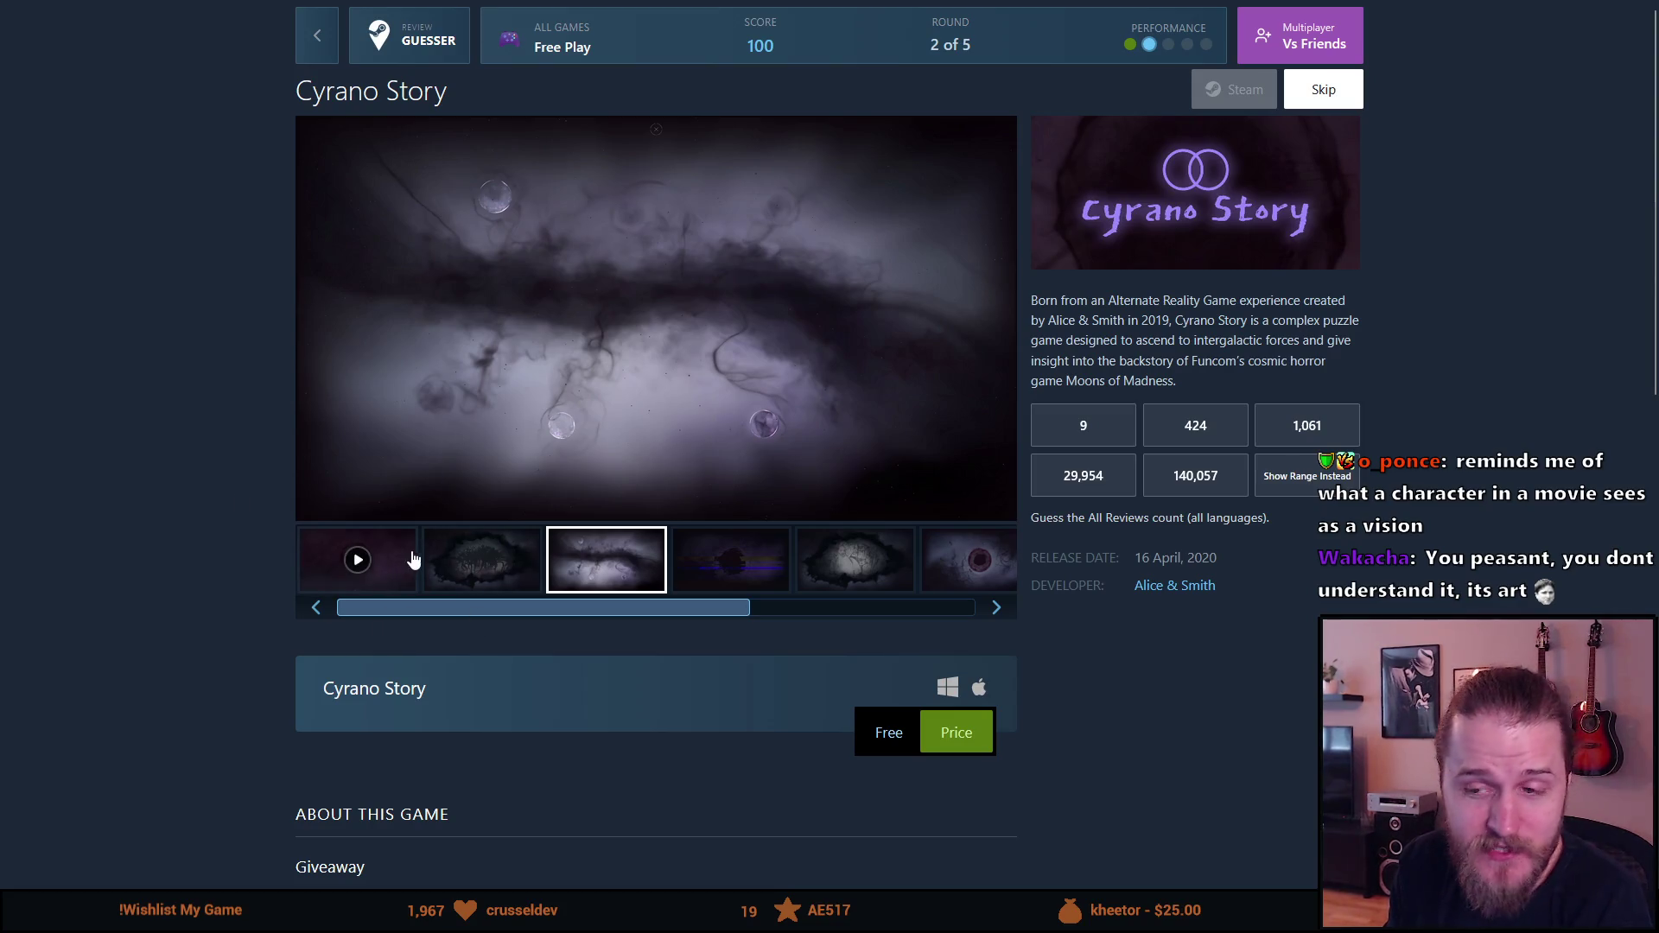
# Step: View the second, fourth and fifth screenshots and slide the thumbnail strip across and back
pyautogui.click(484, 570)
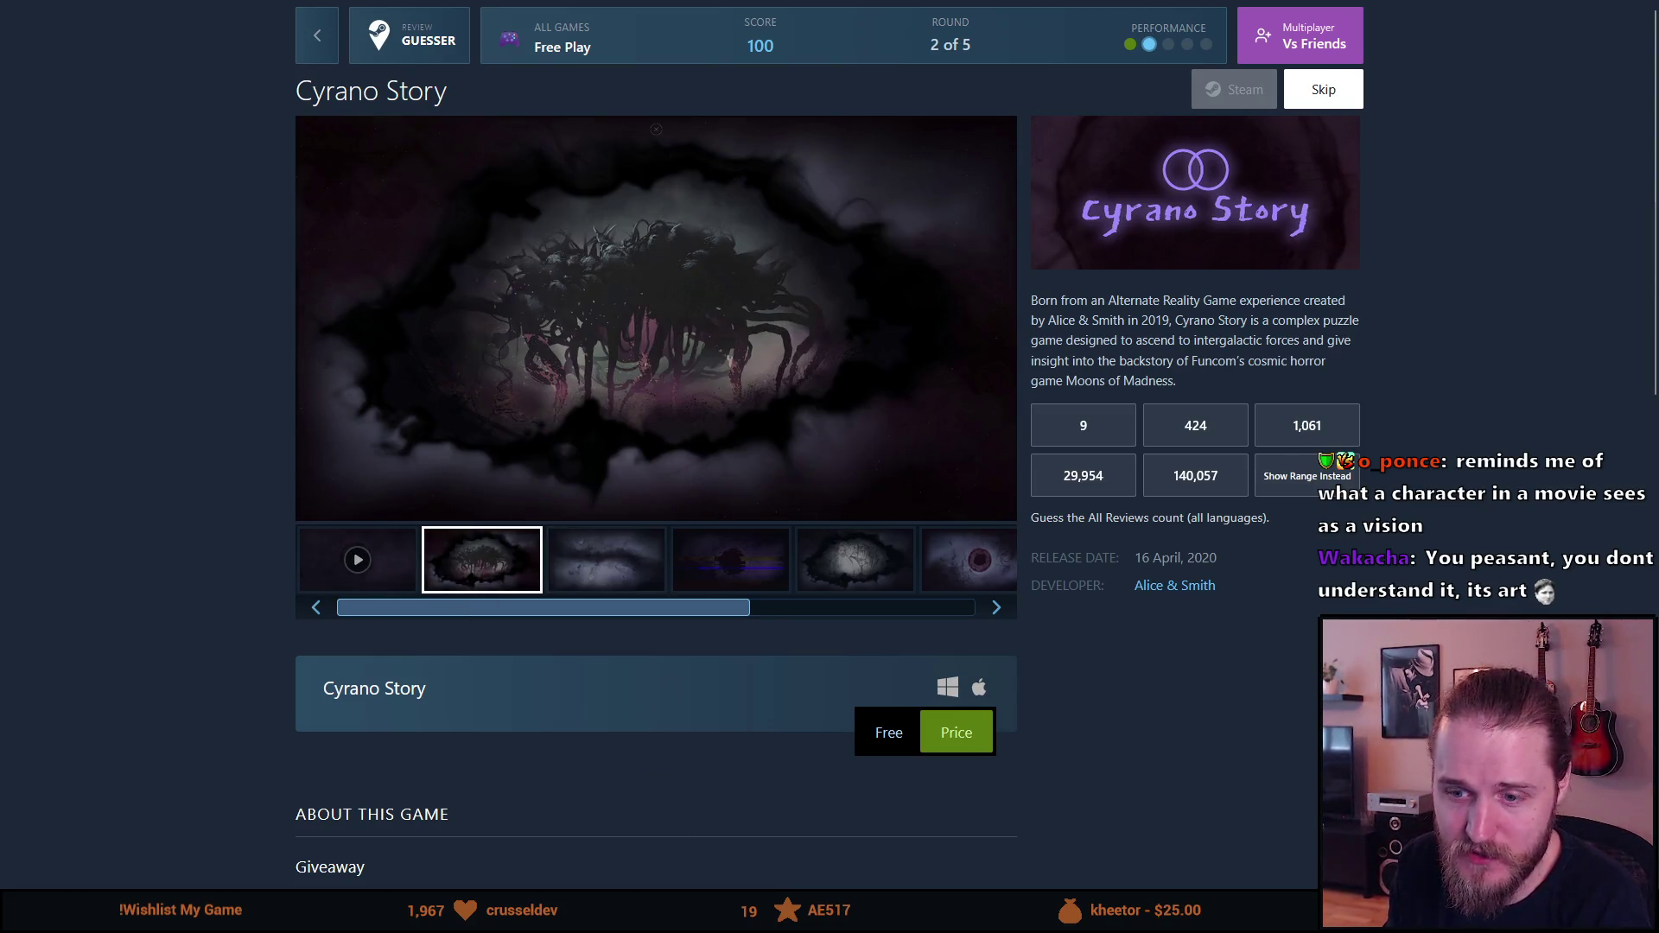
pyautogui.scroll(-5, 551, 576)
pyautogui.scroll(1, 613, 871)
pyautogui.scroll(4, 484, 591)
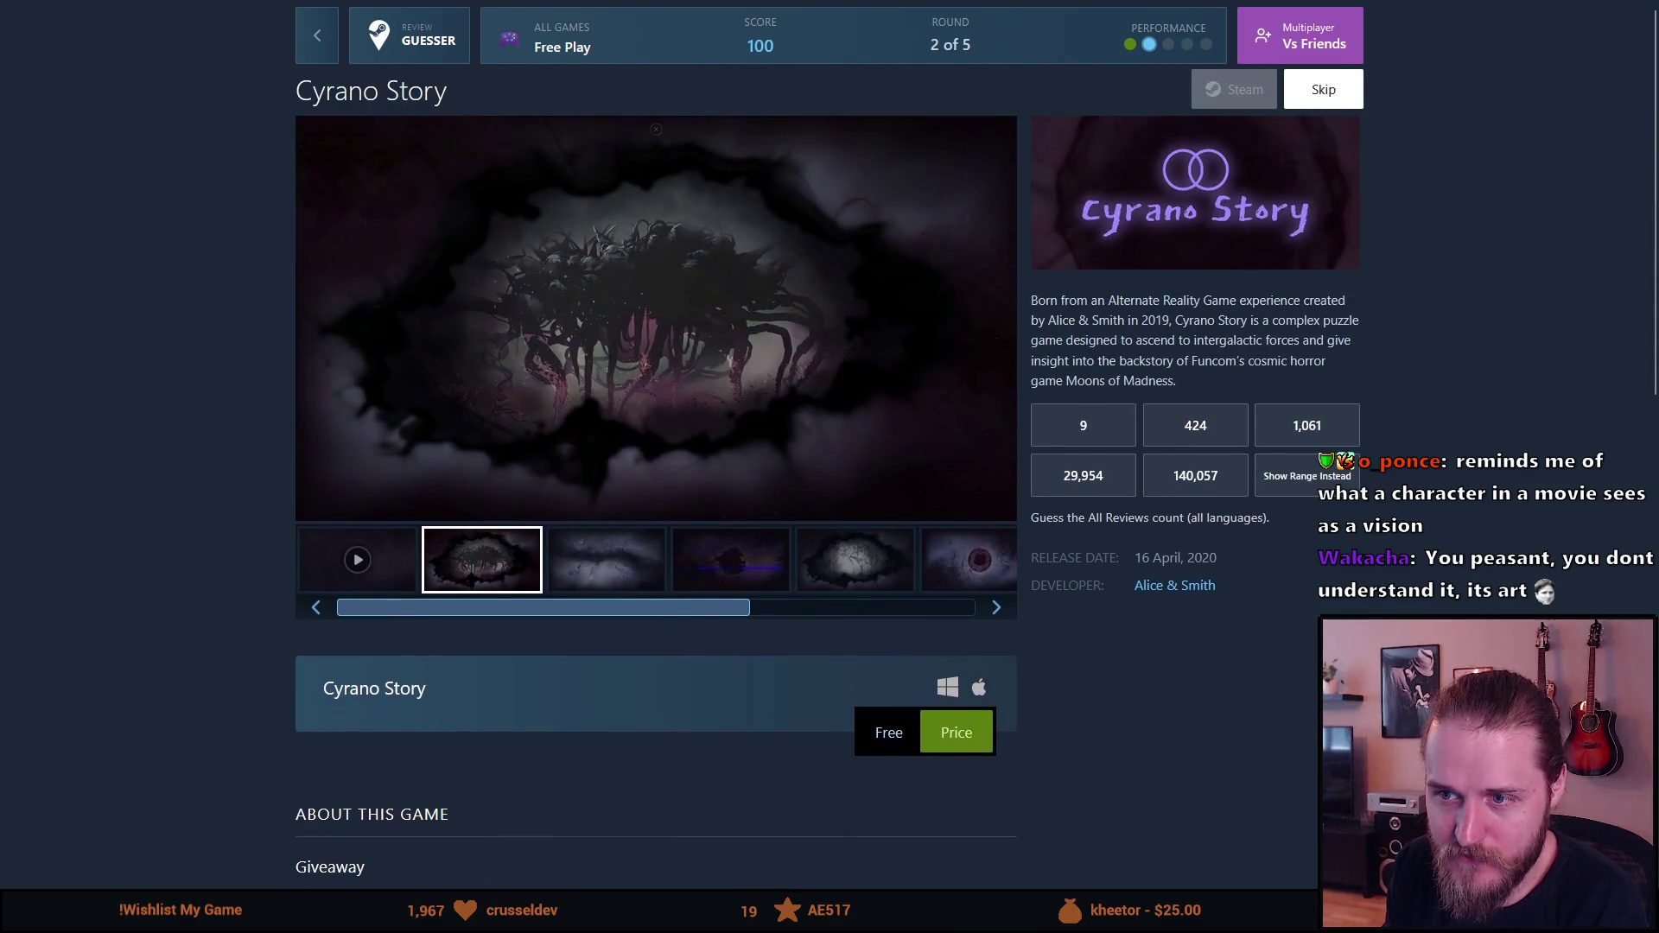
pyautogui.click(731, 566)
pyautogui.click(875, 584)
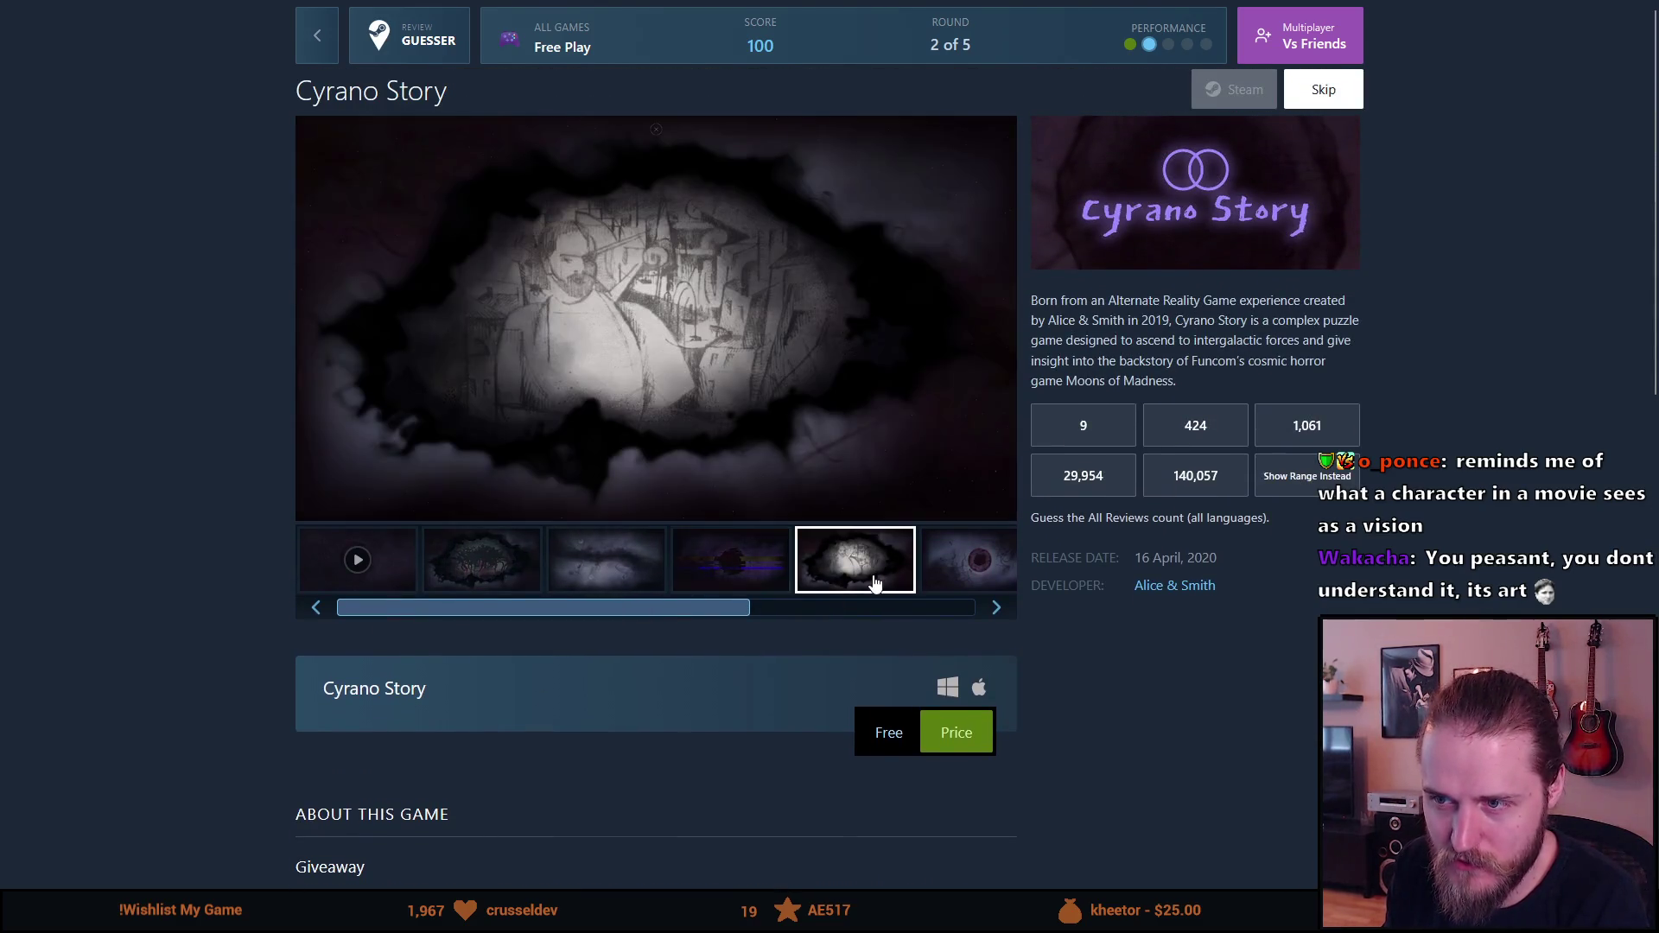
pyautogui.moveTo(598, 620); pyautogui.dragTo(863, 619)
pyautogui.scroll(-3, 149, 807)
pyautogui.scroll(-6, 149, 807)
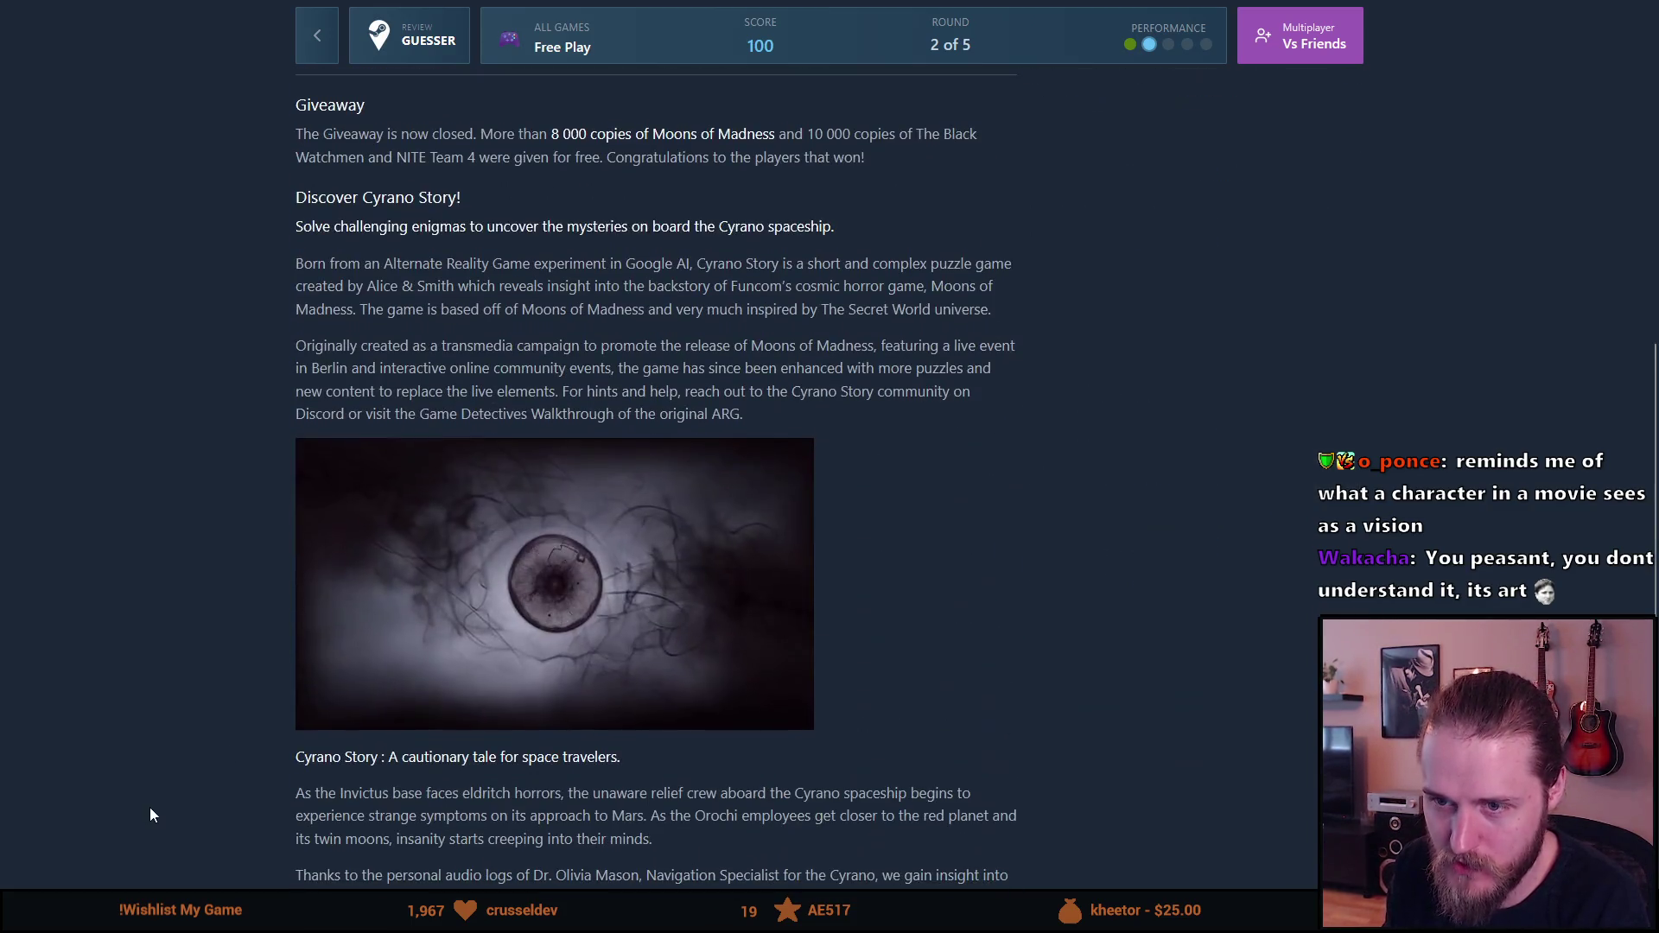
pyautogui.scroll(-2, 148, 807)
pyautogui.scroll(10, 297, 733)
pyautogui.scroll(1, 297, 733)
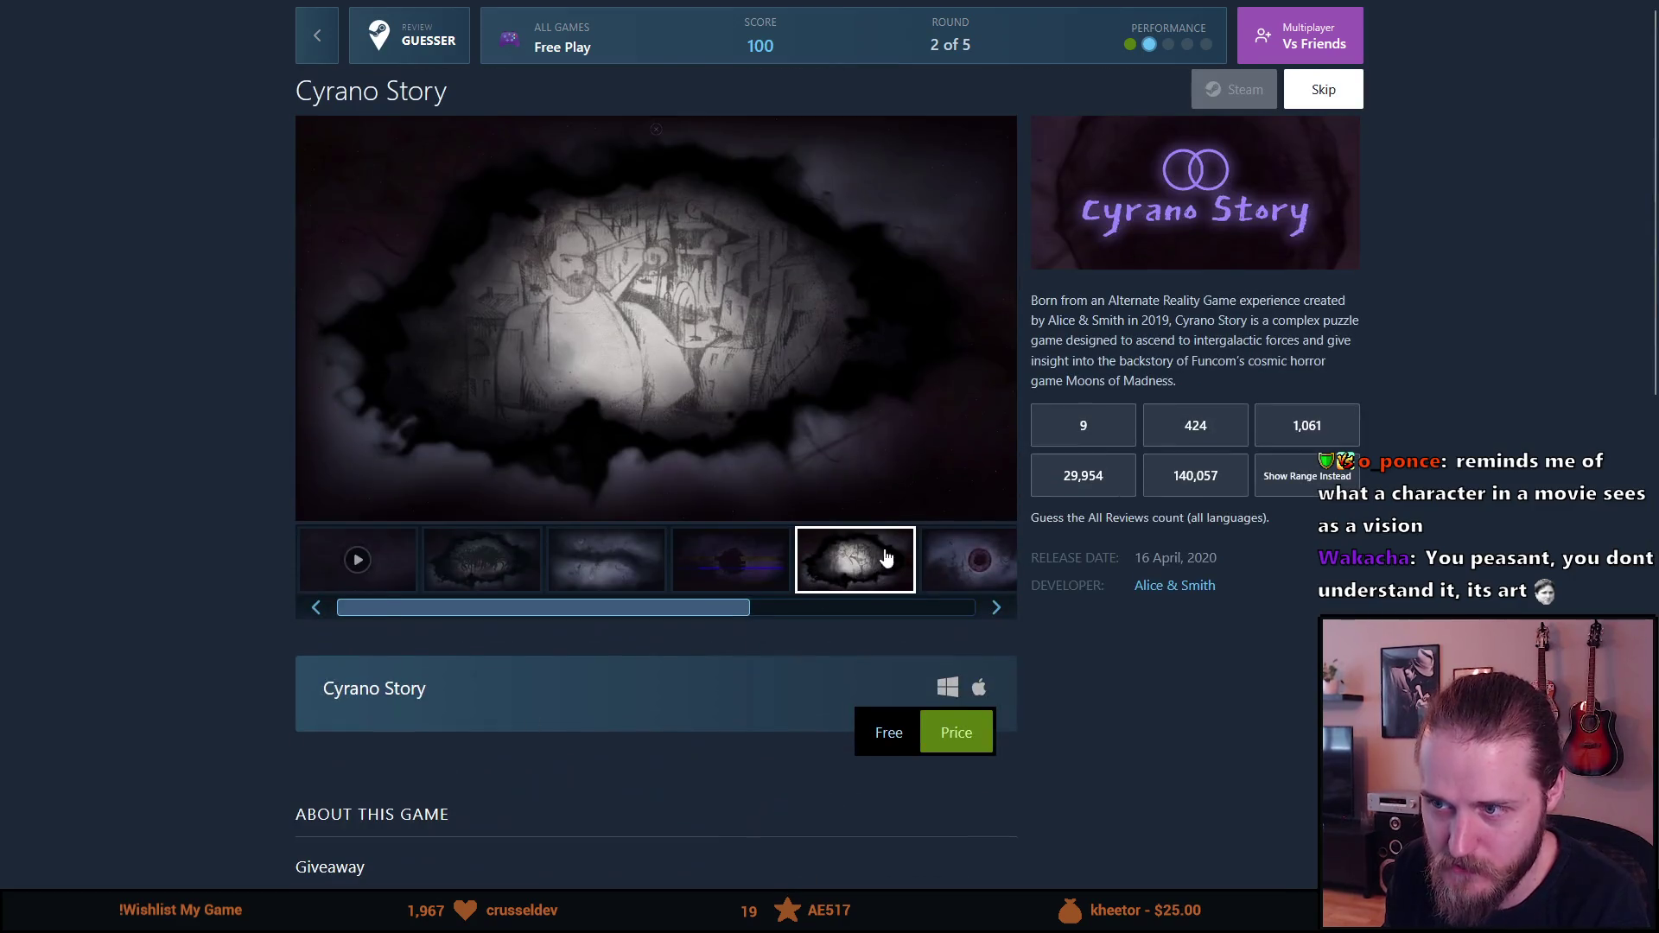
pyautogui.moveTo(816, 619); pyautogui.dragTo(578, 630)
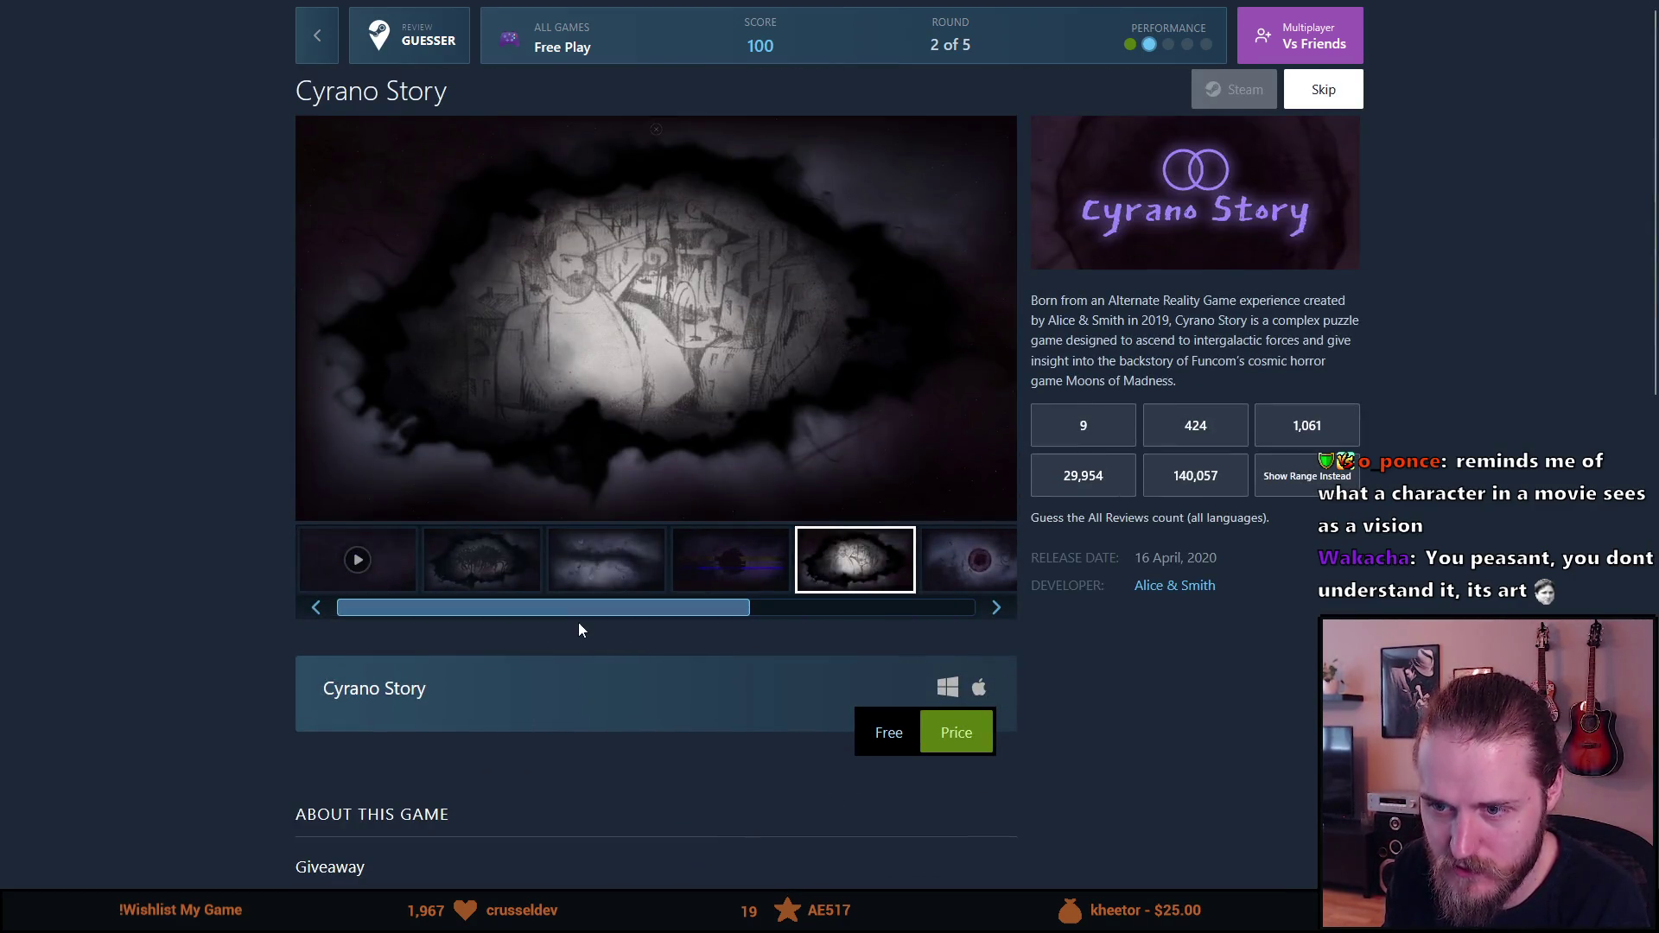
# Step: Step through the tentacle, misty purple and red-eye screenshots to Incoming Transmission and the next eye image
pyautogui.click(490, 574)
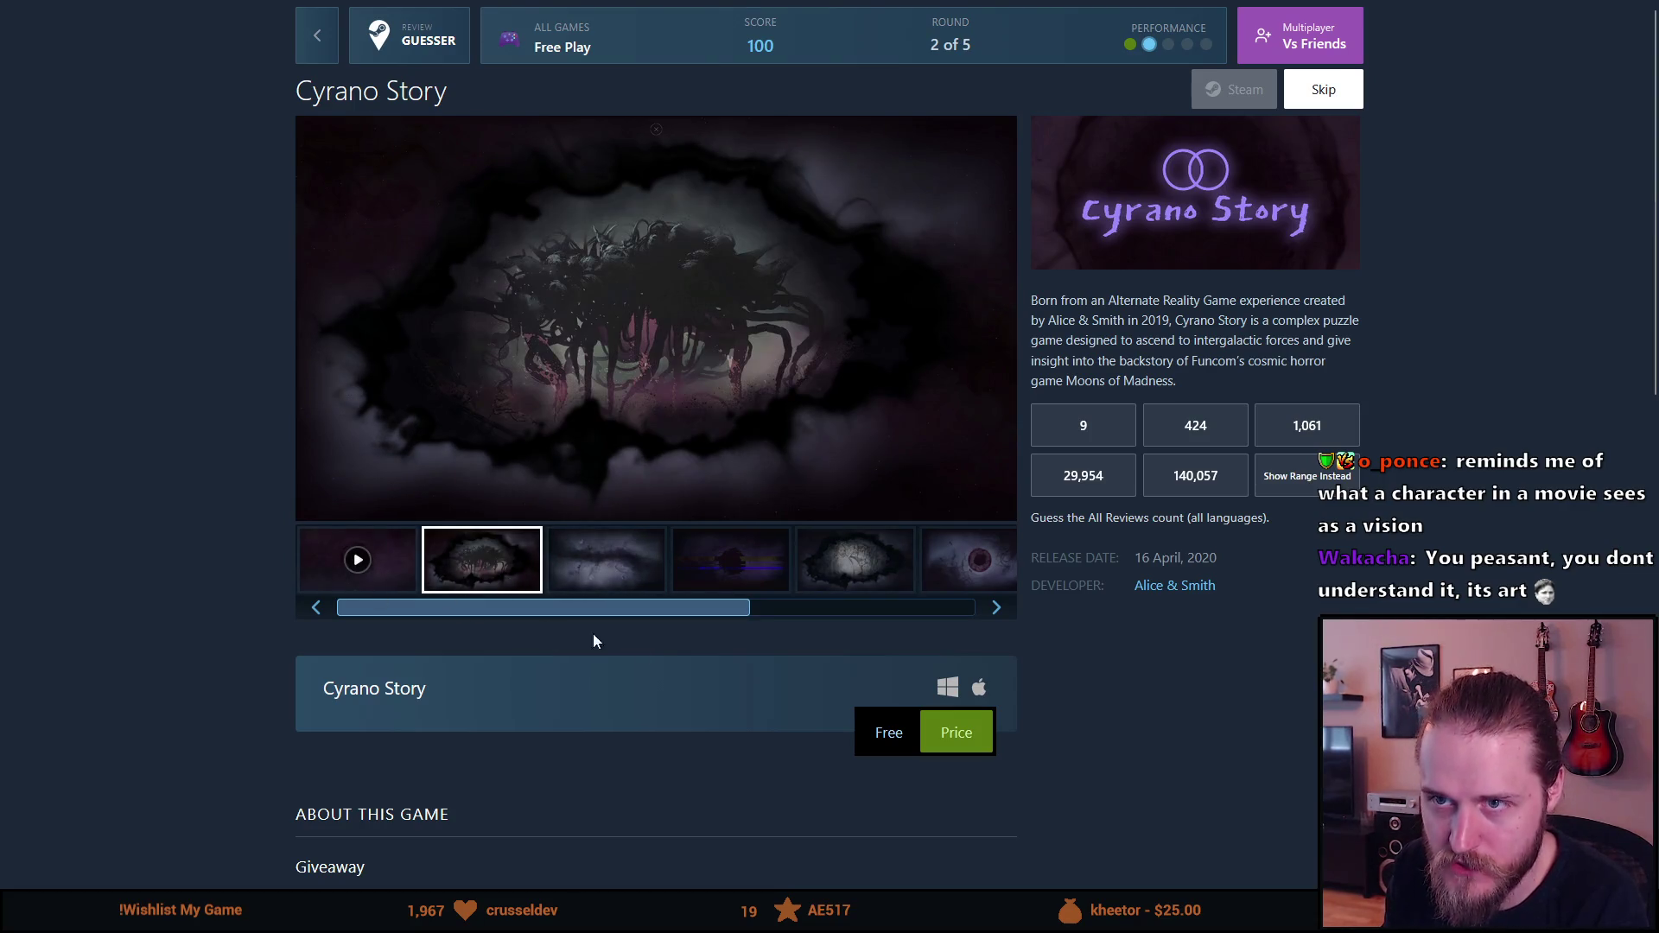
pyautogui.click(614, 579)
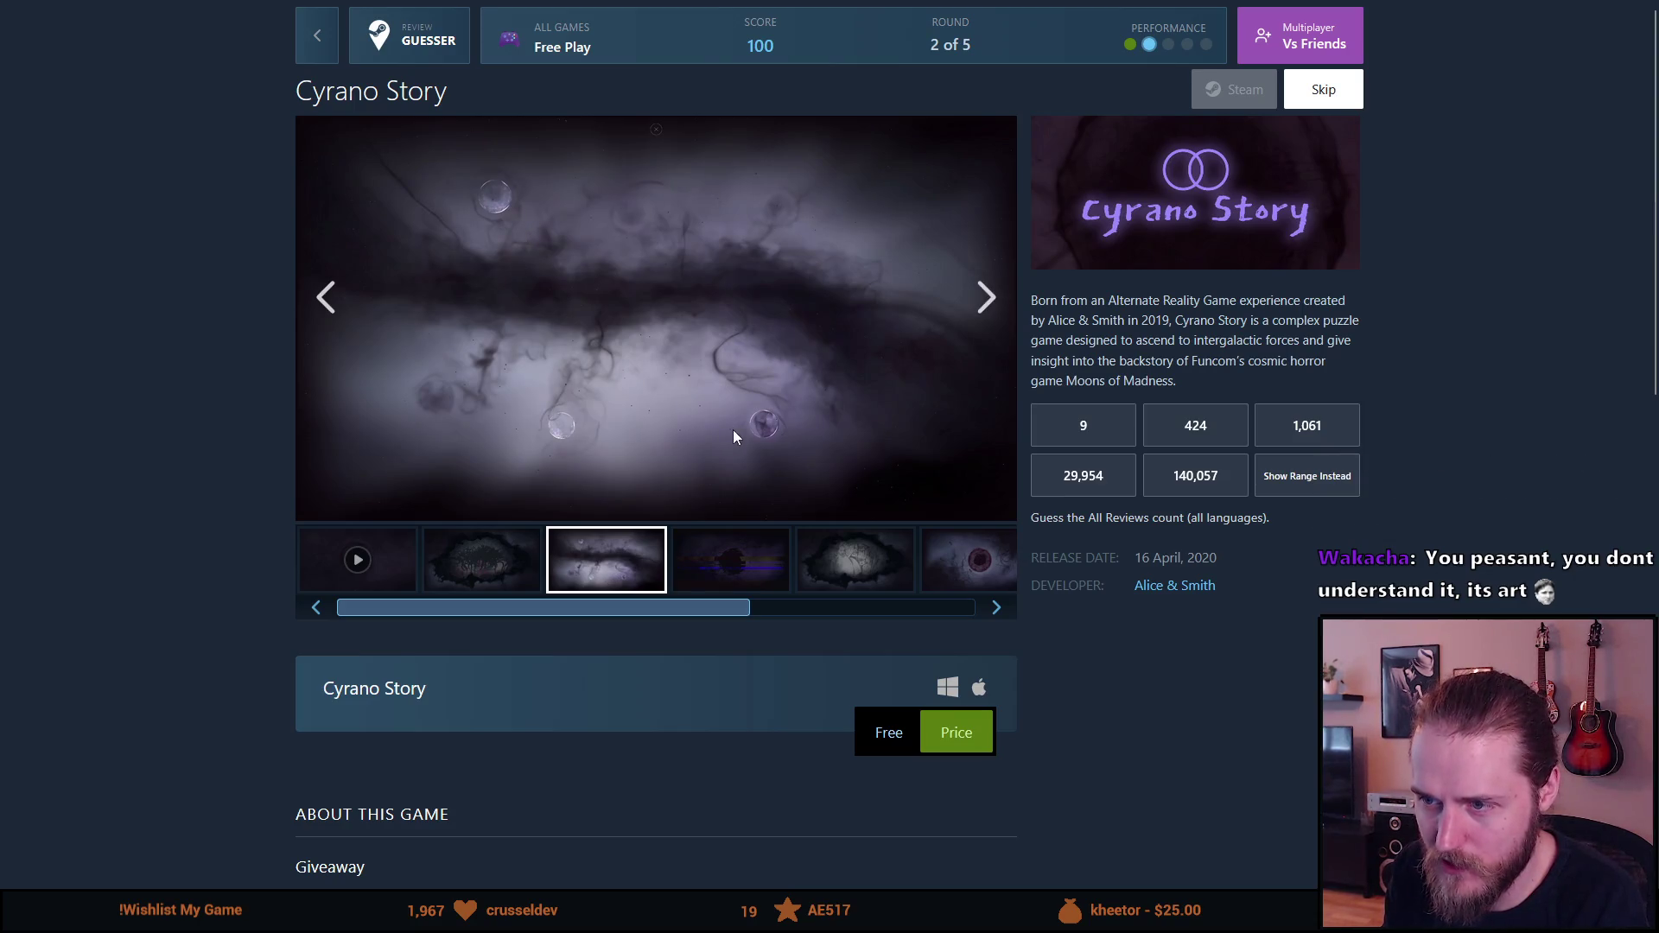
pyautogui.click(722, 560)
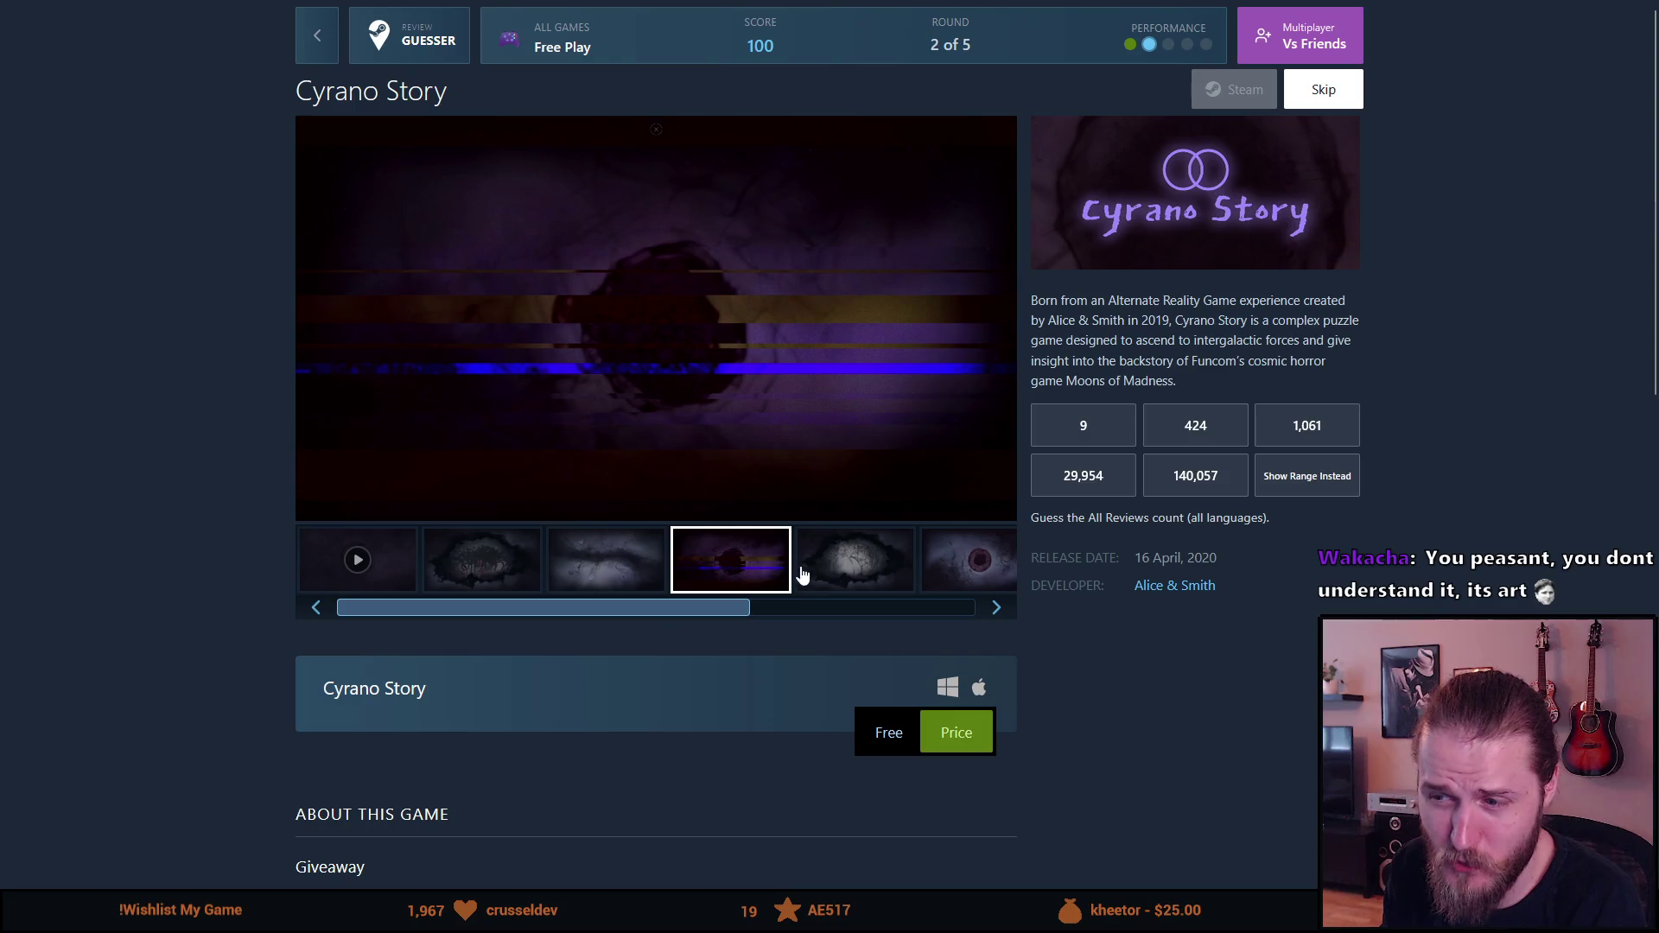
pyautogui.click(821, 575)
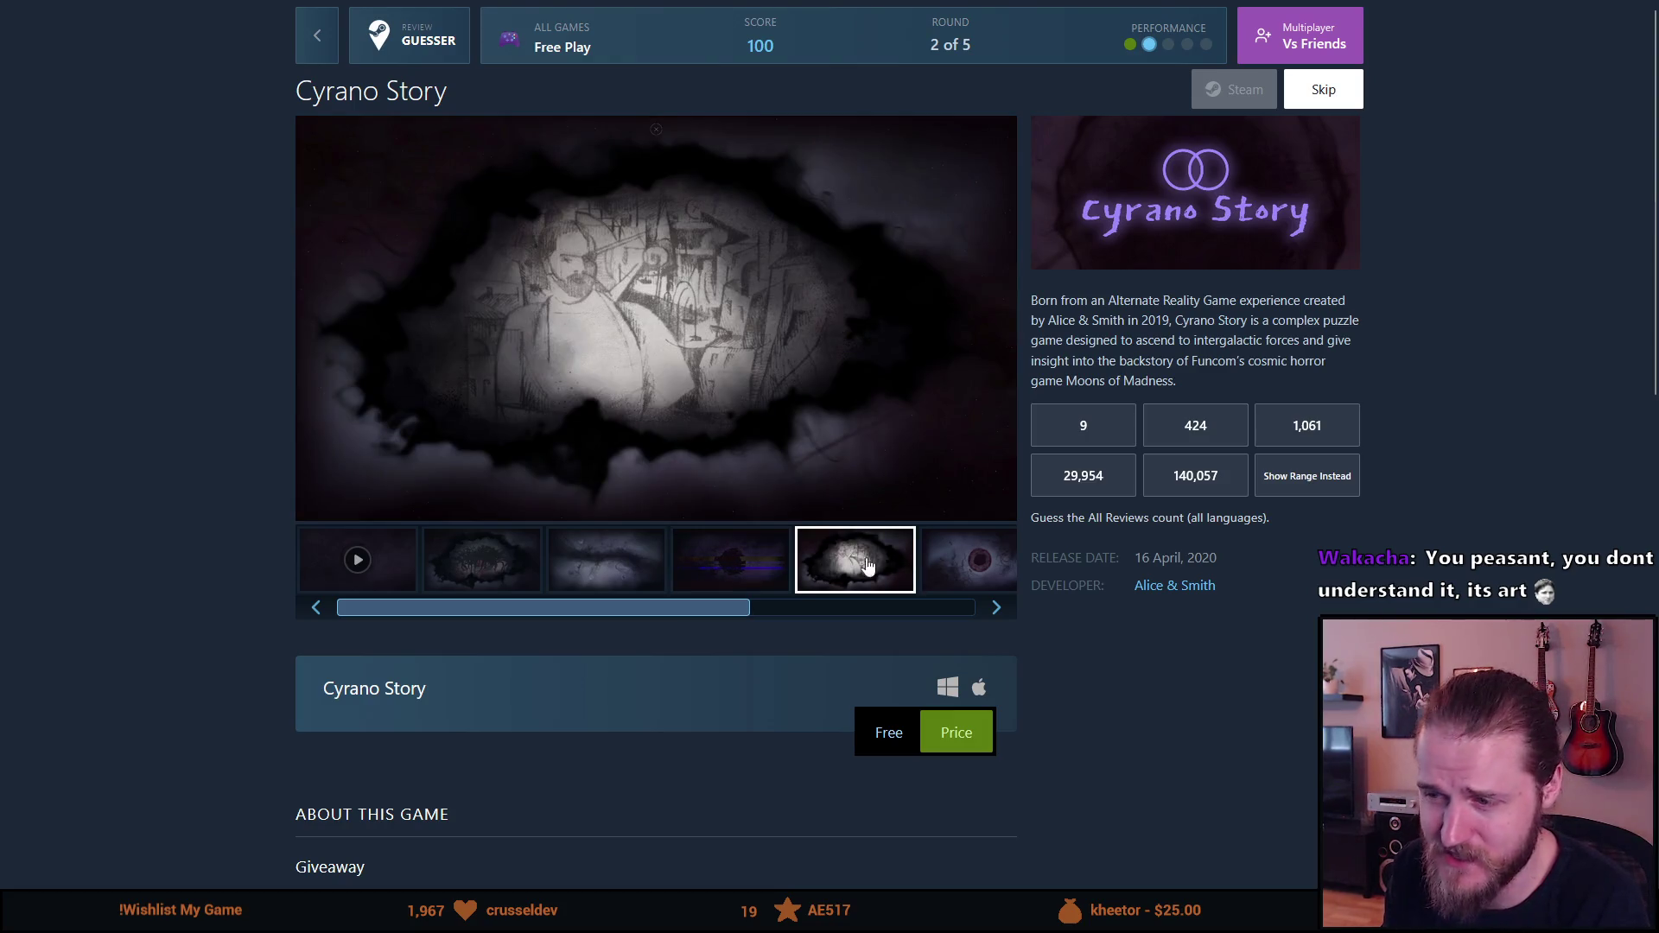
pyautogui.click(968, 562)
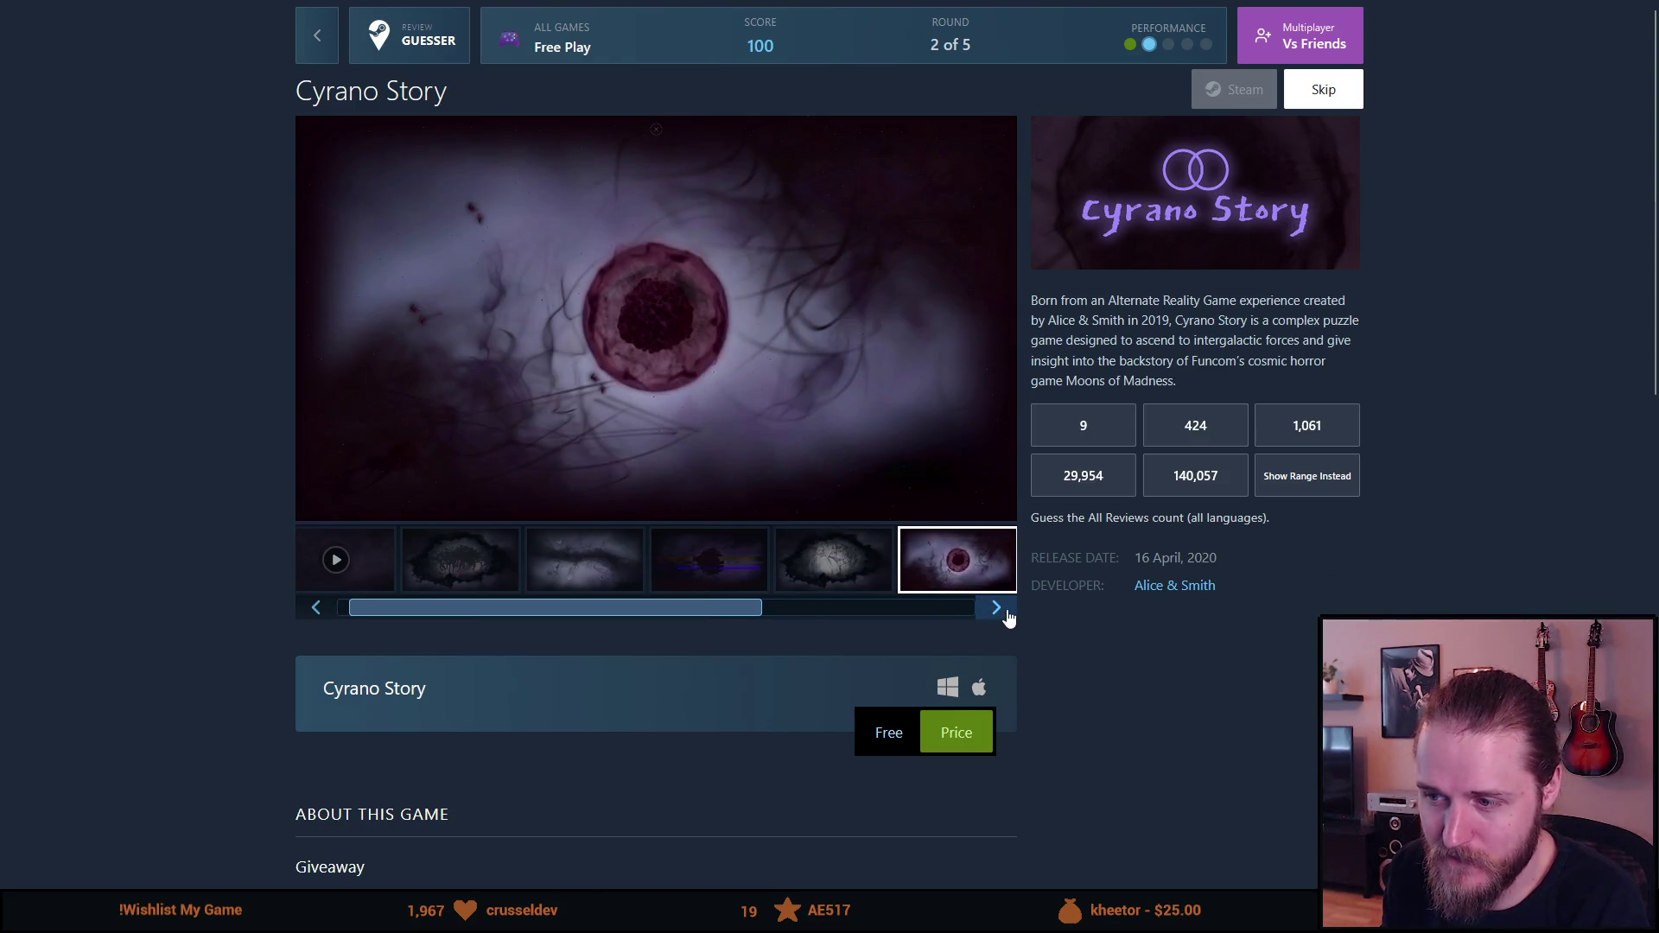
pyautogui.click(1002, 612)
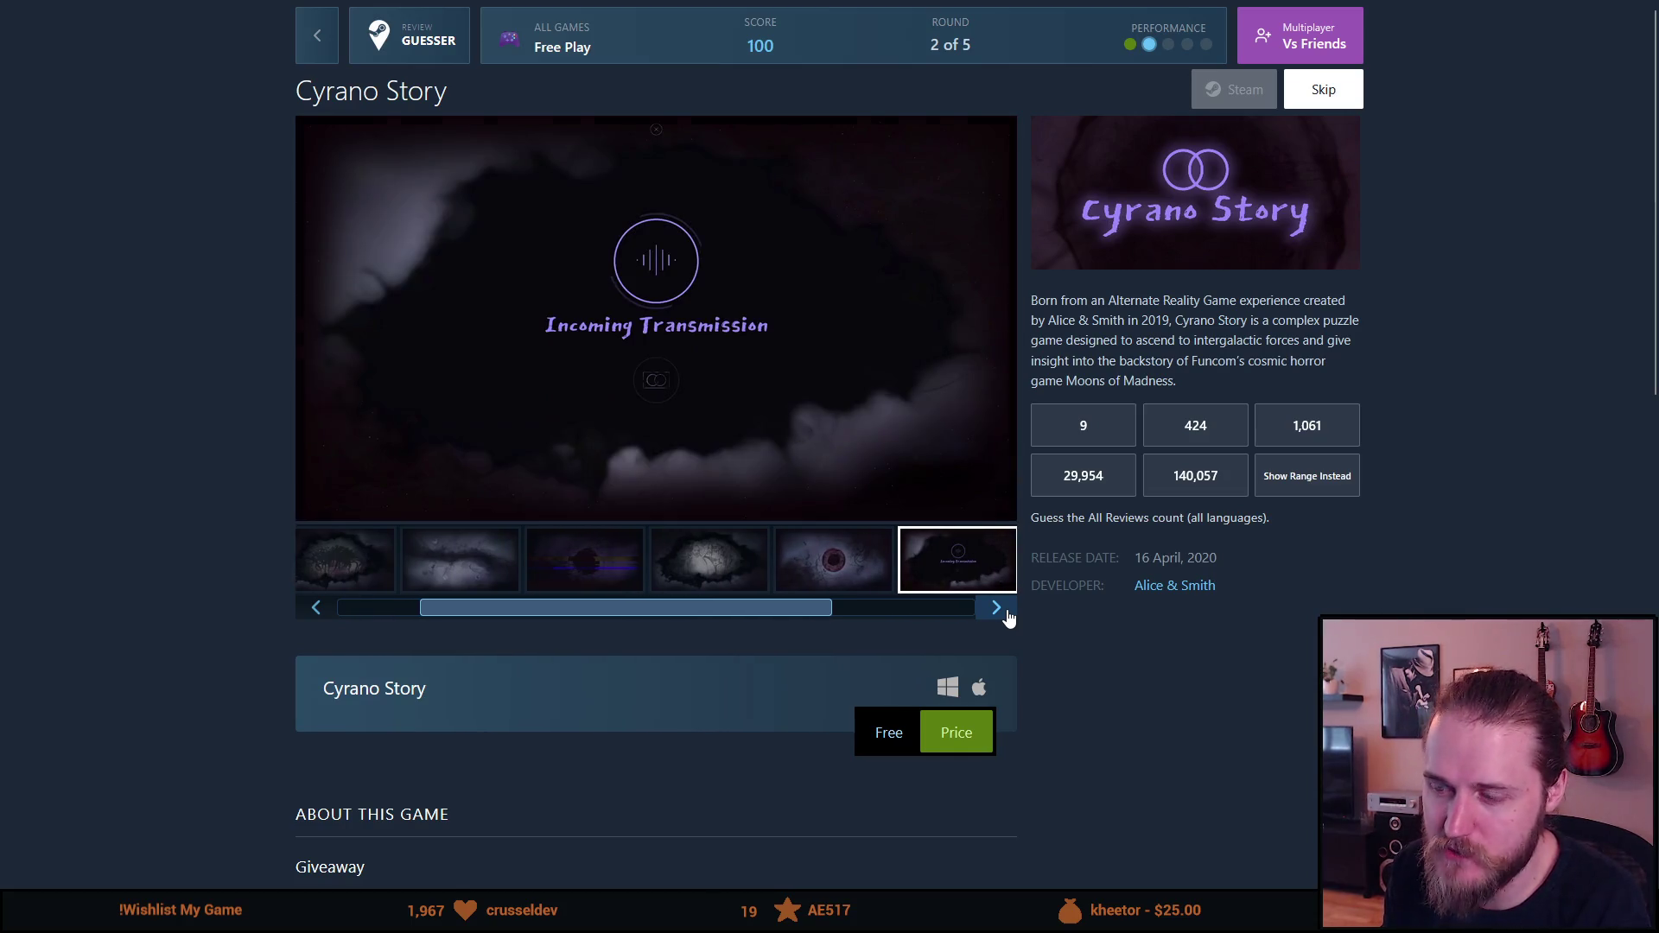
pyautogui.click(1003, 611)
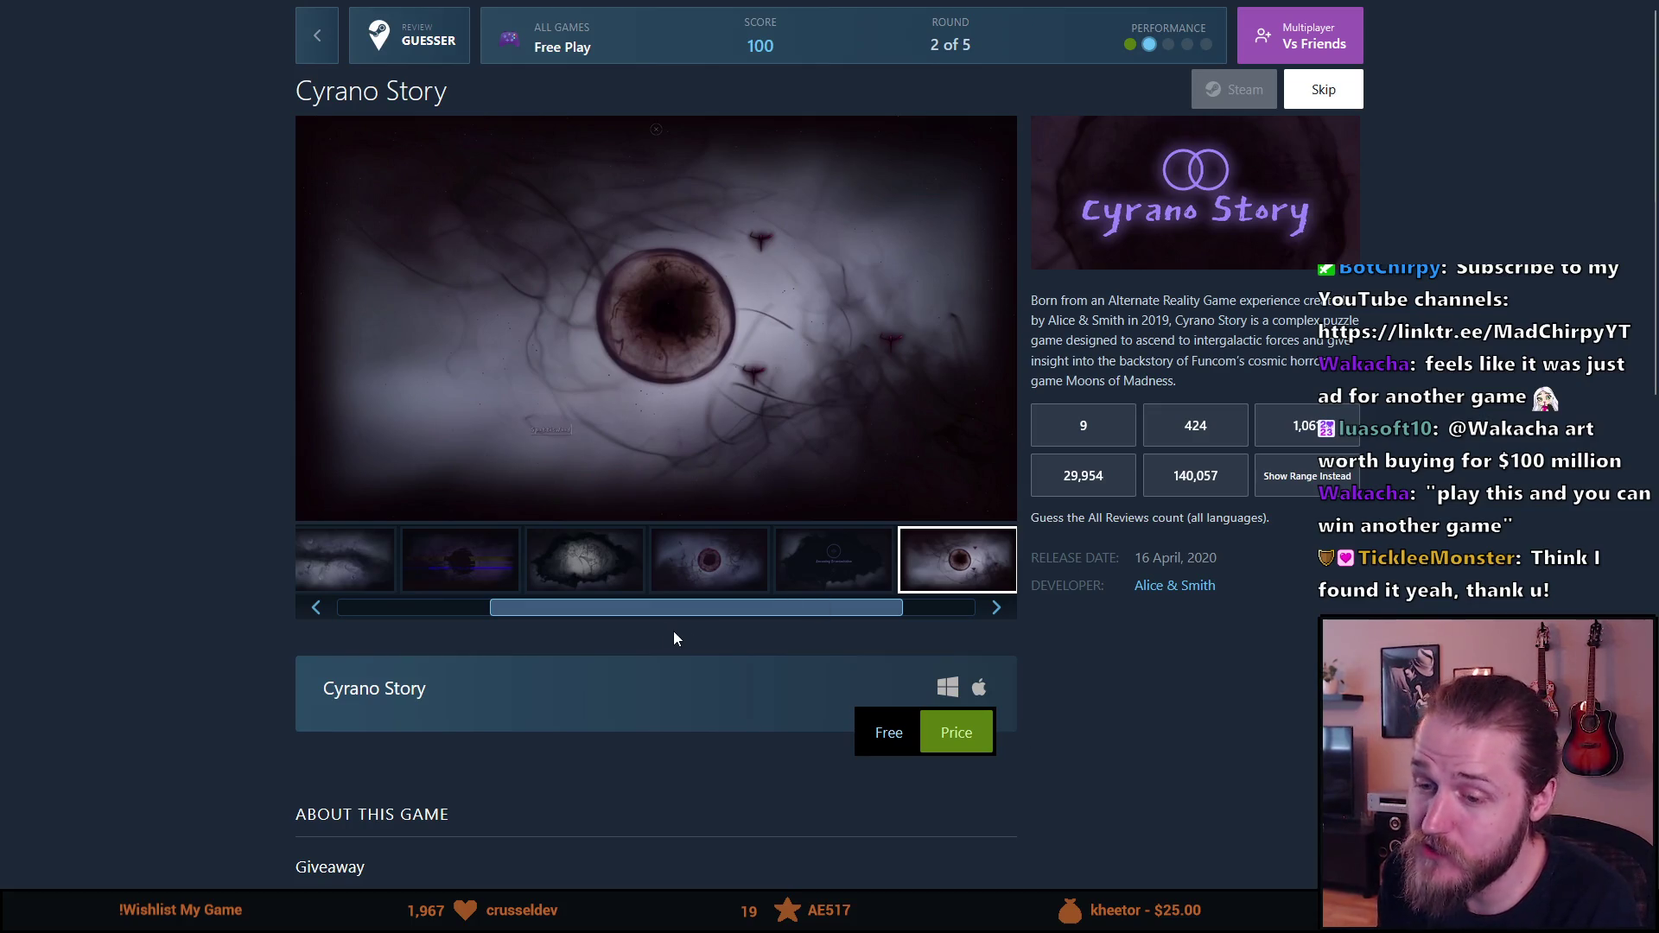
pyautogui.scroll(-5, 672, 631)
pyautogui.moveTo(539, 461)
pyautogui.mouseDown()
pyautogui.moveTo(917, 482)
pyautogui.moveTo(855, 458)
pyautogui.moveTo(883, 443)
pyautogui.mouseUp()
pyautogui.click(893, 494)
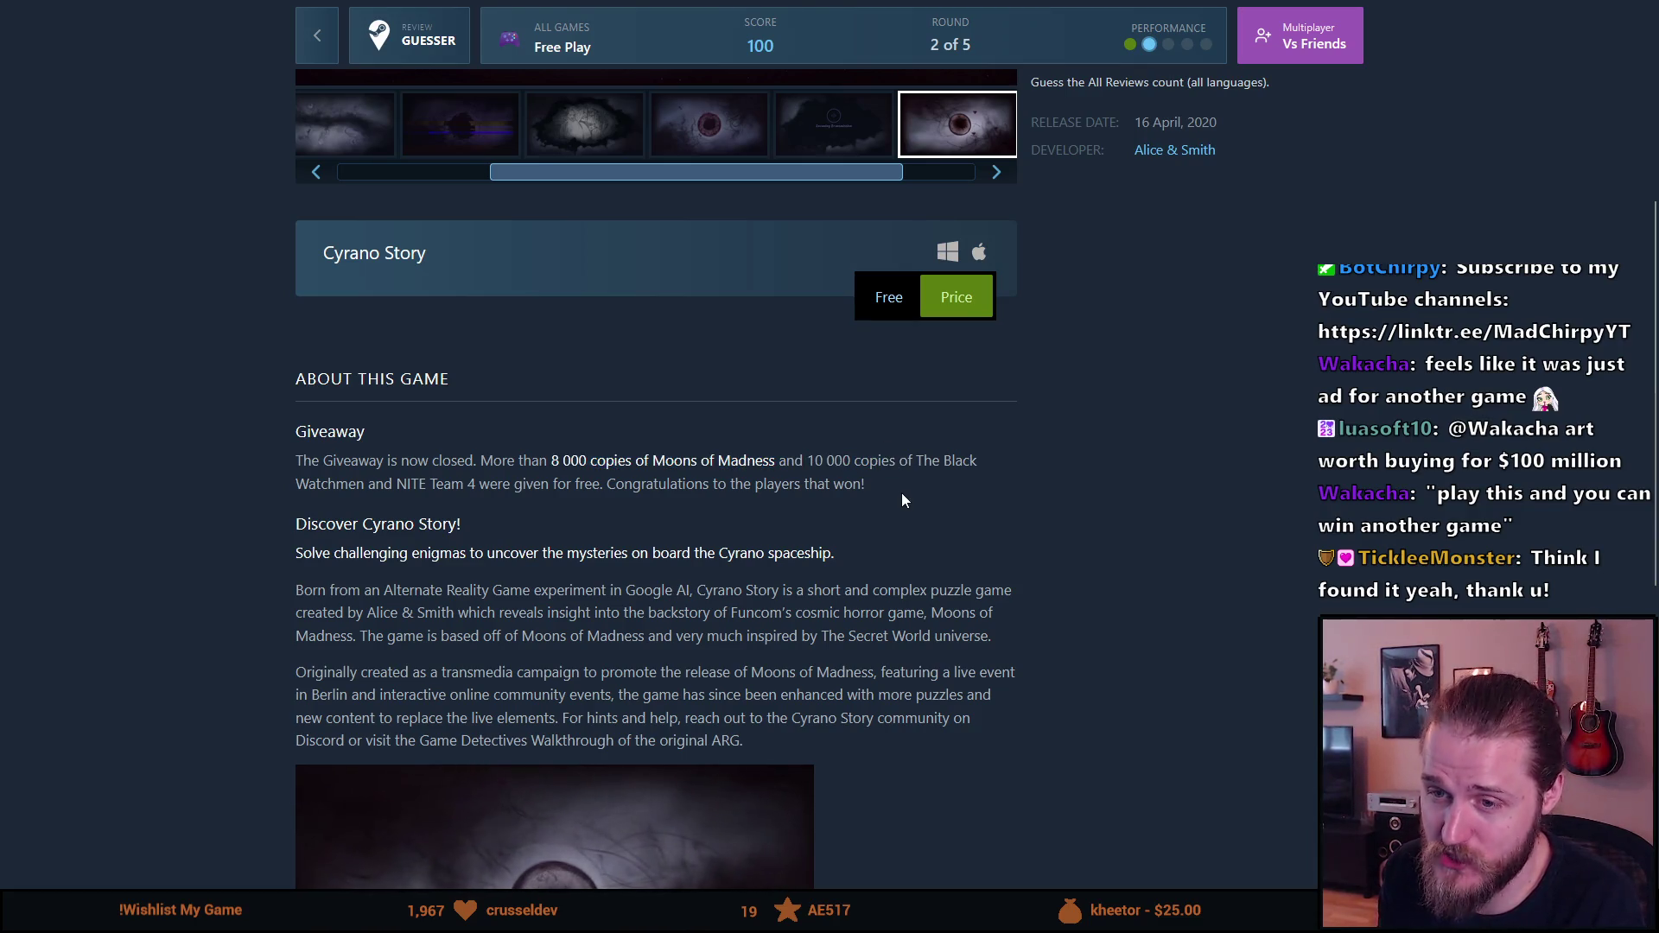
pyautogui.scroll(5, 899, 498)
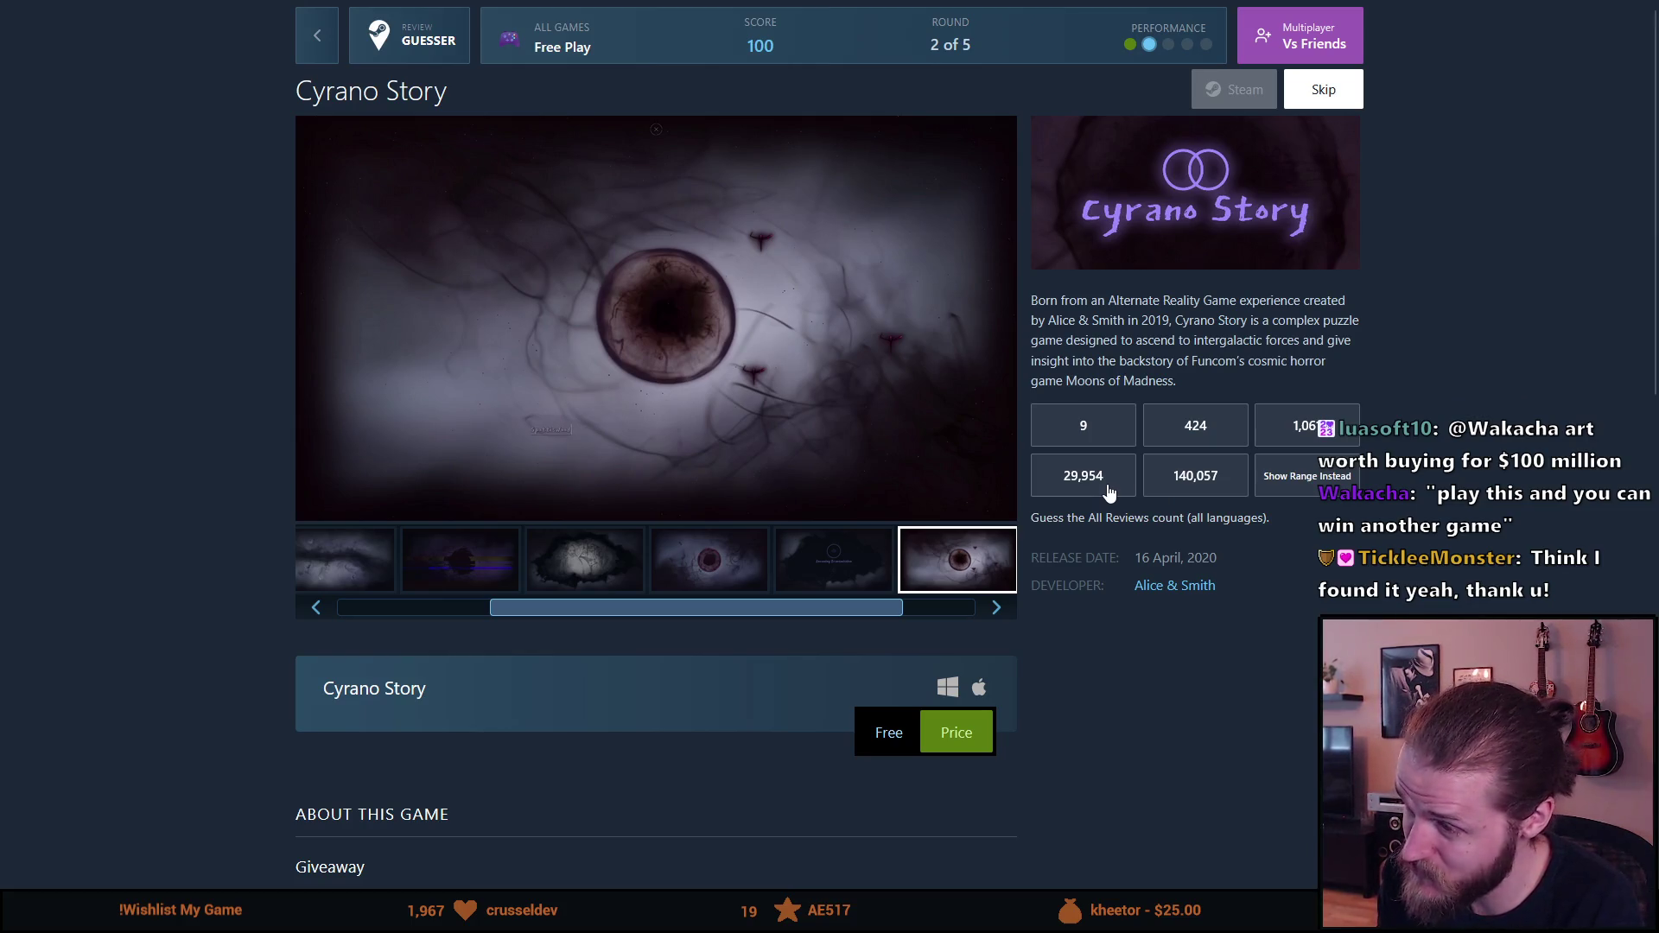
pyautogui.scroll(-4, 822, 732)
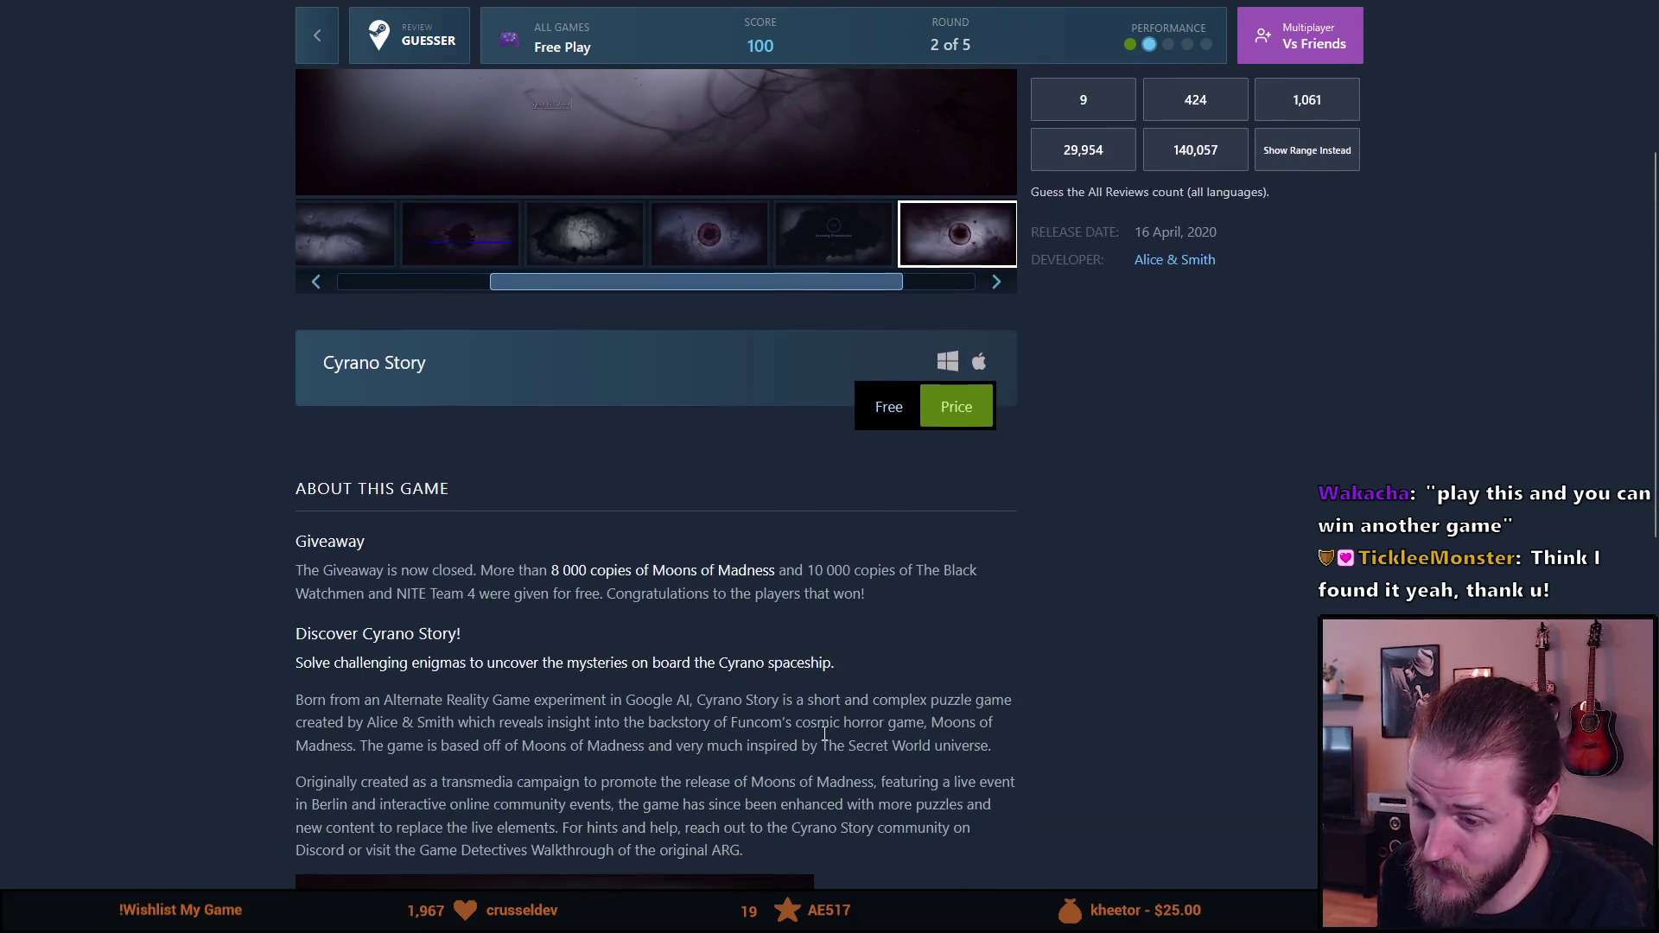
pyautogui.moveTo(480, 570); pyautogui.dragTo(708, 604)
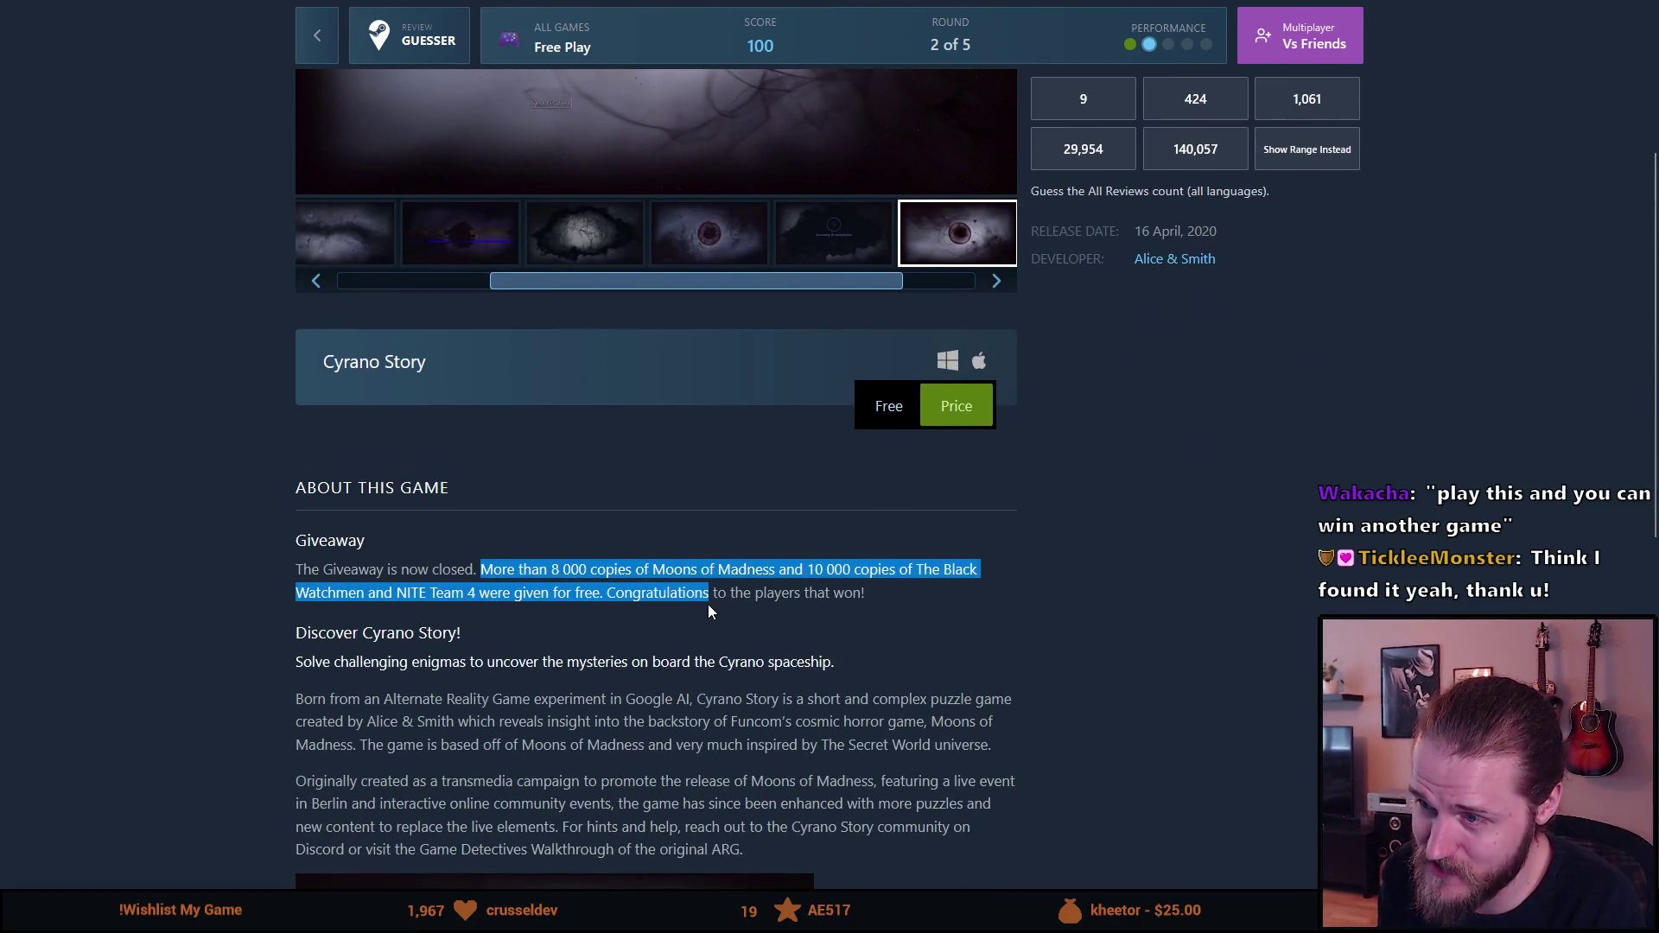
pyautogui.scroll(4, 708, 611)
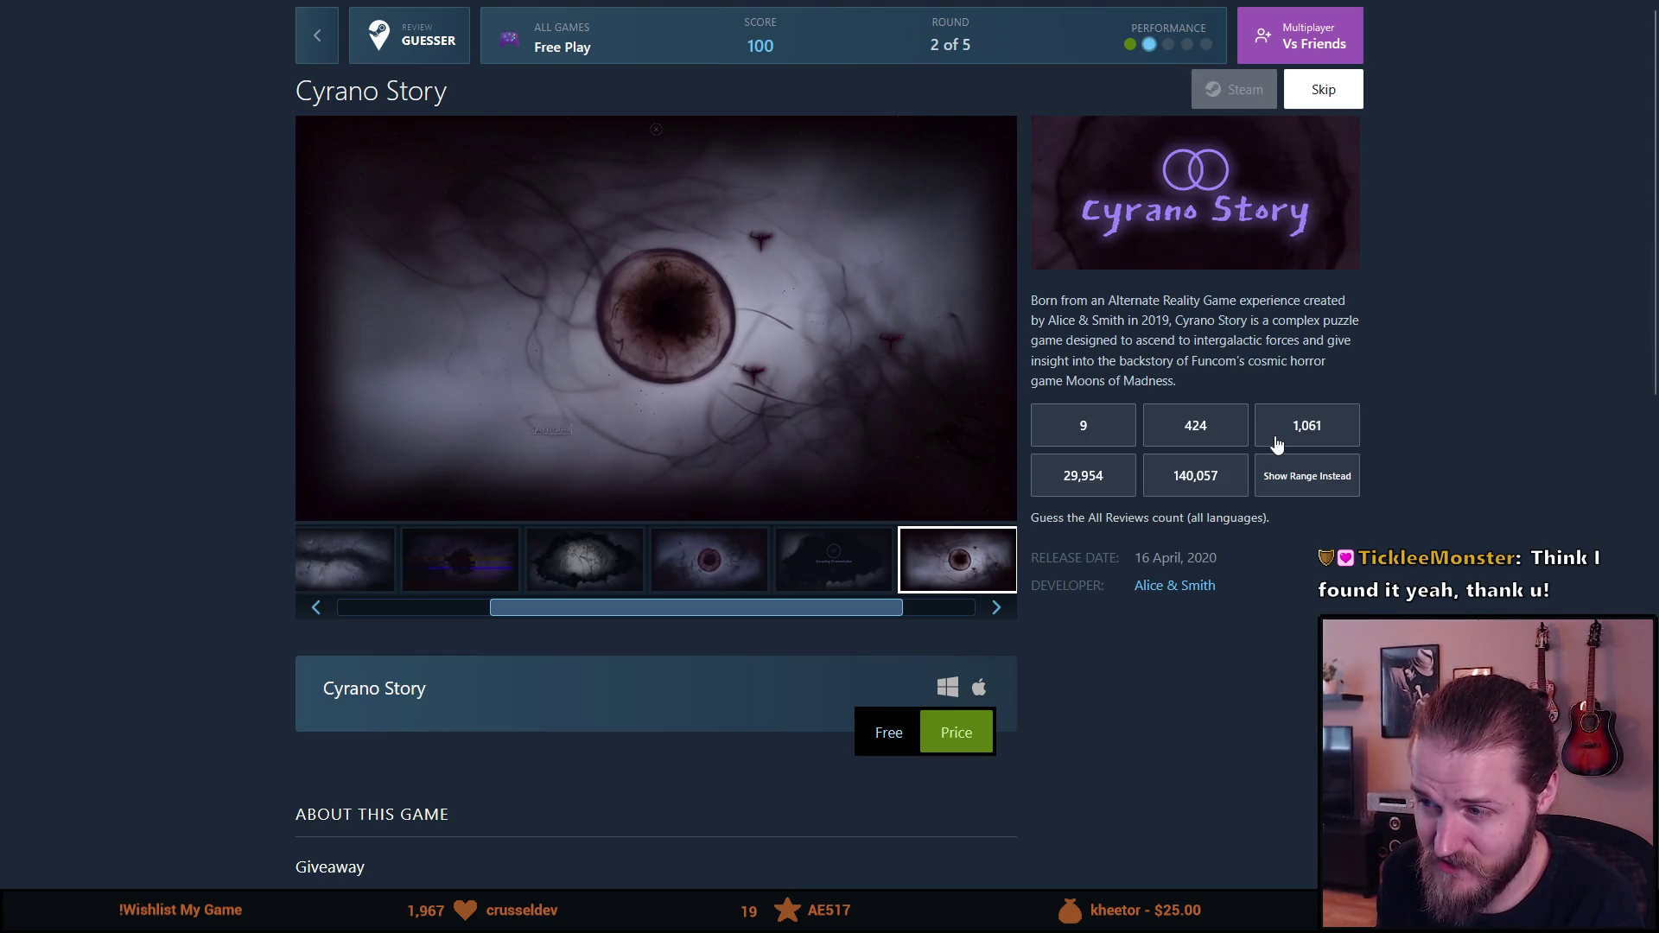
pyautogui.scroll(-1, 686, 723)
pyautogui.moveTo(302, 787)
pyautogui.mouseDown()
pyautogui.moveTo(997, 873)
pyautogui.moveTo(915, 811)
pyautogui.mouseUp()
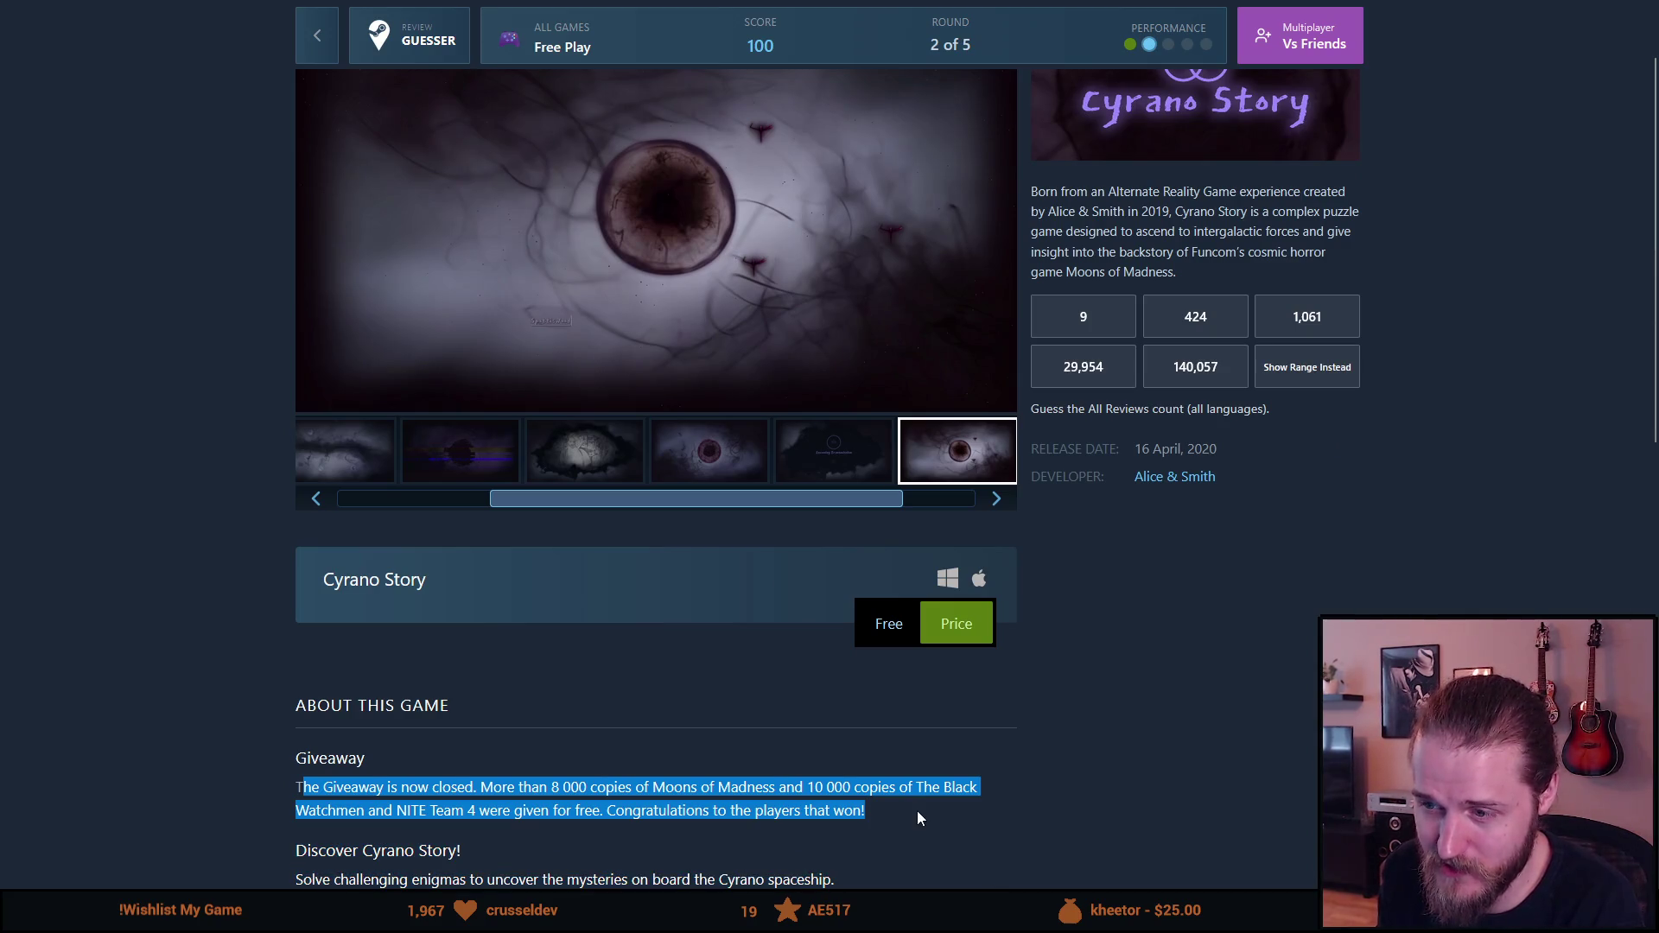
pyautogui.scroll(1, 916, 811)
pyautogui.click(1306, 716)
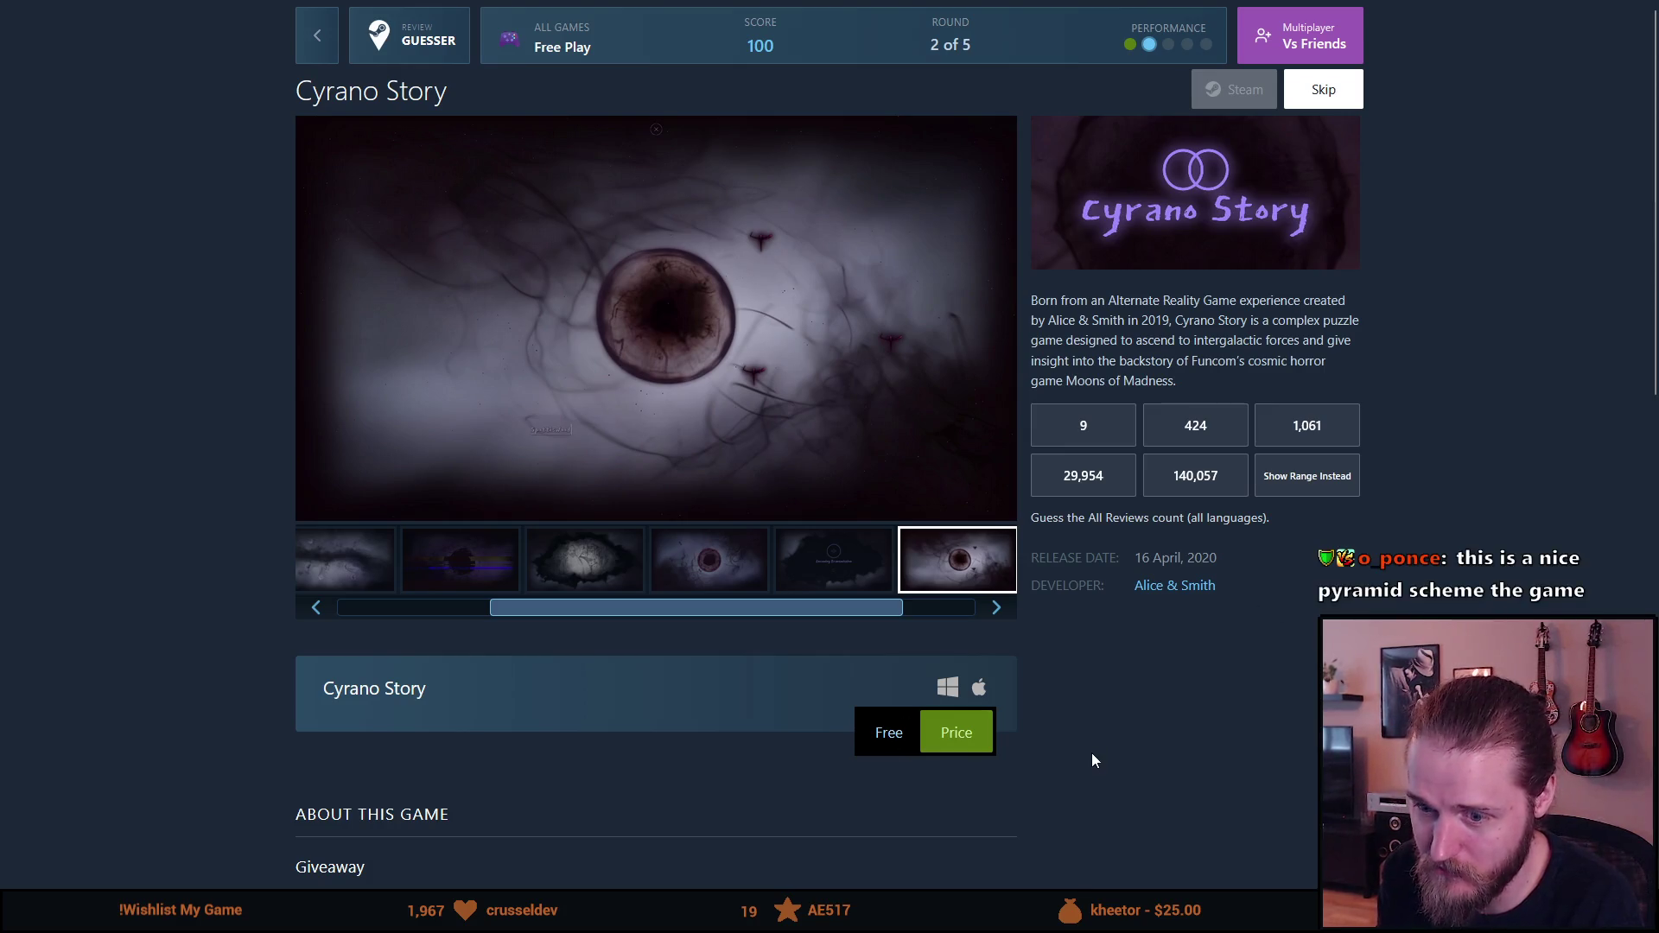
pyautogui.scroll(-2, 1092, 757)
pyautogui.moveTo(494, 679)
pyautogui.mouseDown()
pyautogui.moveTo(299, 596)
pyautogui.moveTo(284, 637)
pyautogui.mouseUp()
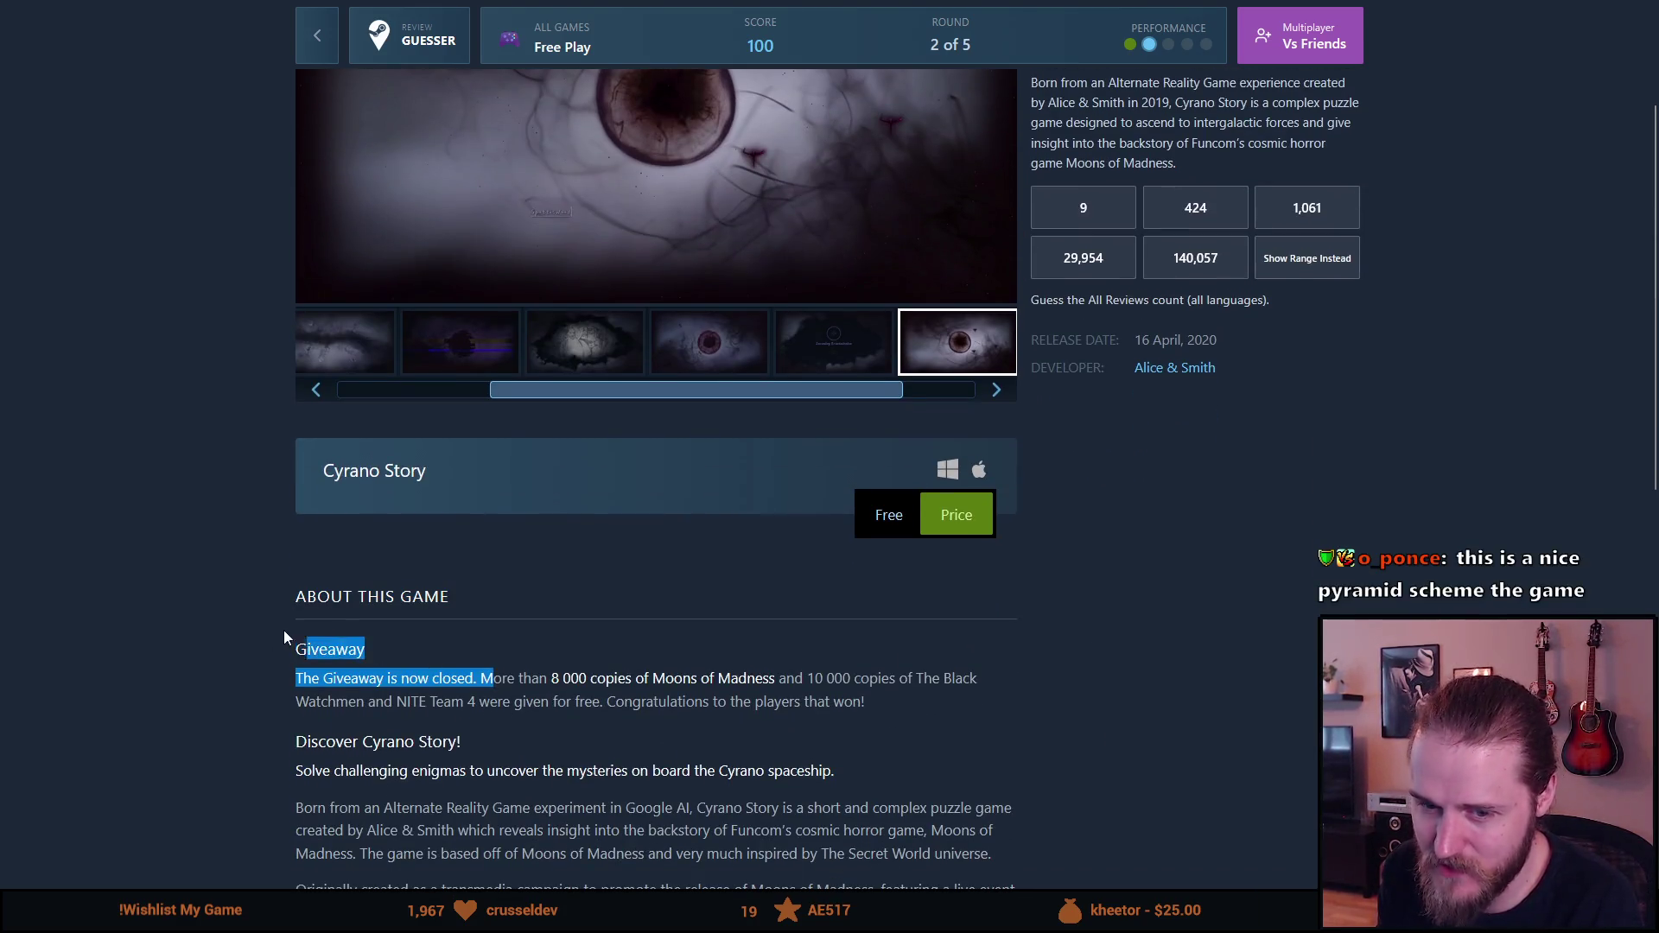
pyautogui.moveTo(890, 701); pyautogui.dragTo(275, 651)
pyautogui.scroll(2, 275, 652)
pyautogui.click(159, 655)
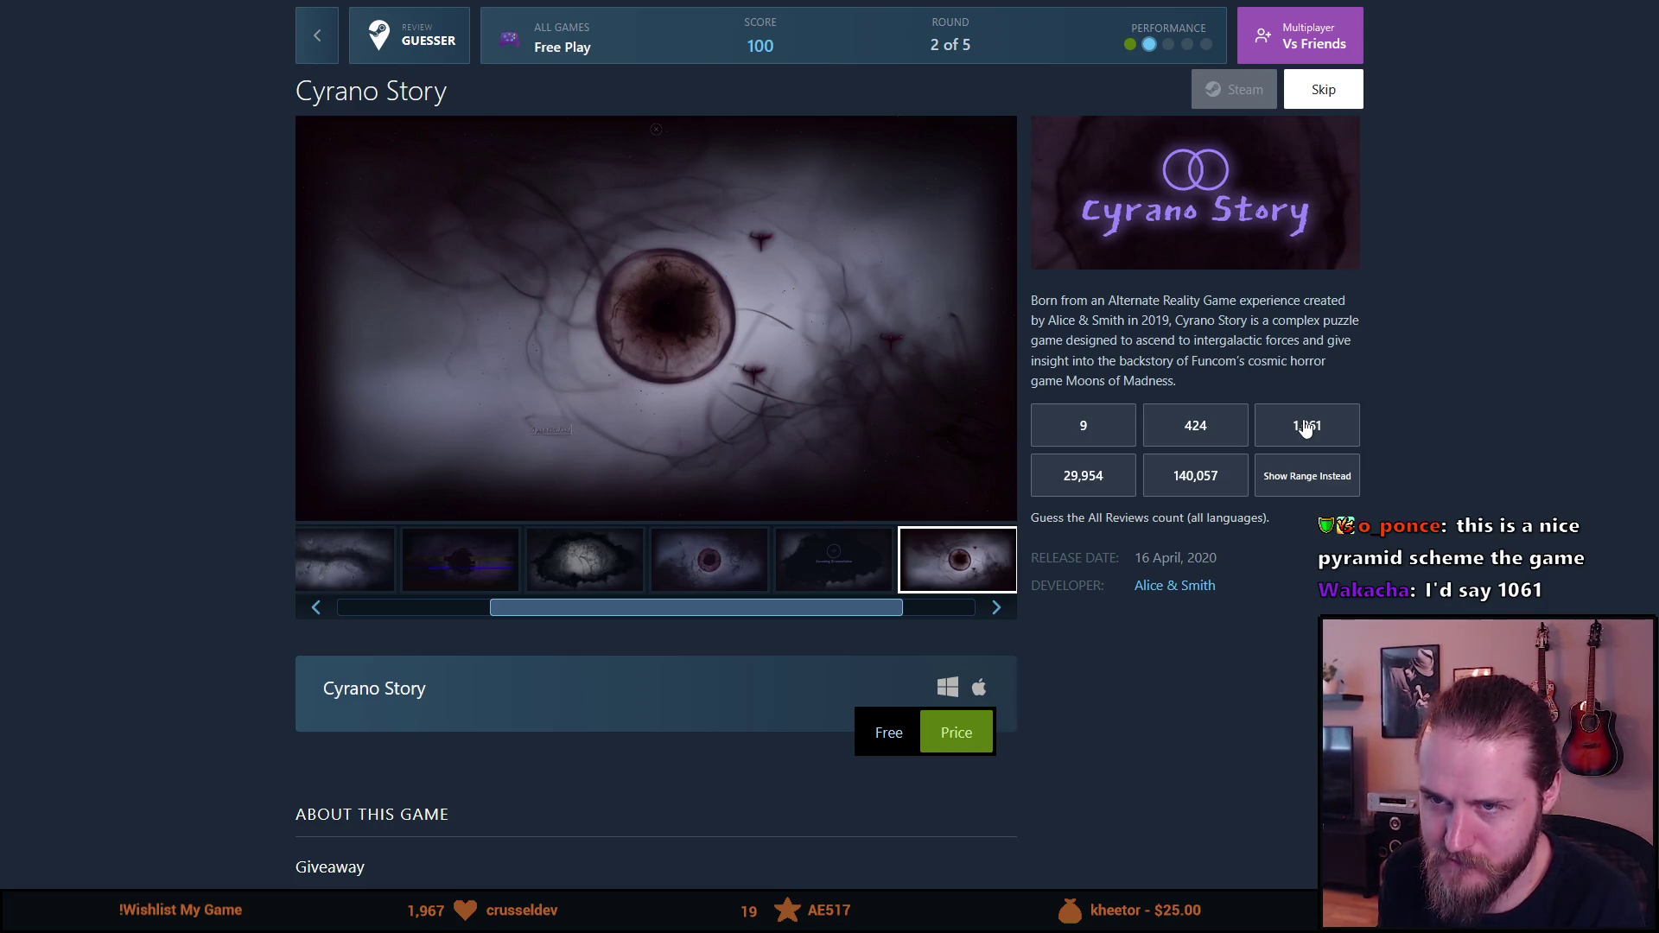
pyautogui.moveTo(580, 8)
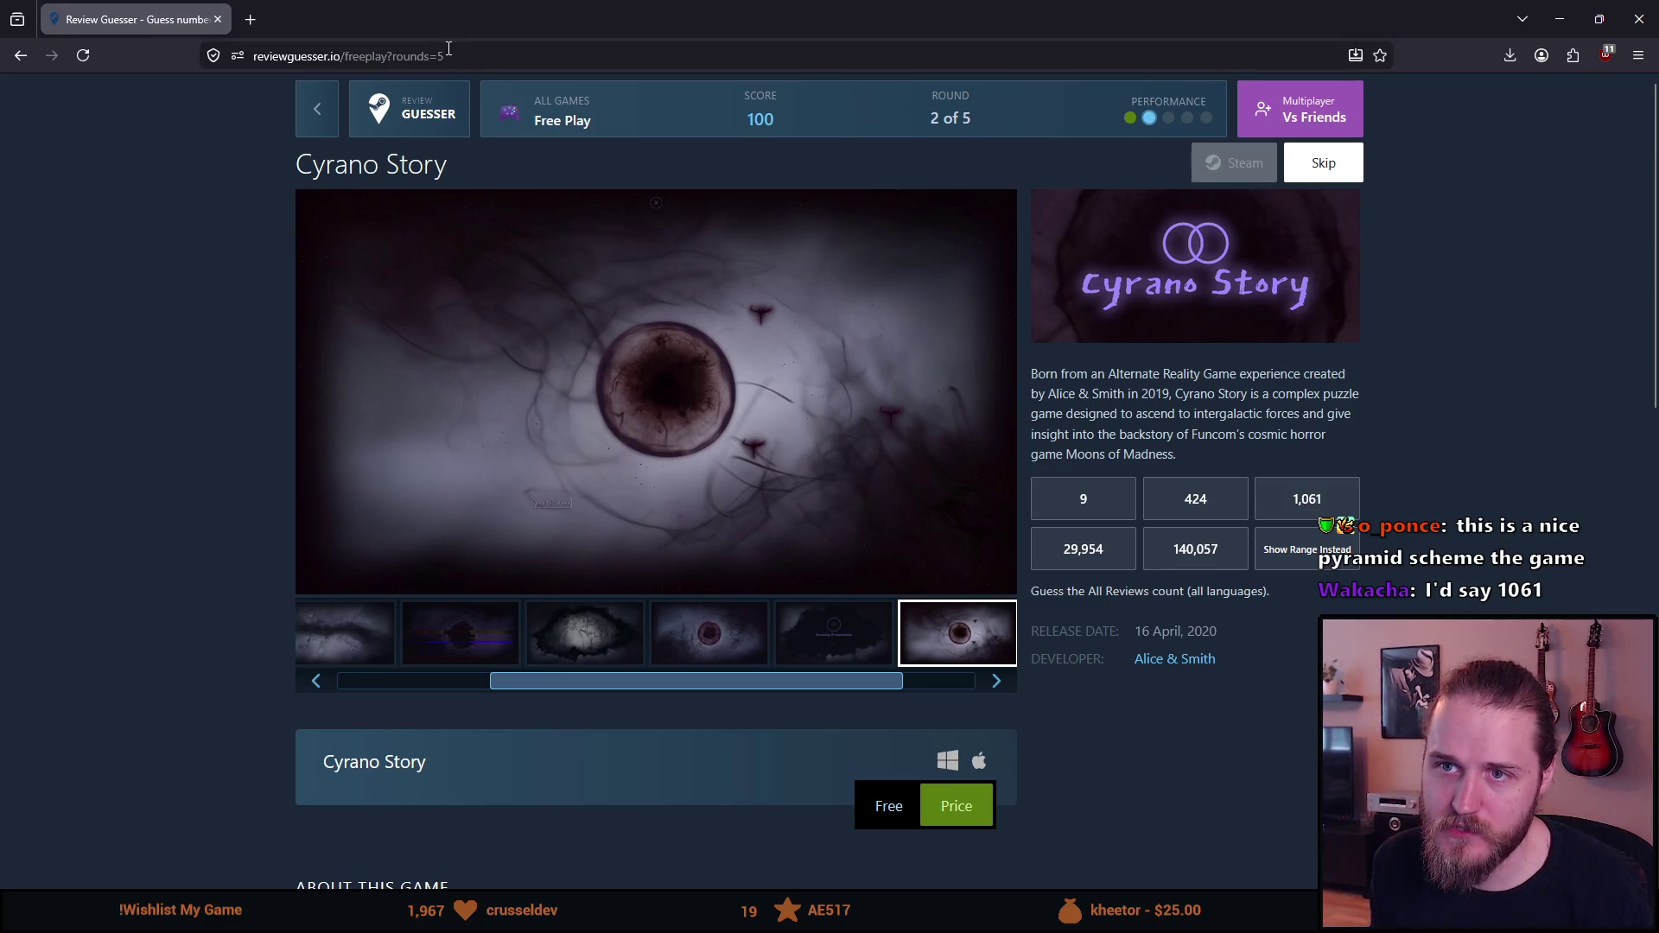
# Step: Select the site's URL in the browser address bar and switch to another window to share it
pyautogui.click(342, 56)
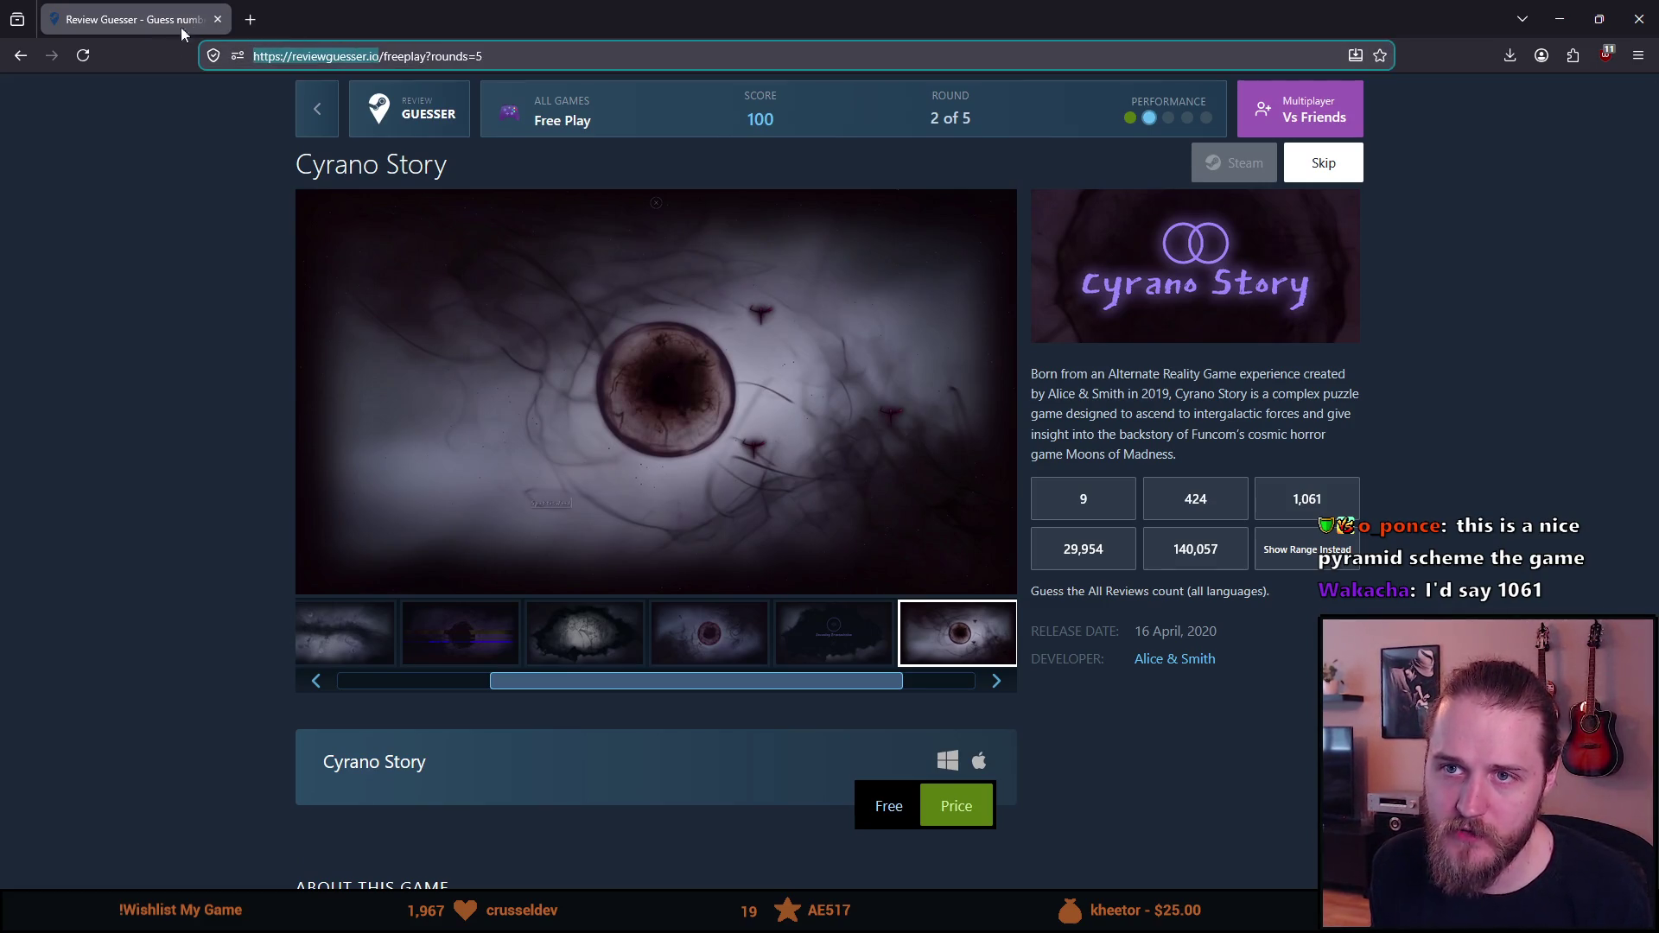
pyautogui.hotkey('alt', 'Tab')
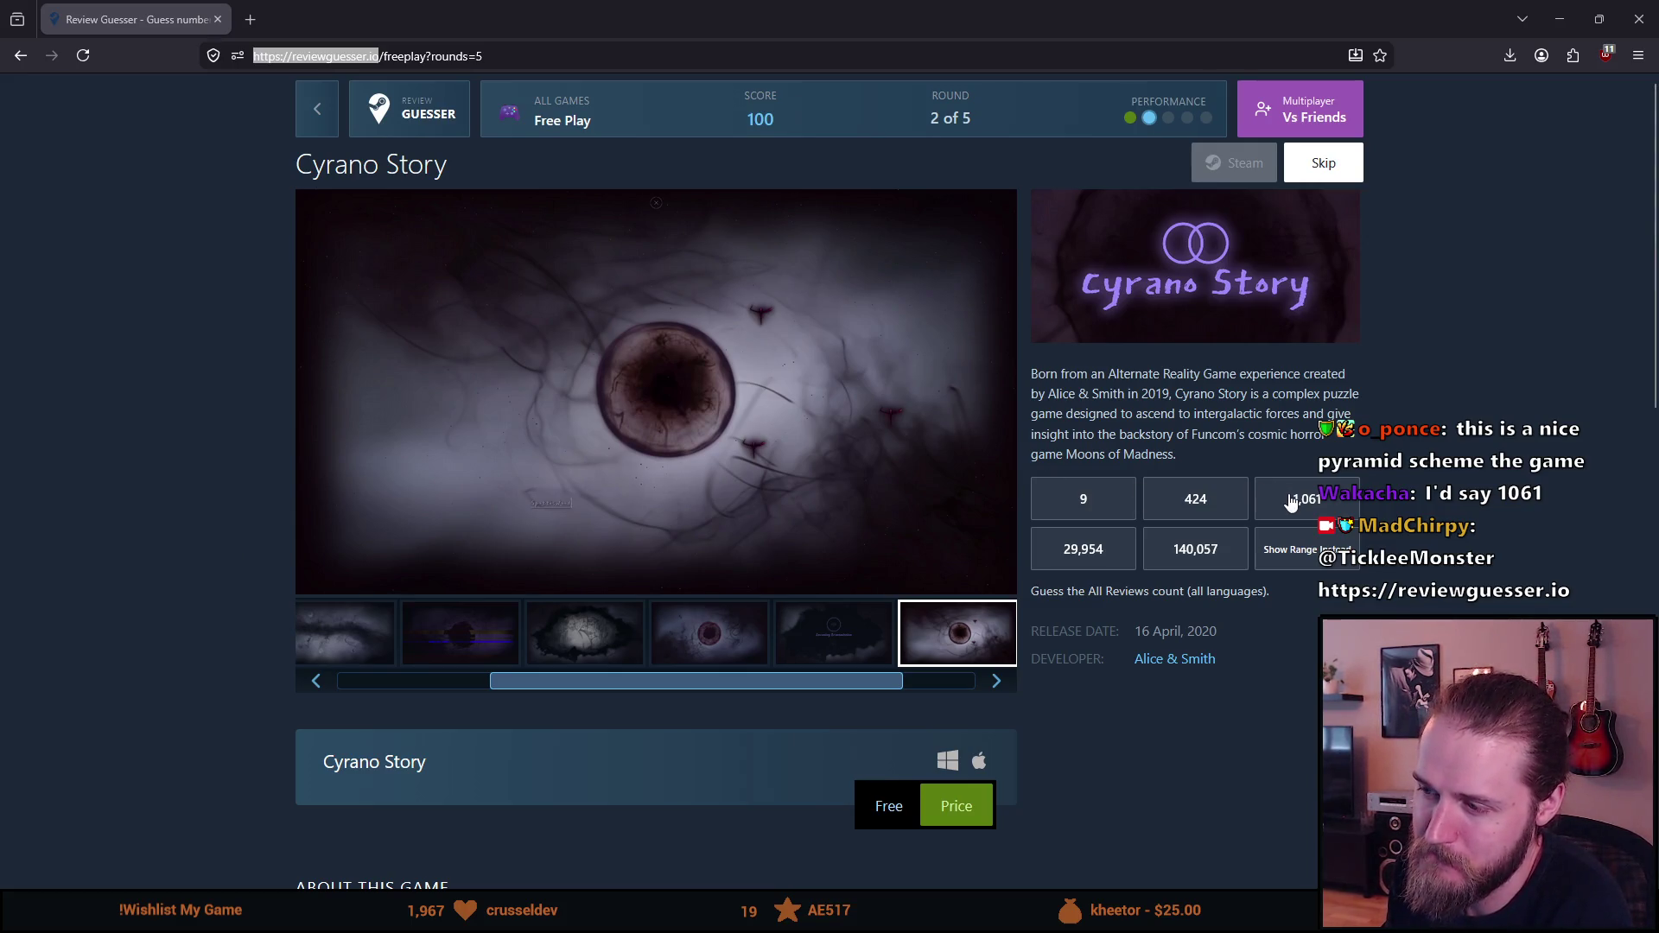
# Step: Answer 1,061 reviews for Cyrano Story, then select and deselect the Giveaway paragraph
pyautogui.click(1291, 501)
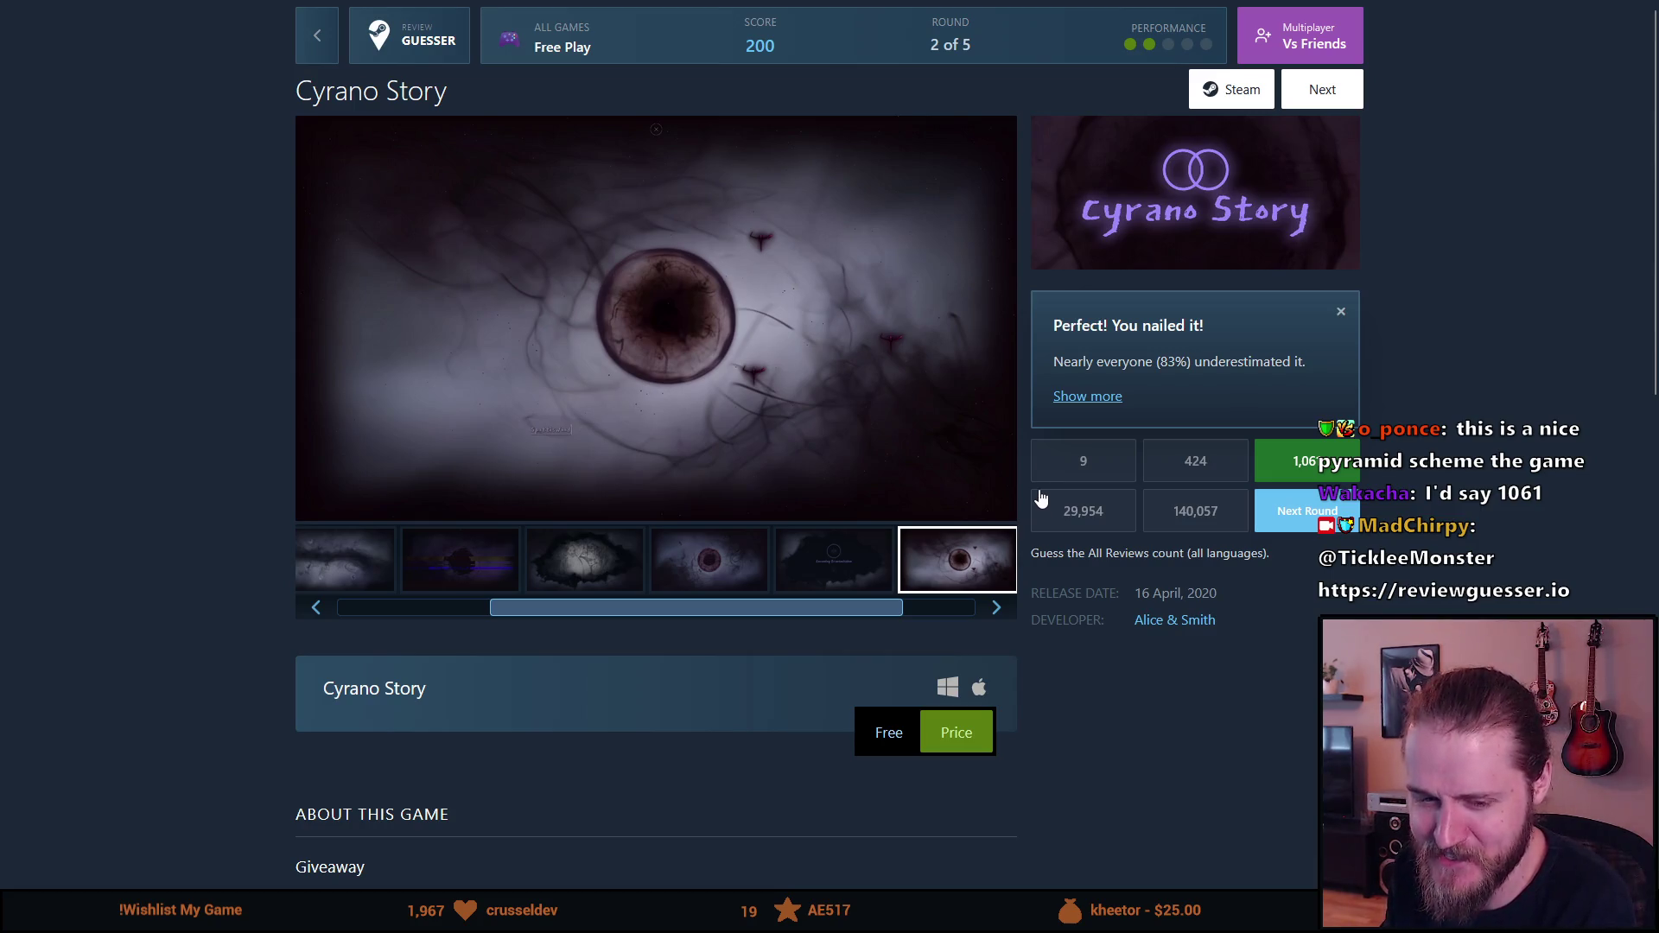
pyautogui.scroll(-5, 1040, 497)
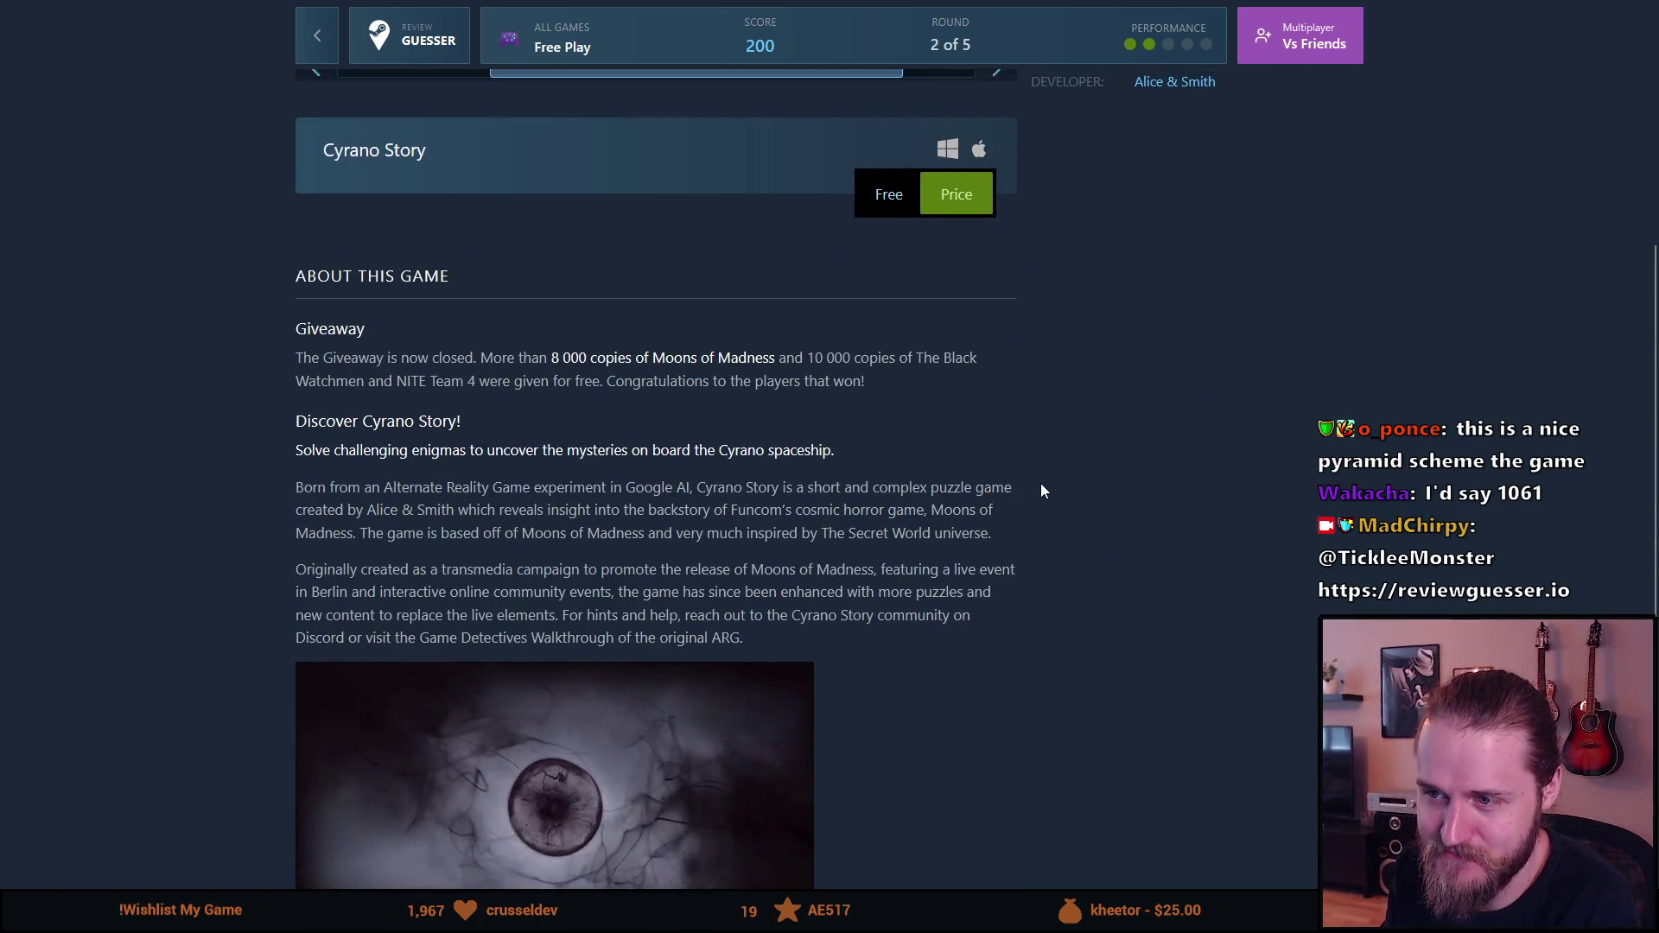
pyautogui.scroll(2, 1041, 491)
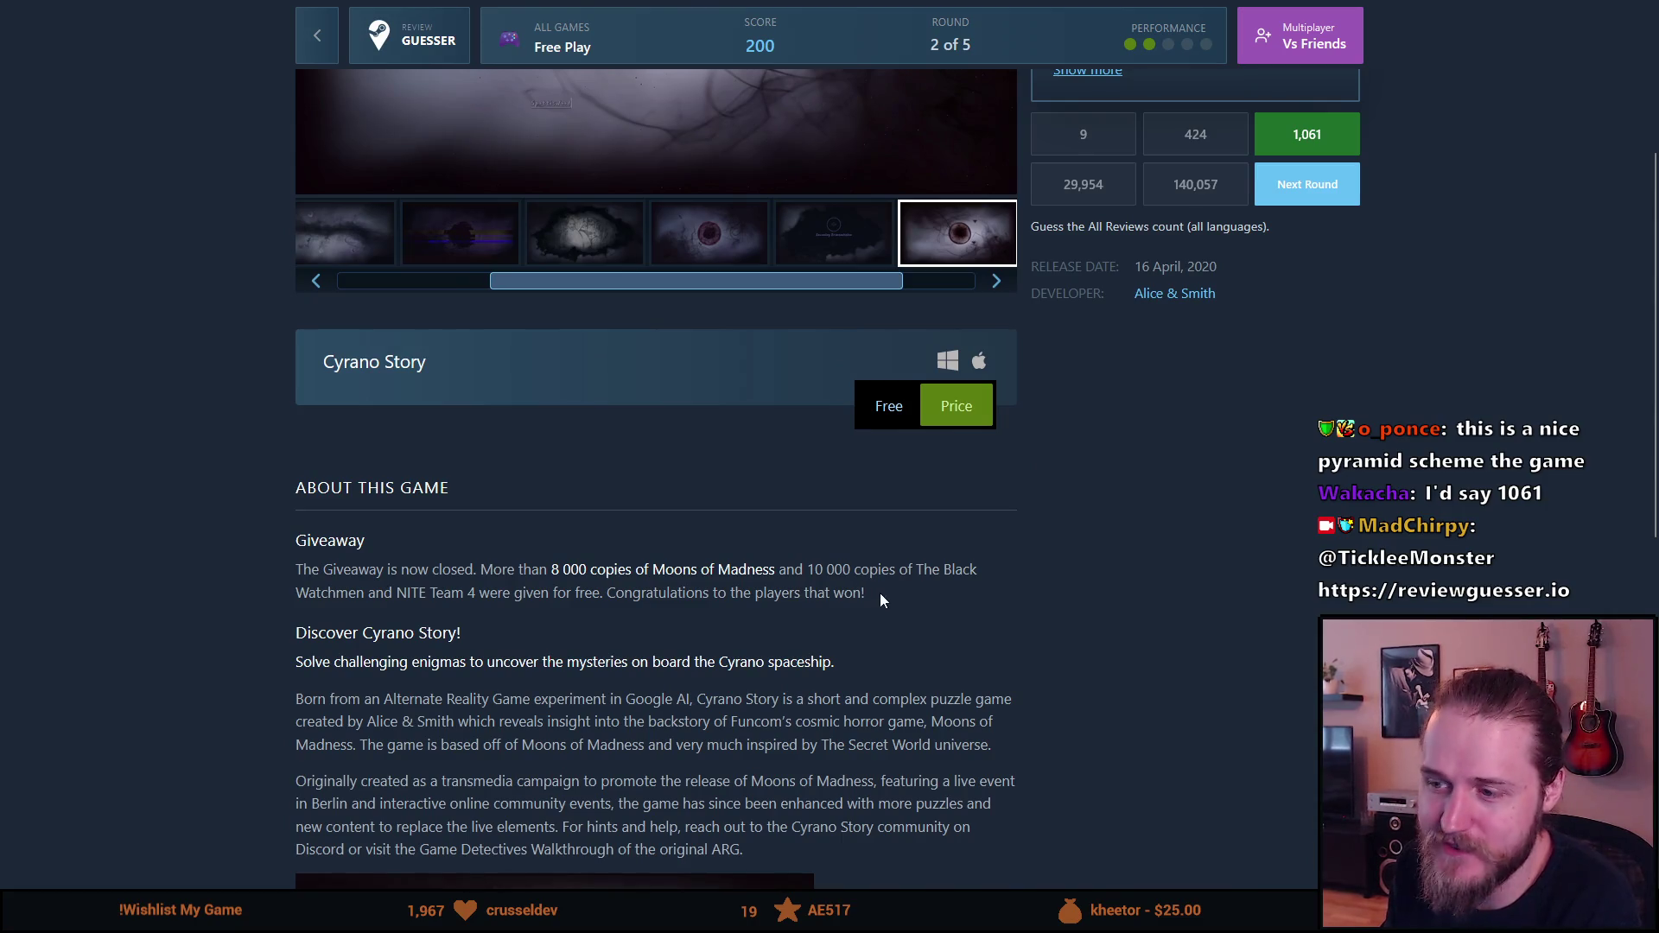
pyautogui.moveTo(879, 593); pyautogui.dragTo(556, 540)
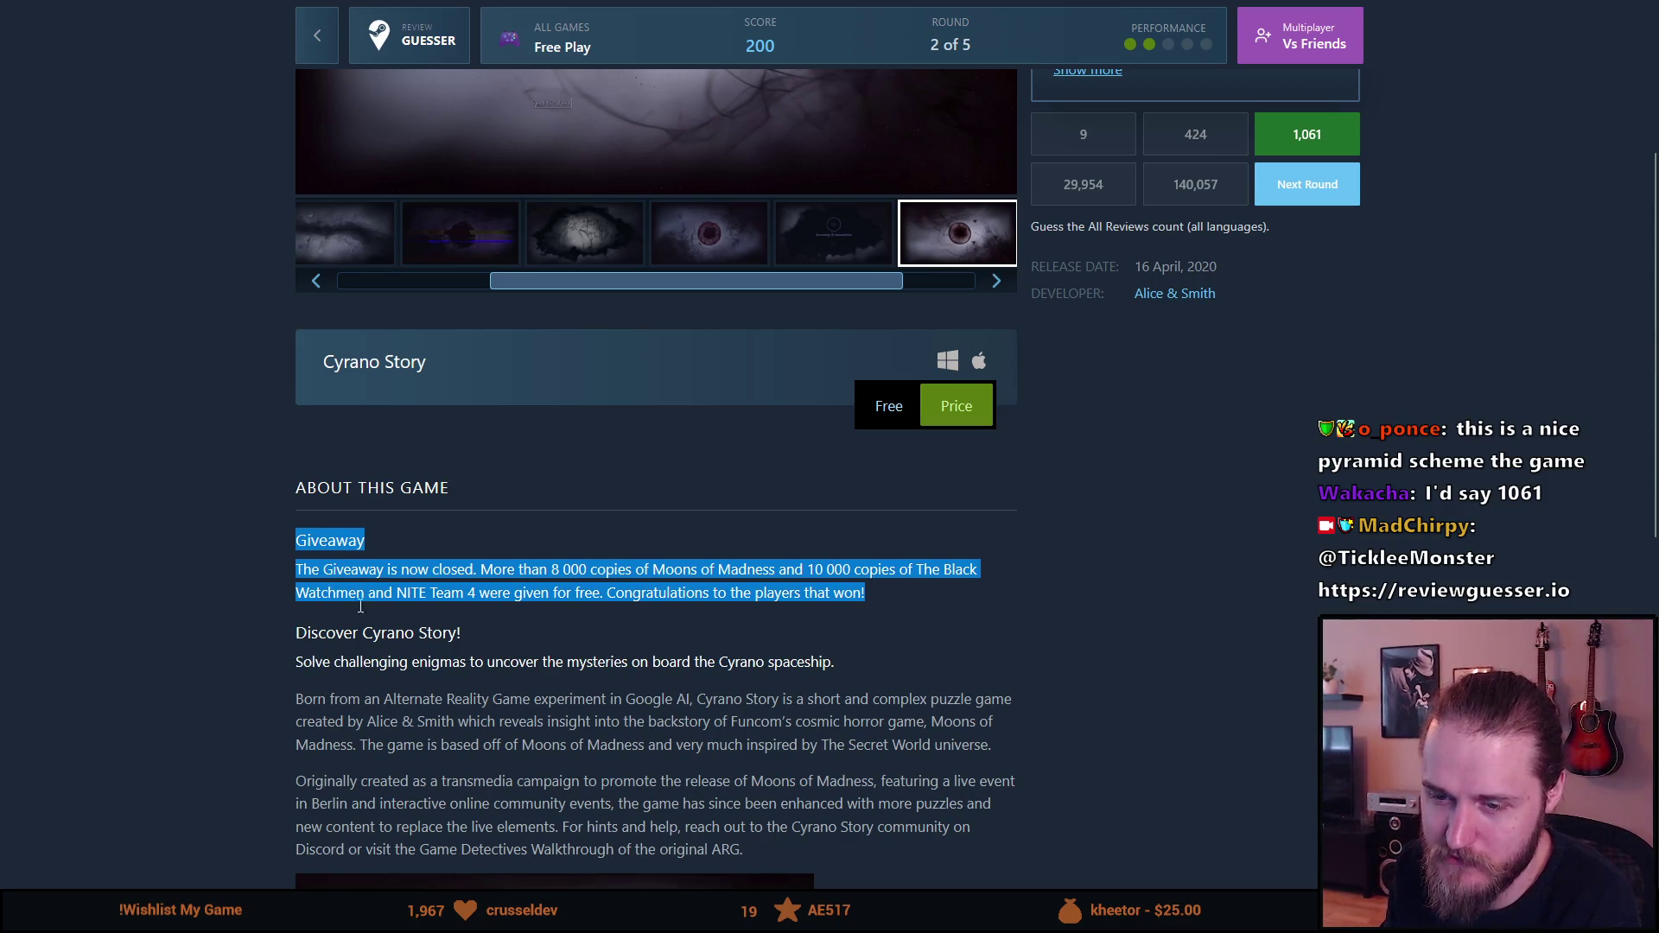
pyautogui.click(394, 584)
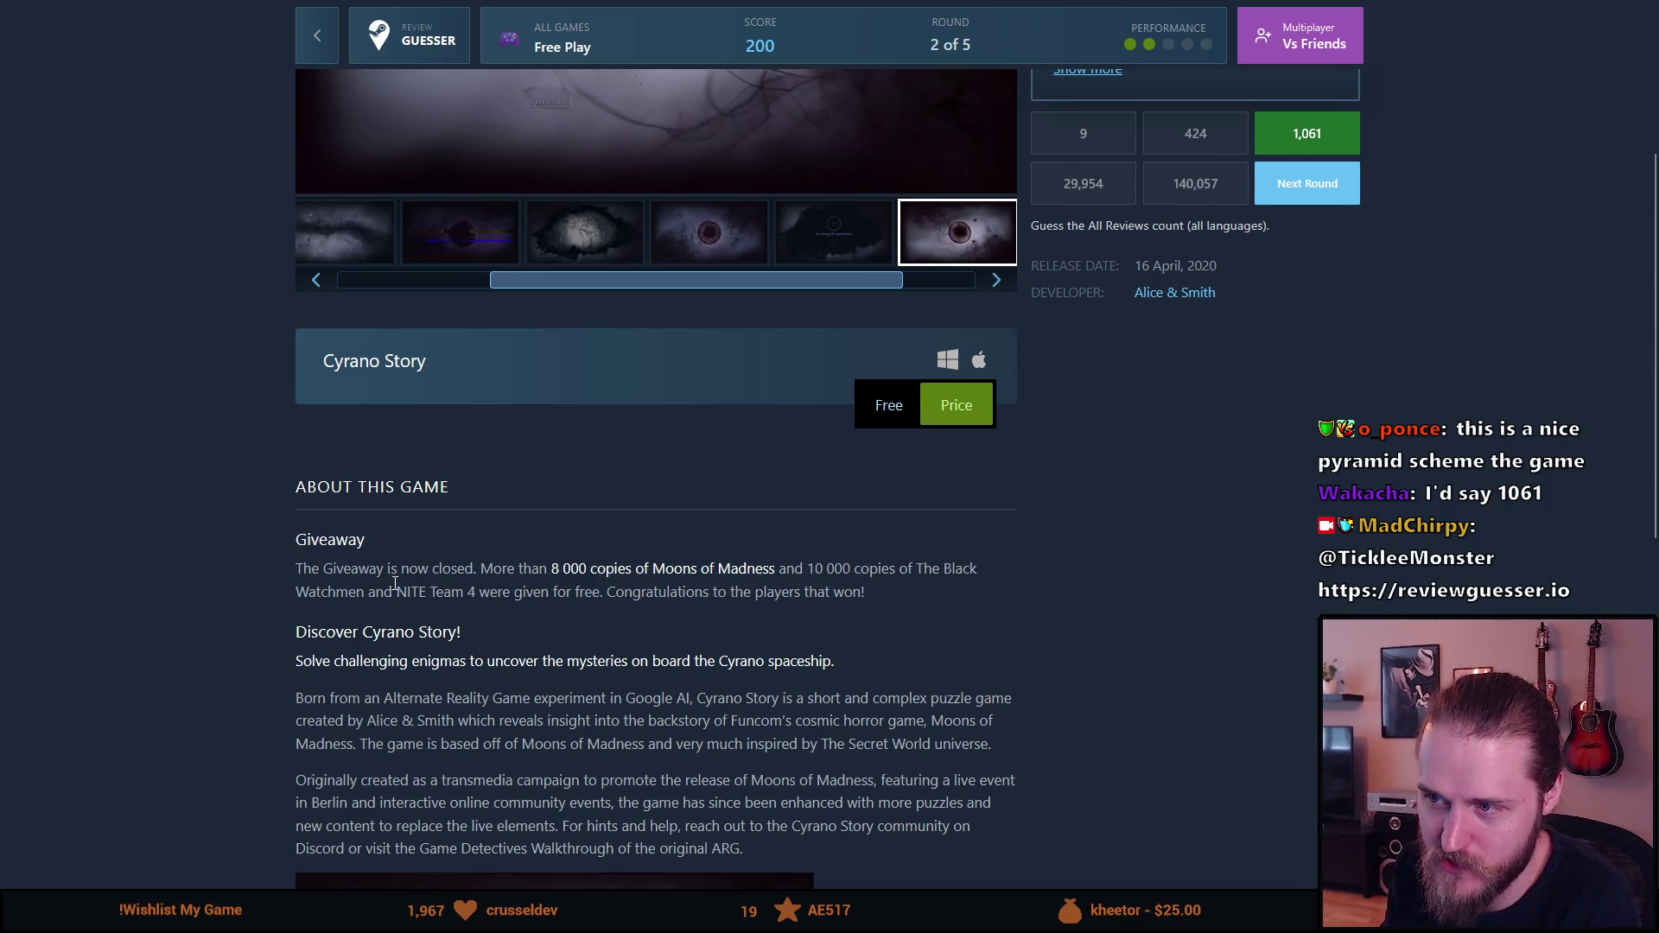
pyautogui.scroll(3, 382, 573)
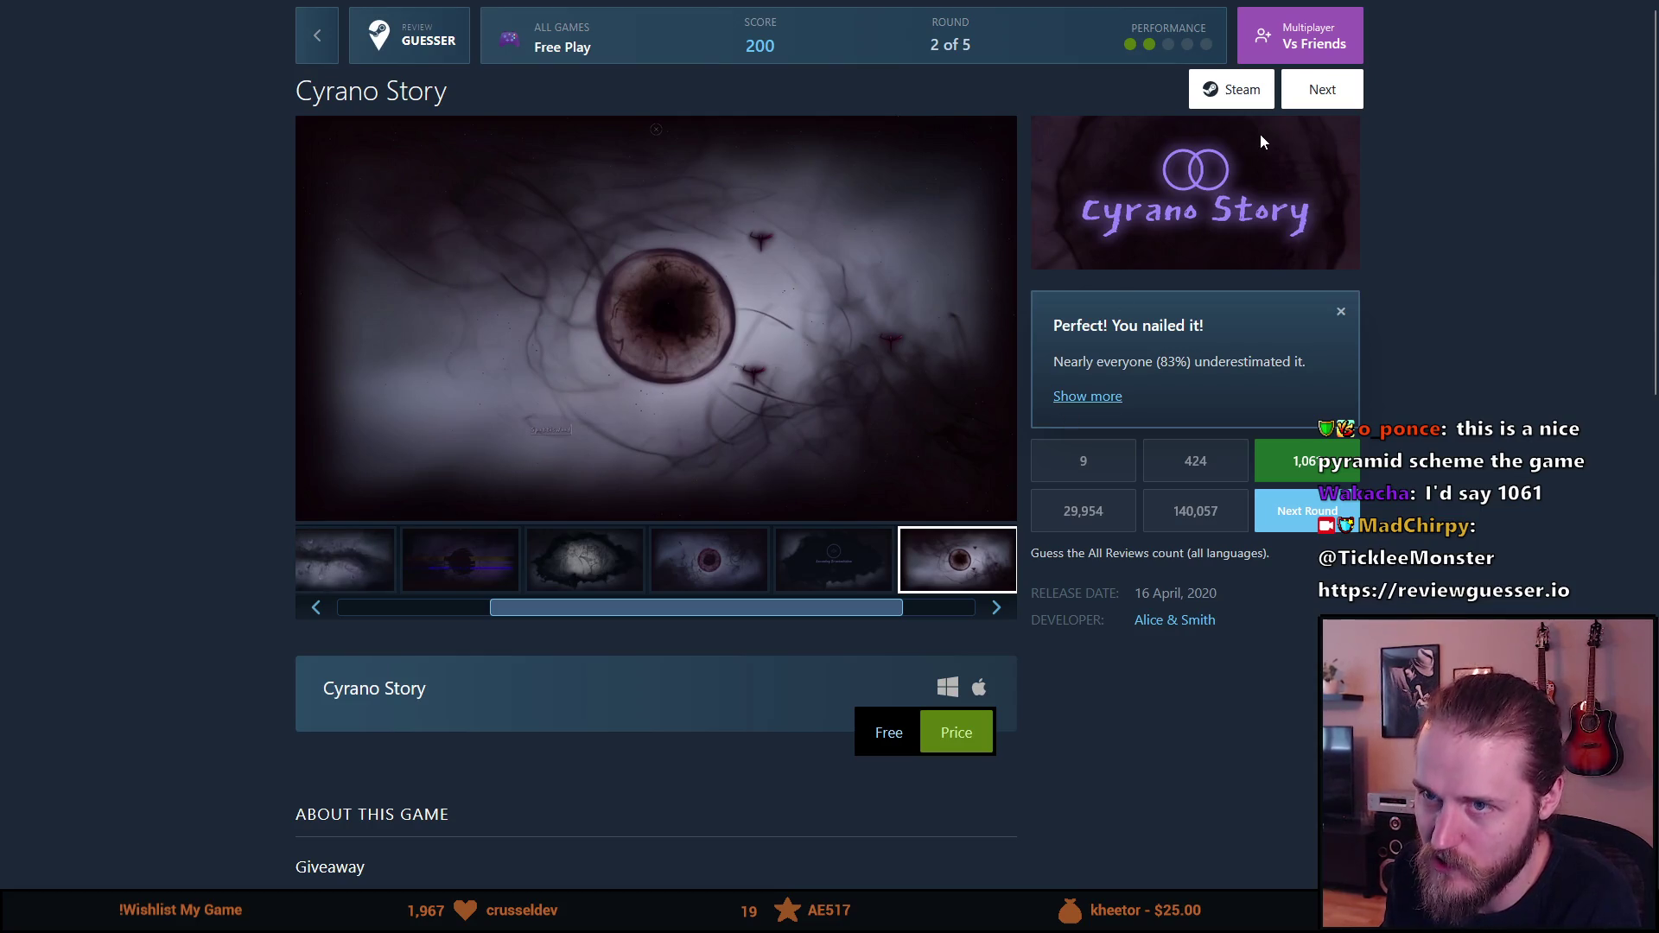
# Step: Advance to round 3, Biohazard: Siberia, and play its trailer with sound from 0:25
pyautogui.click(1320, 94)
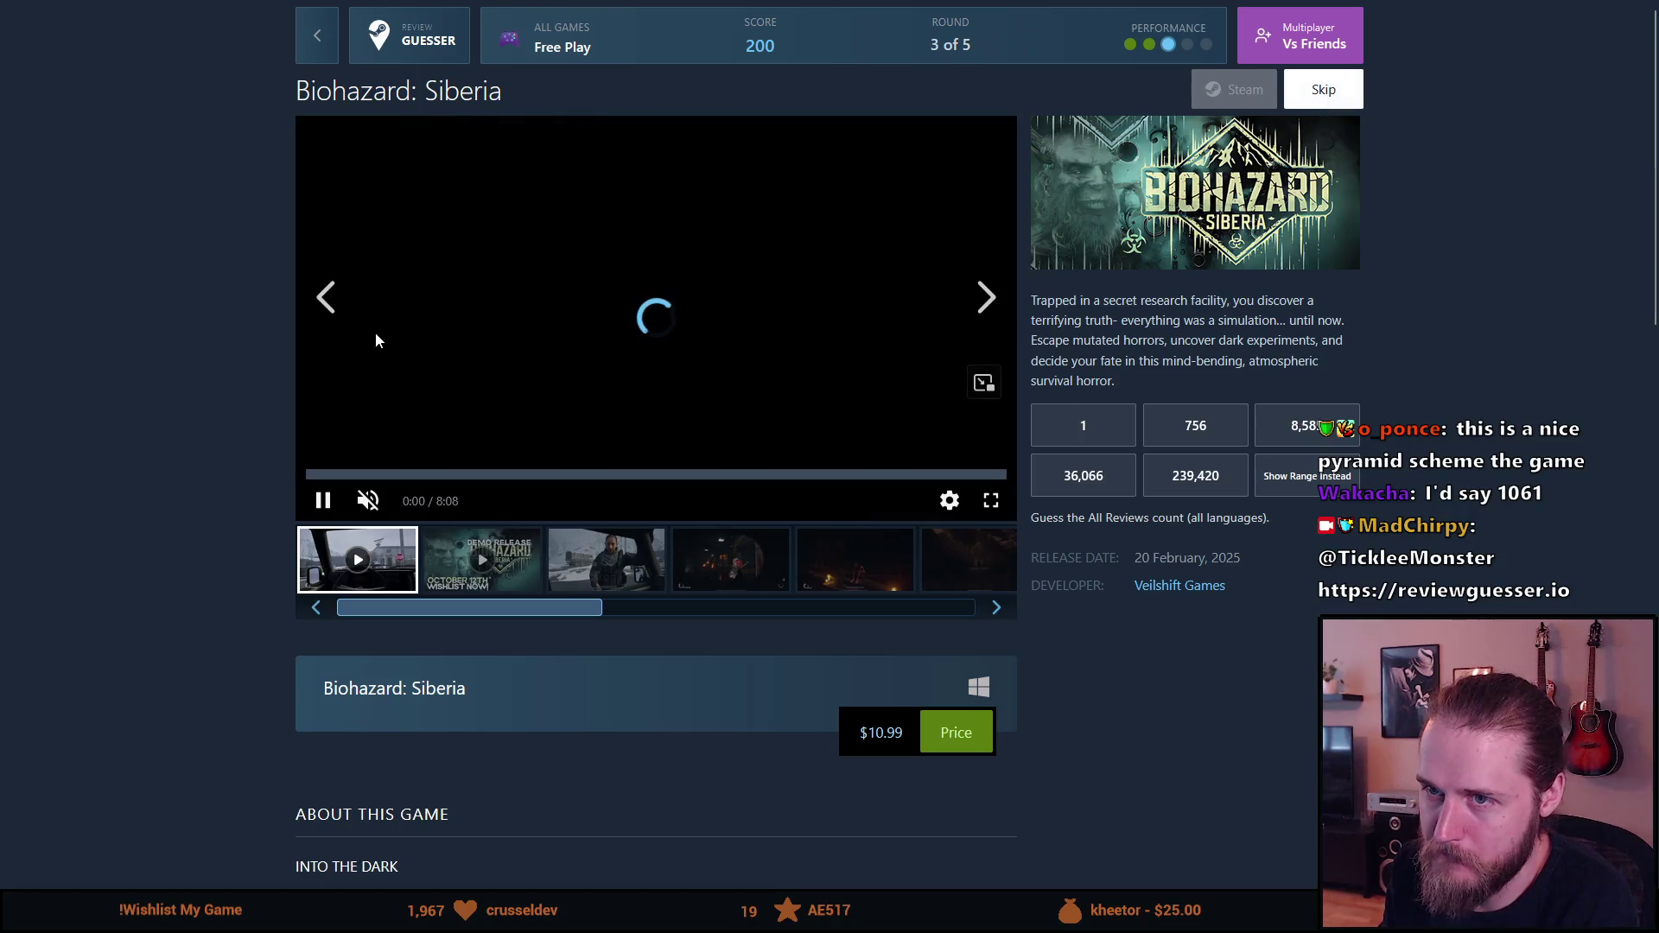
pyautogui.click(322, 489)
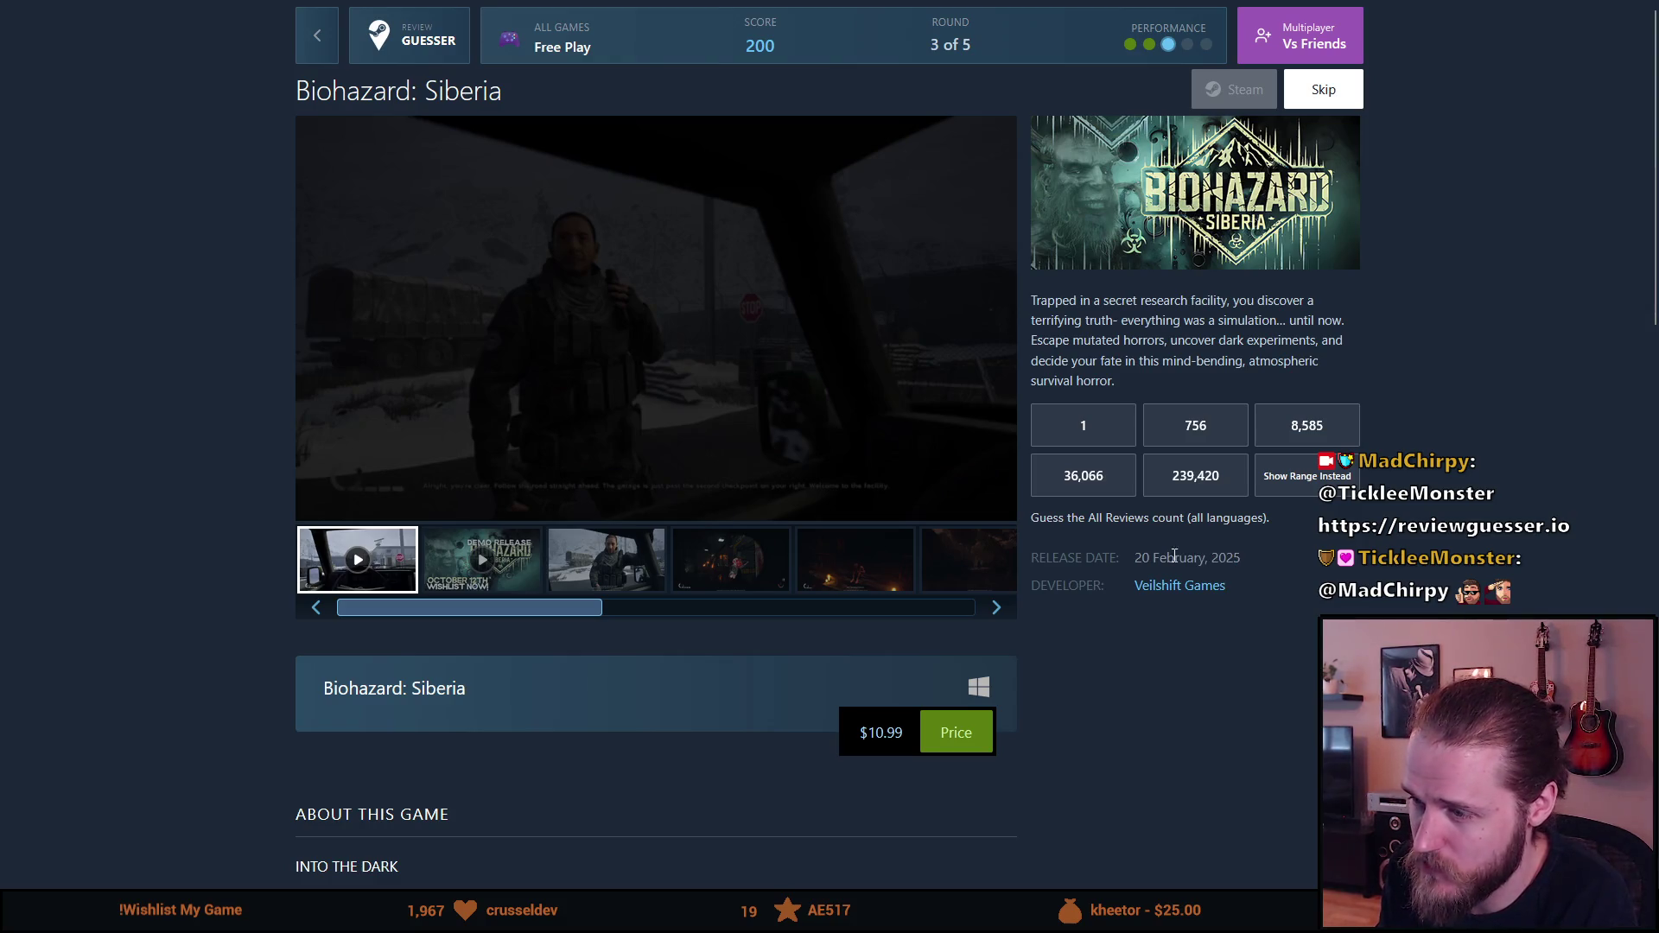
pyautogui.scroll(-1, 475, 686)
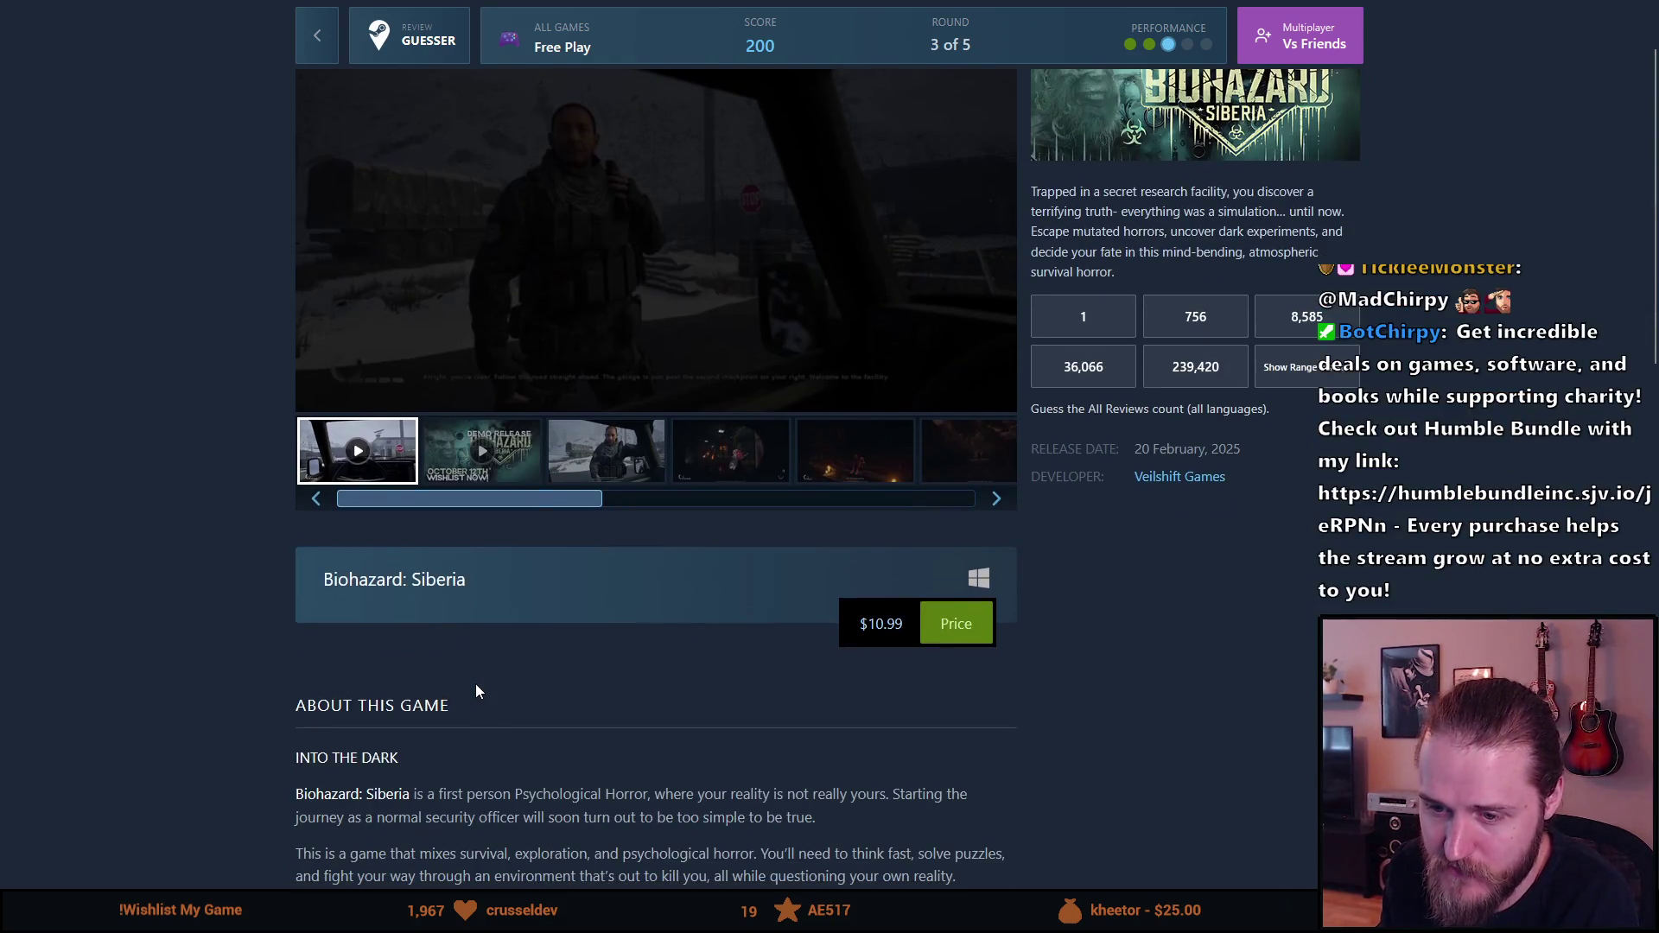
pyautogui.scroll(1, 475, 691)
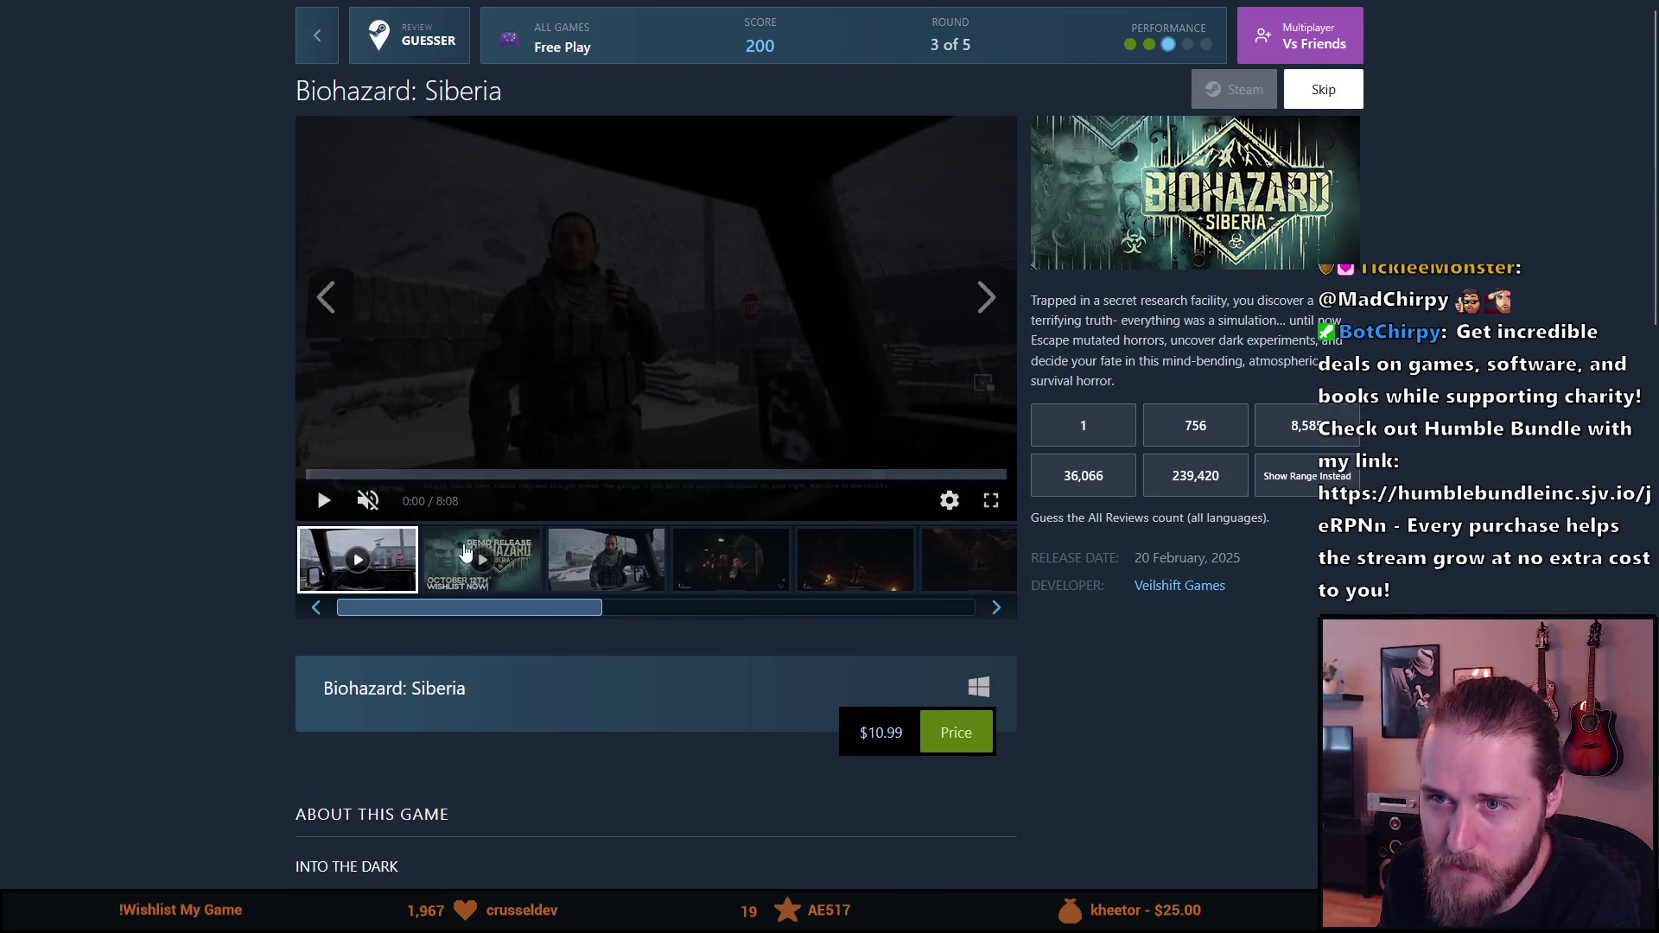
pyautogui.click(324, 502)
pyautogui.click(404, 502)
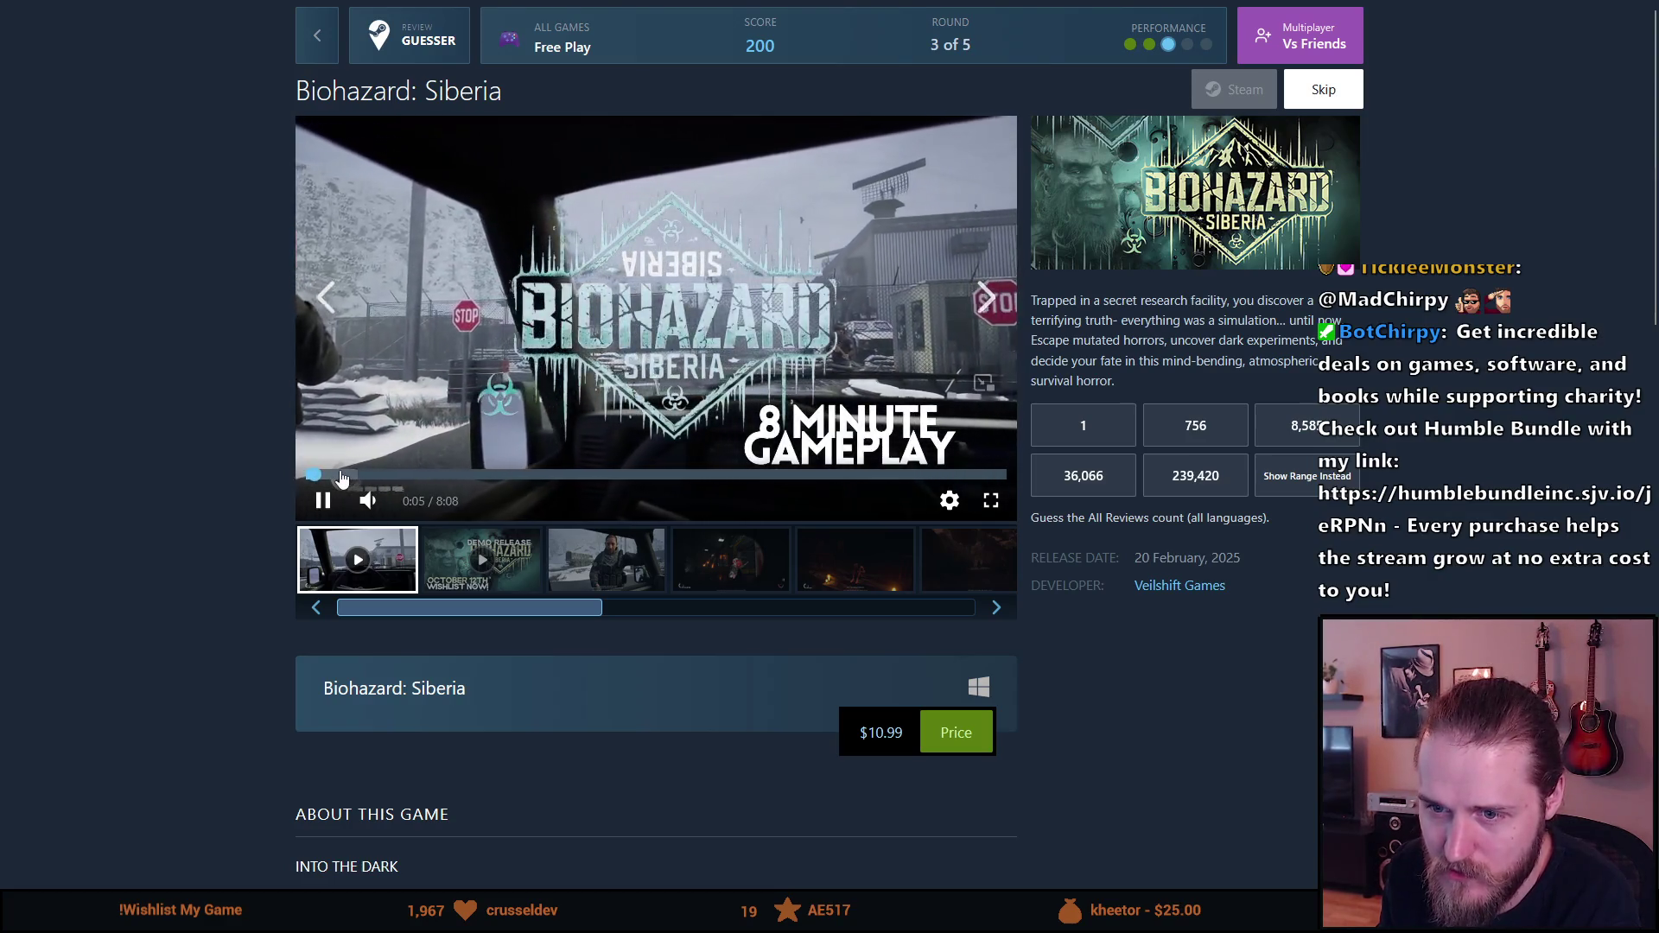
pyautogui.click(342, 475)
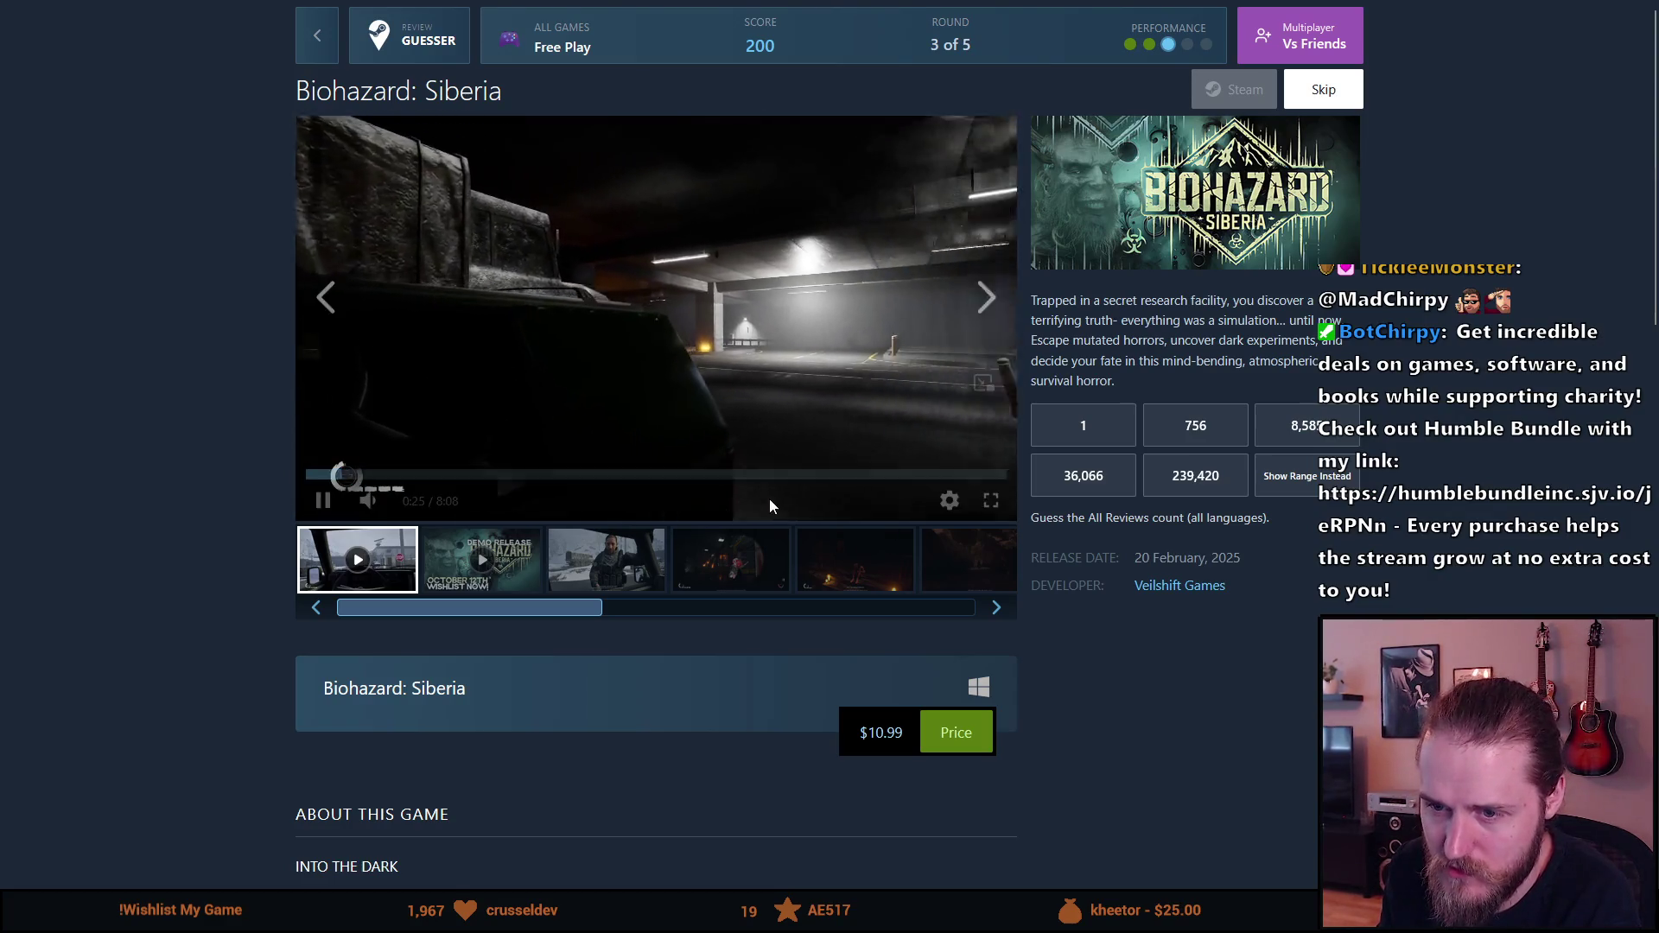
# Step: Watch the trailer full screen, exit, then play the Demo Release trailer full screen
pyautogui.click(991, 502)
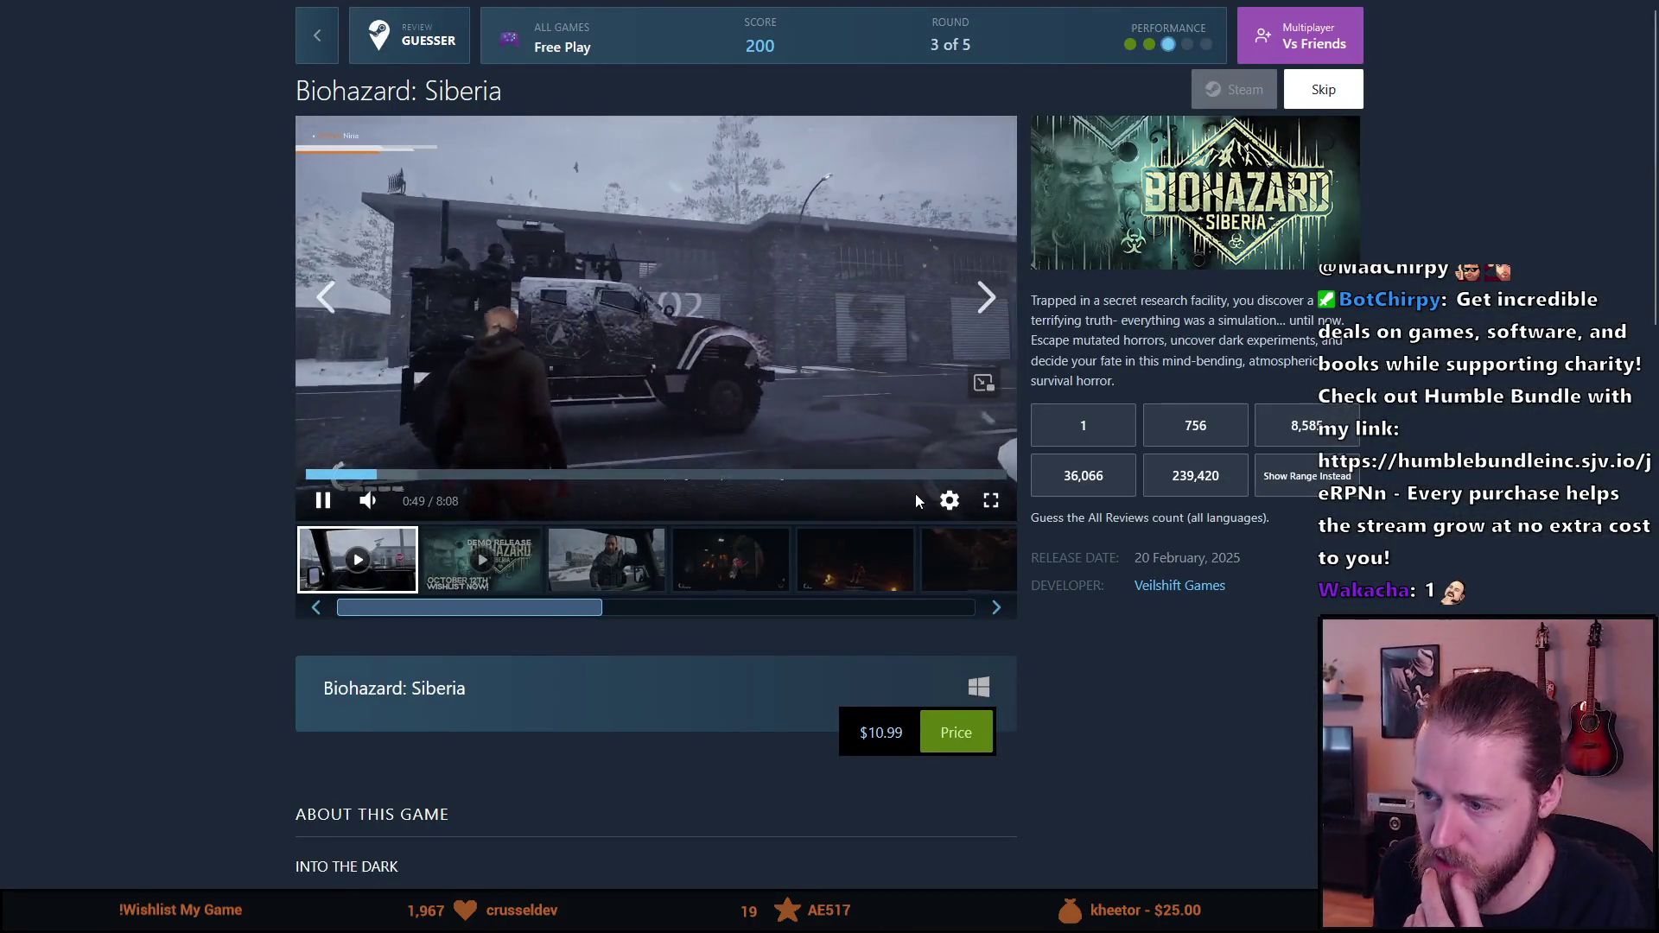
pyautogui.click(988, 499)
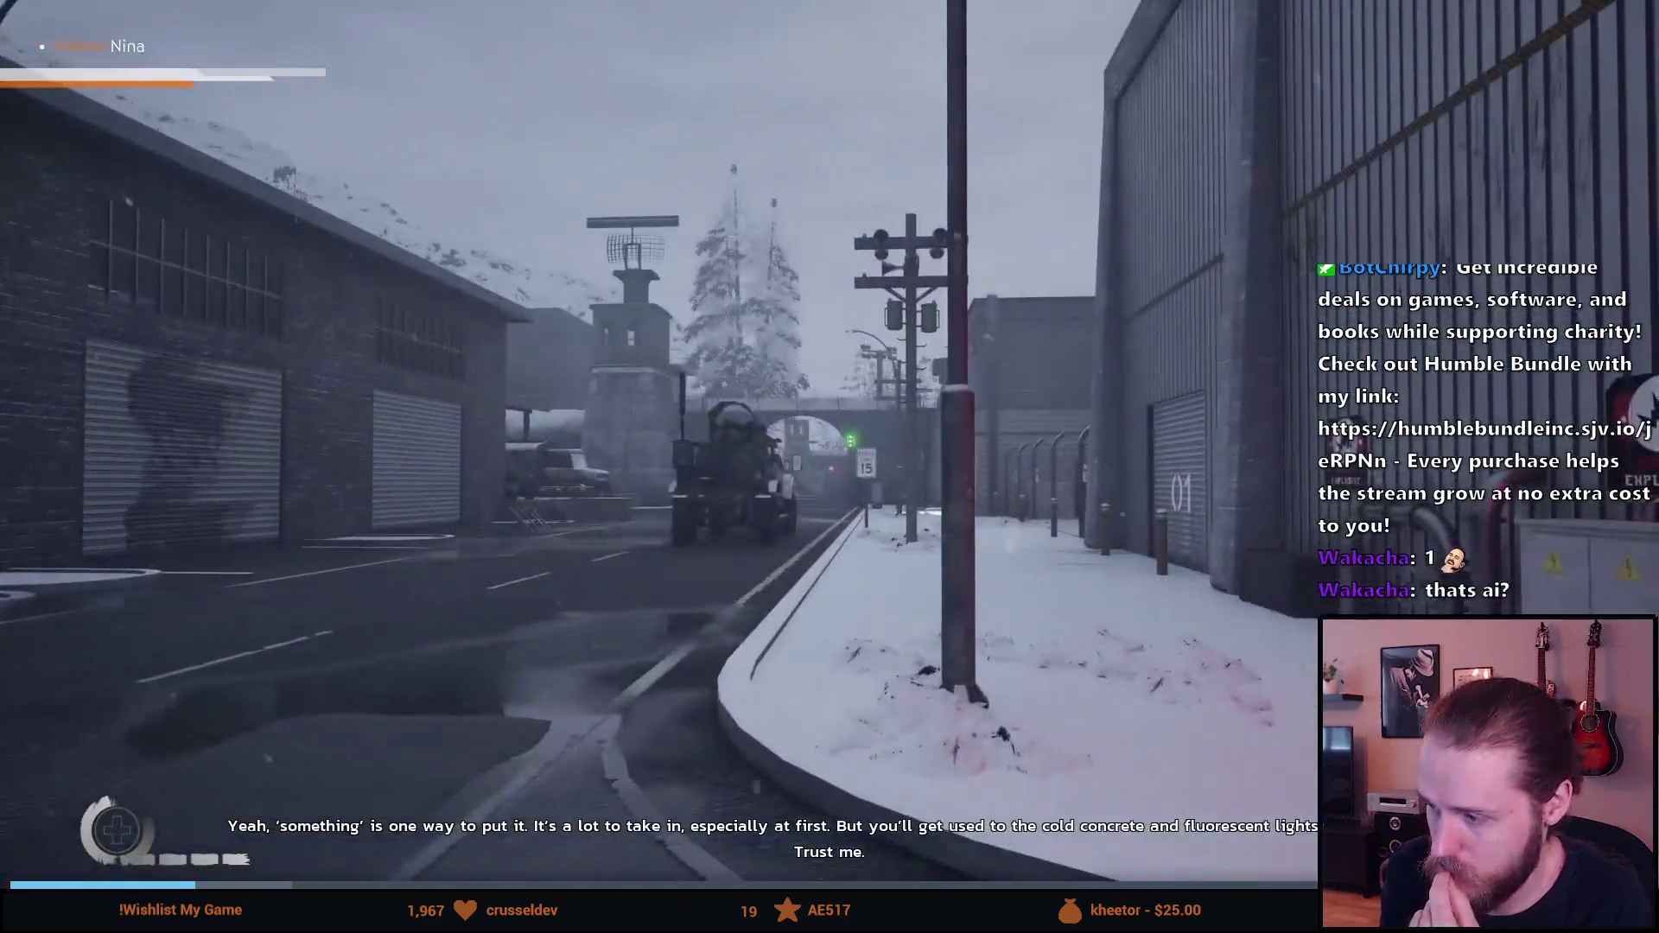
pyautogui.press('Escape')
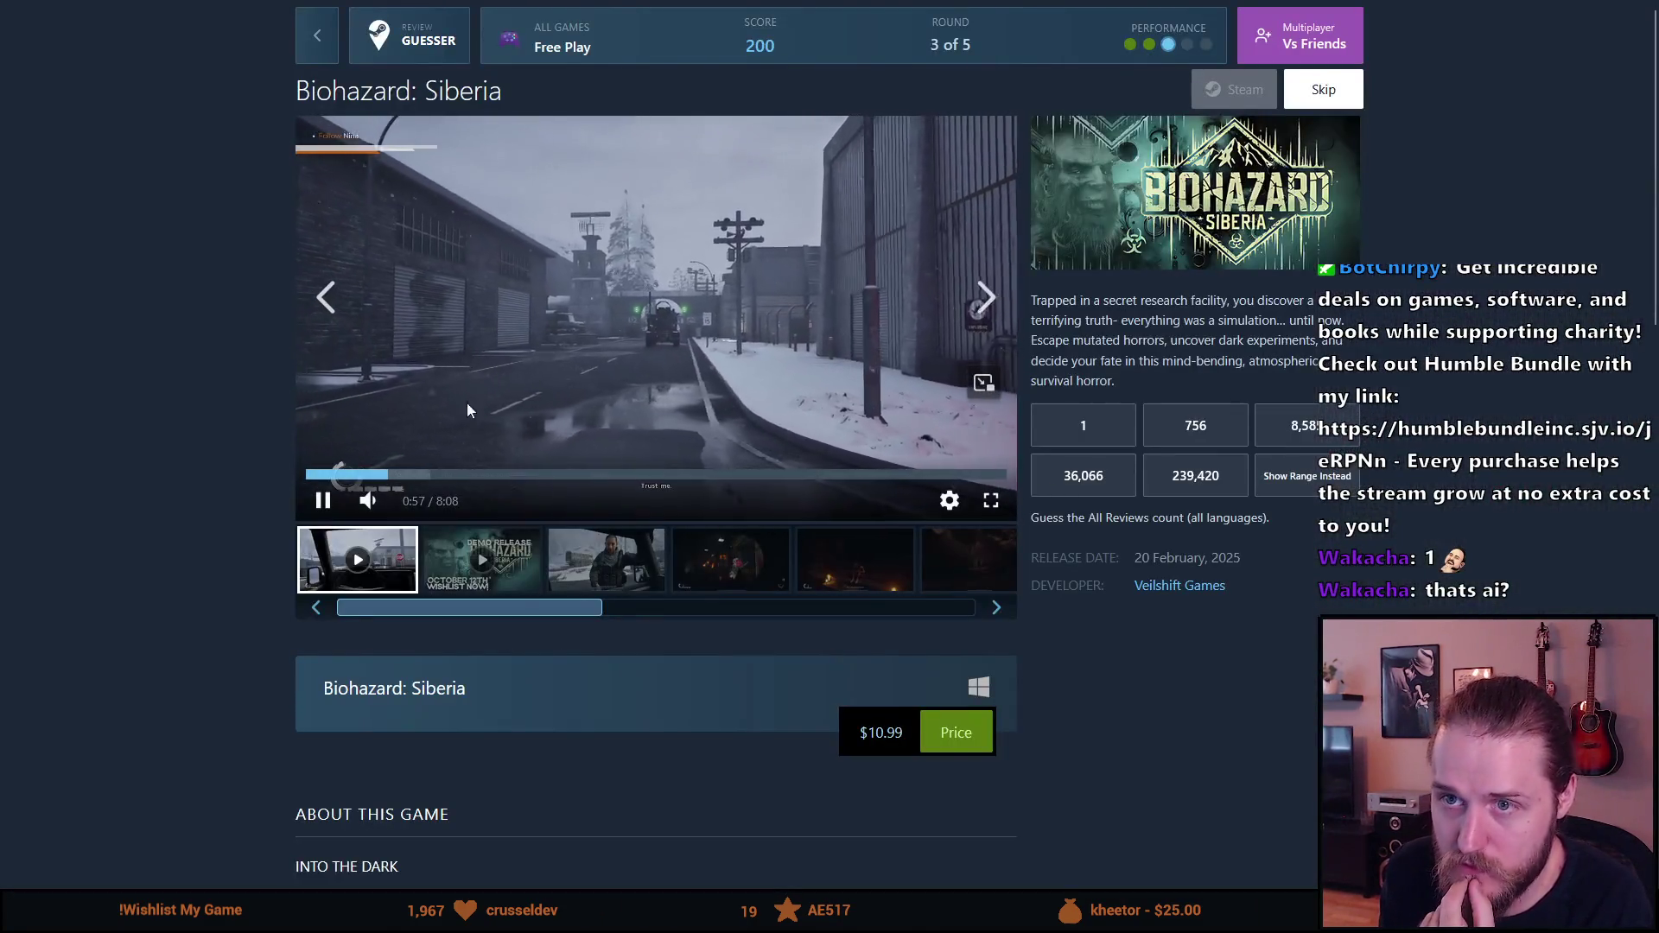
pyautogui.click(480, 564)
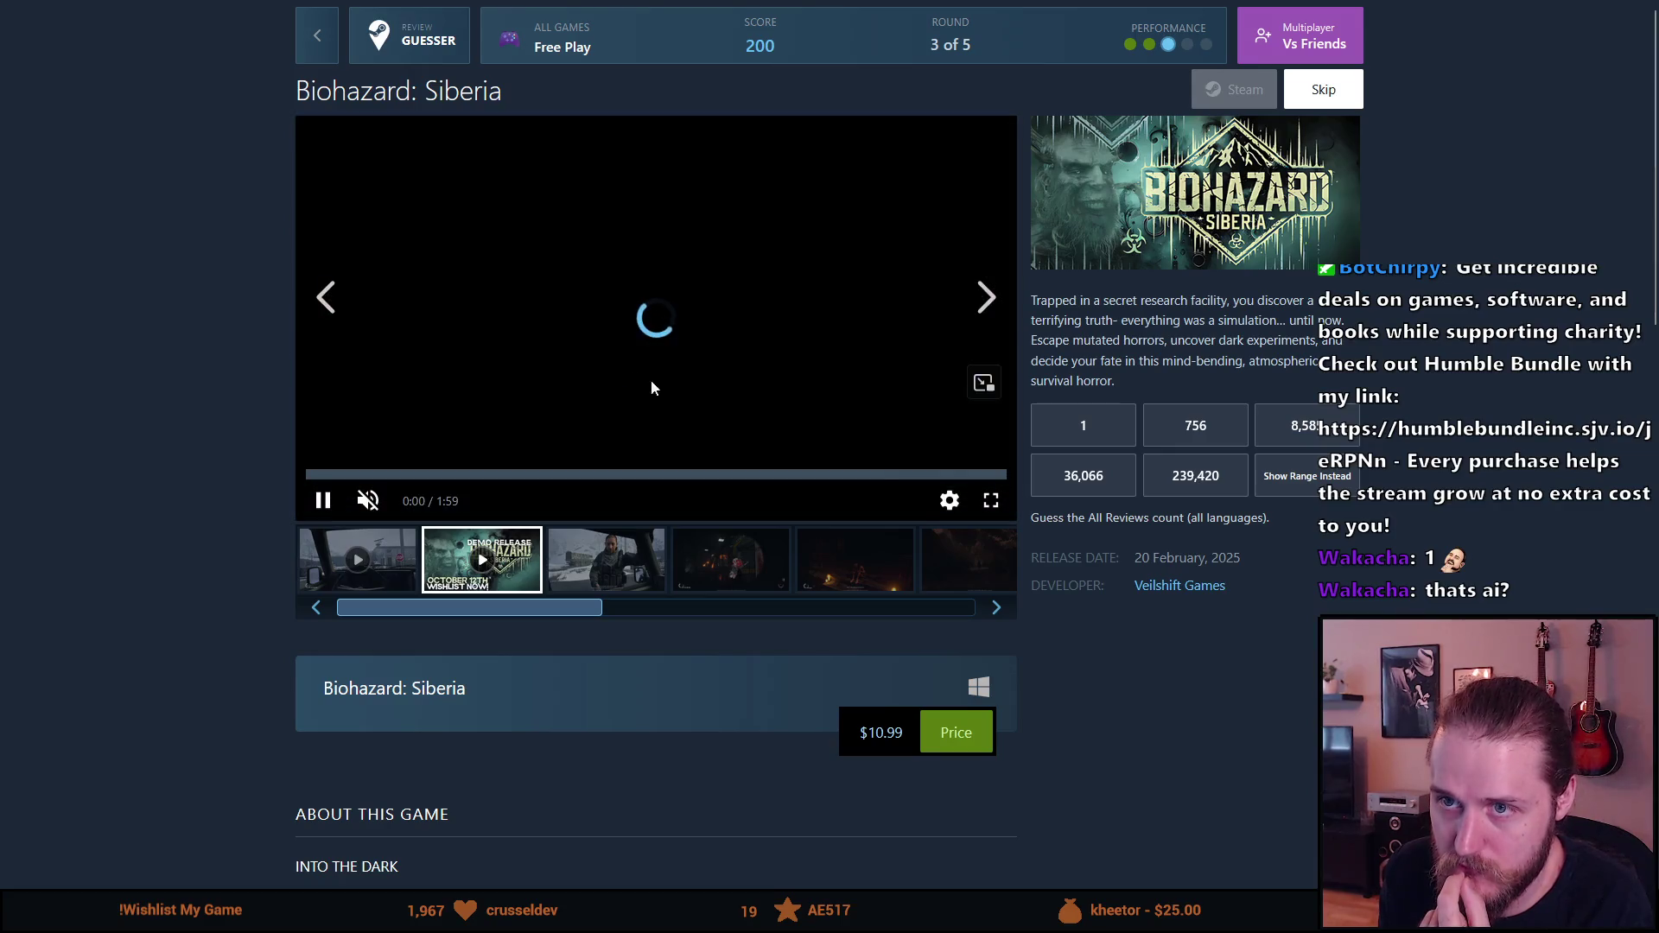
pyautogui.click(991, 501)
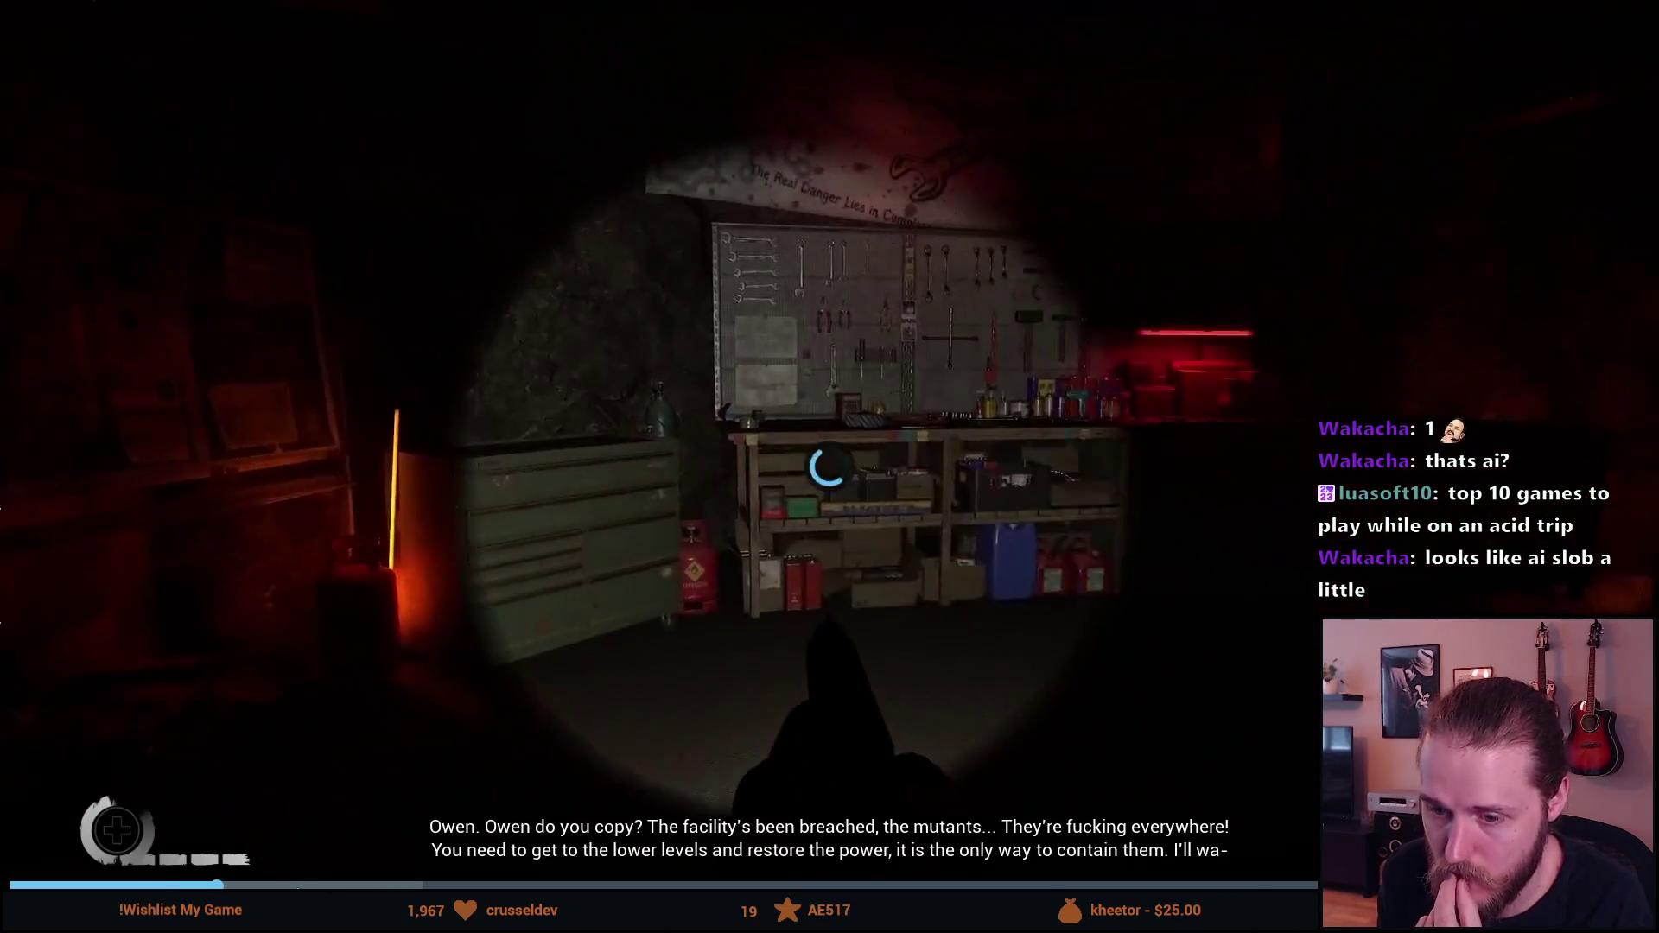
# Step: Skip the Biohazard: Siberia demo trailer ahead to 1:07, then exit full screen
pyautogui.click(317, 885)
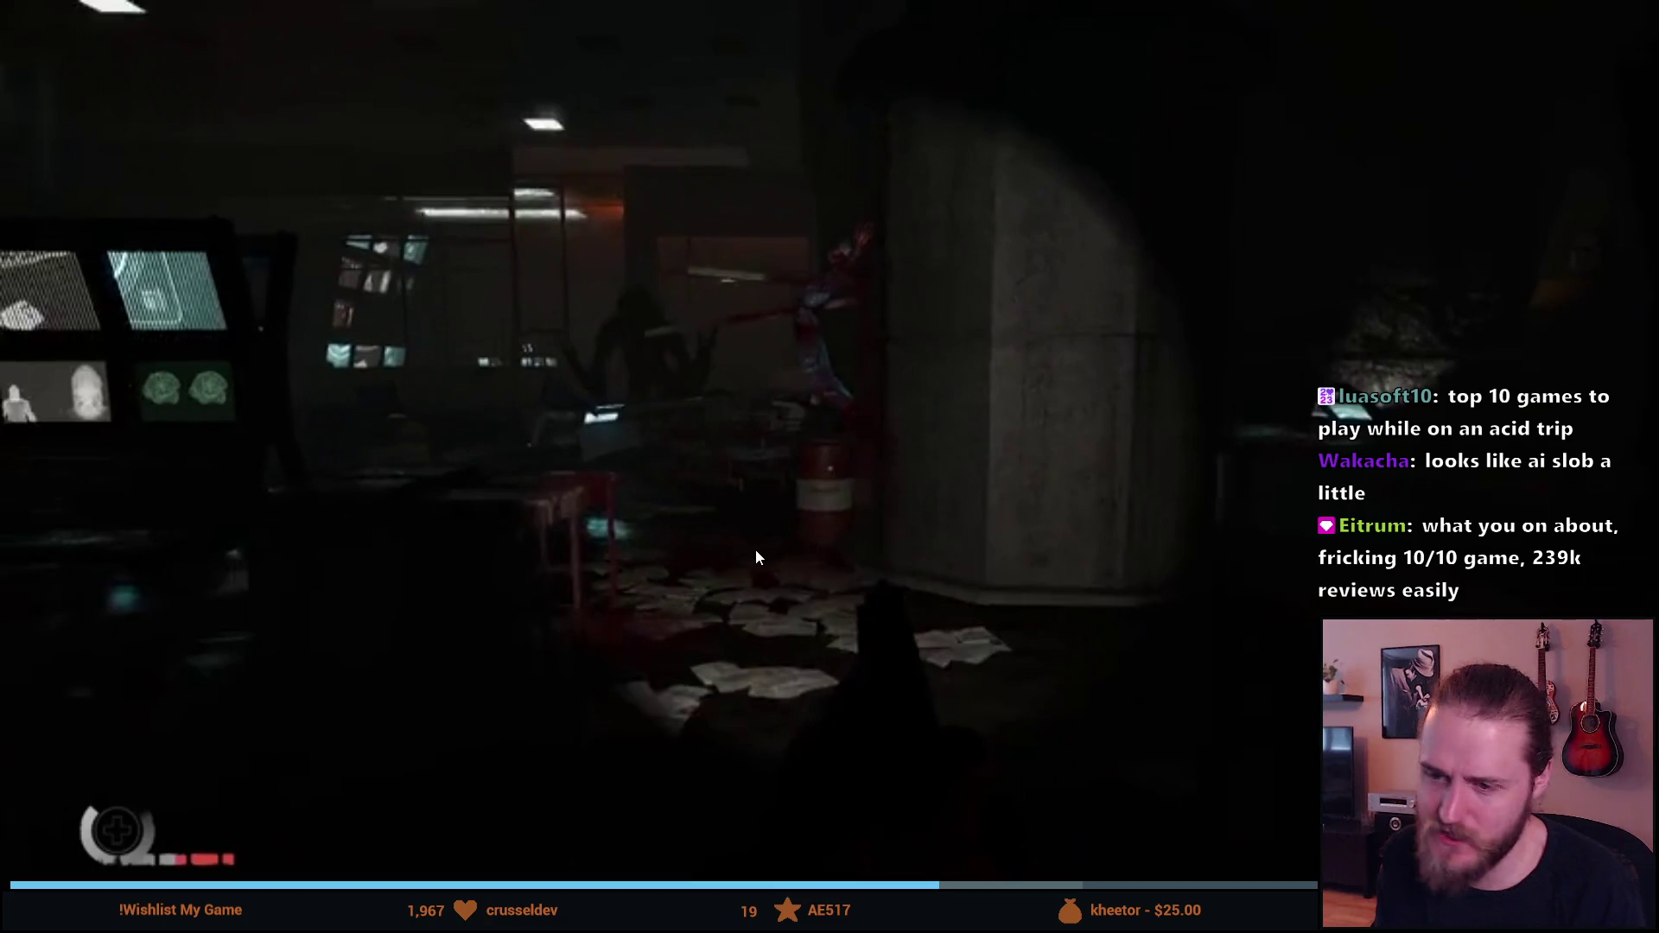
pyautogui.press('Escape')
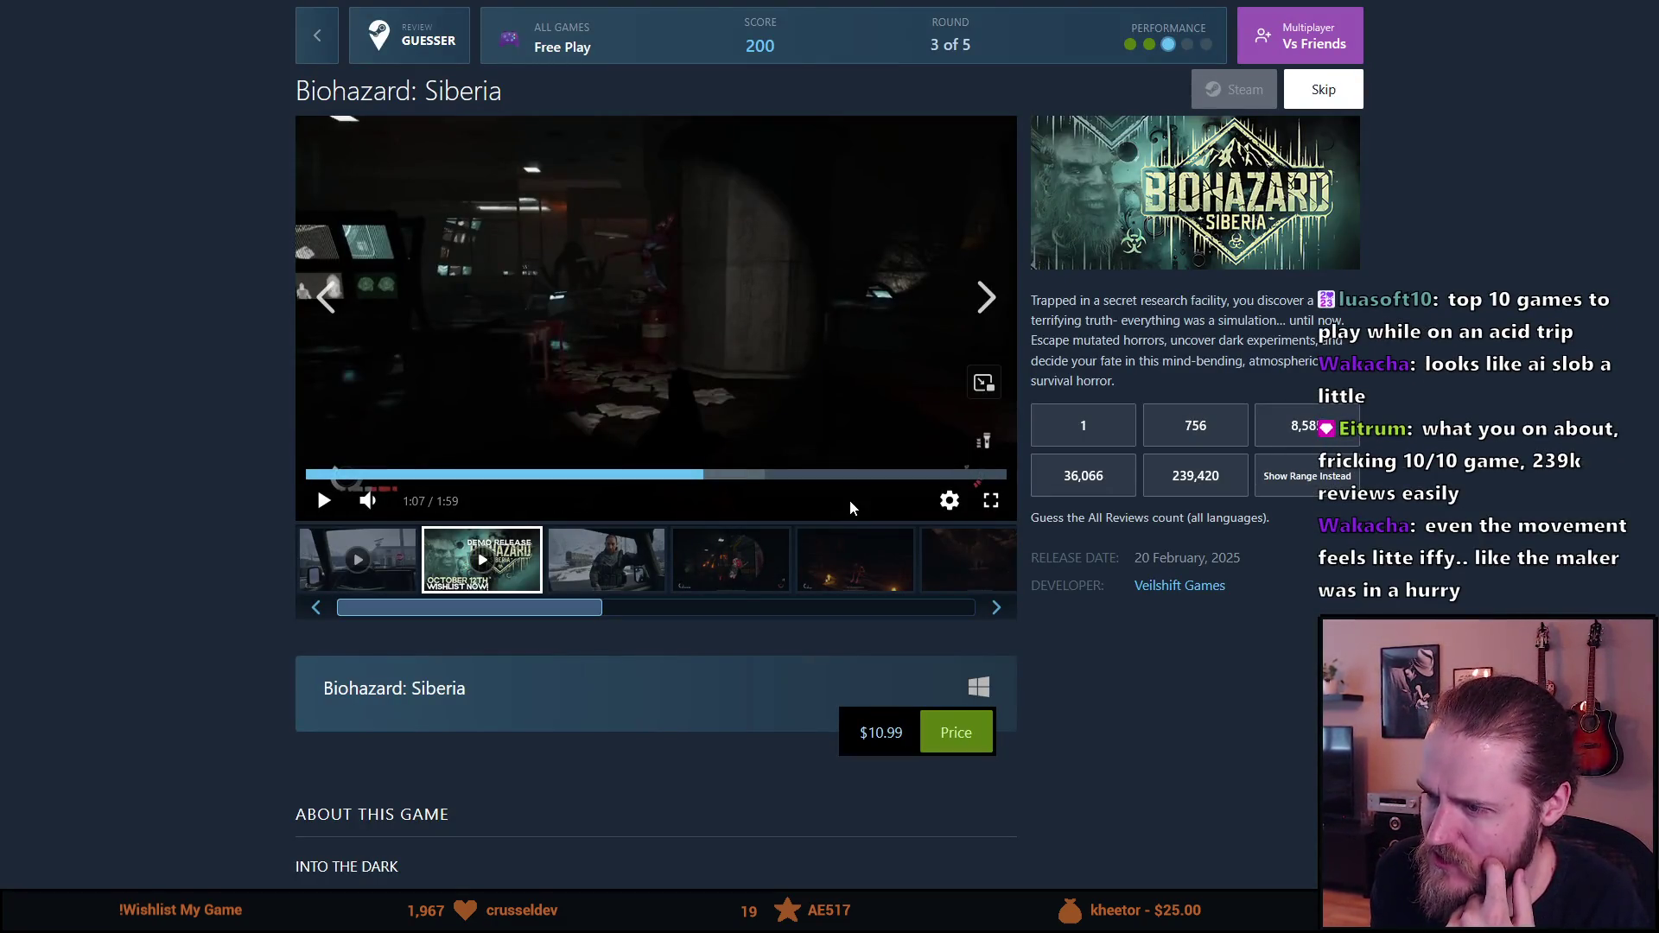
# Step: Read Biohazard: Siberia's About This Game and Key Features, then show the fourth screenshot, a dark zombie
pyautogui.scroll(-7, 851, 507)
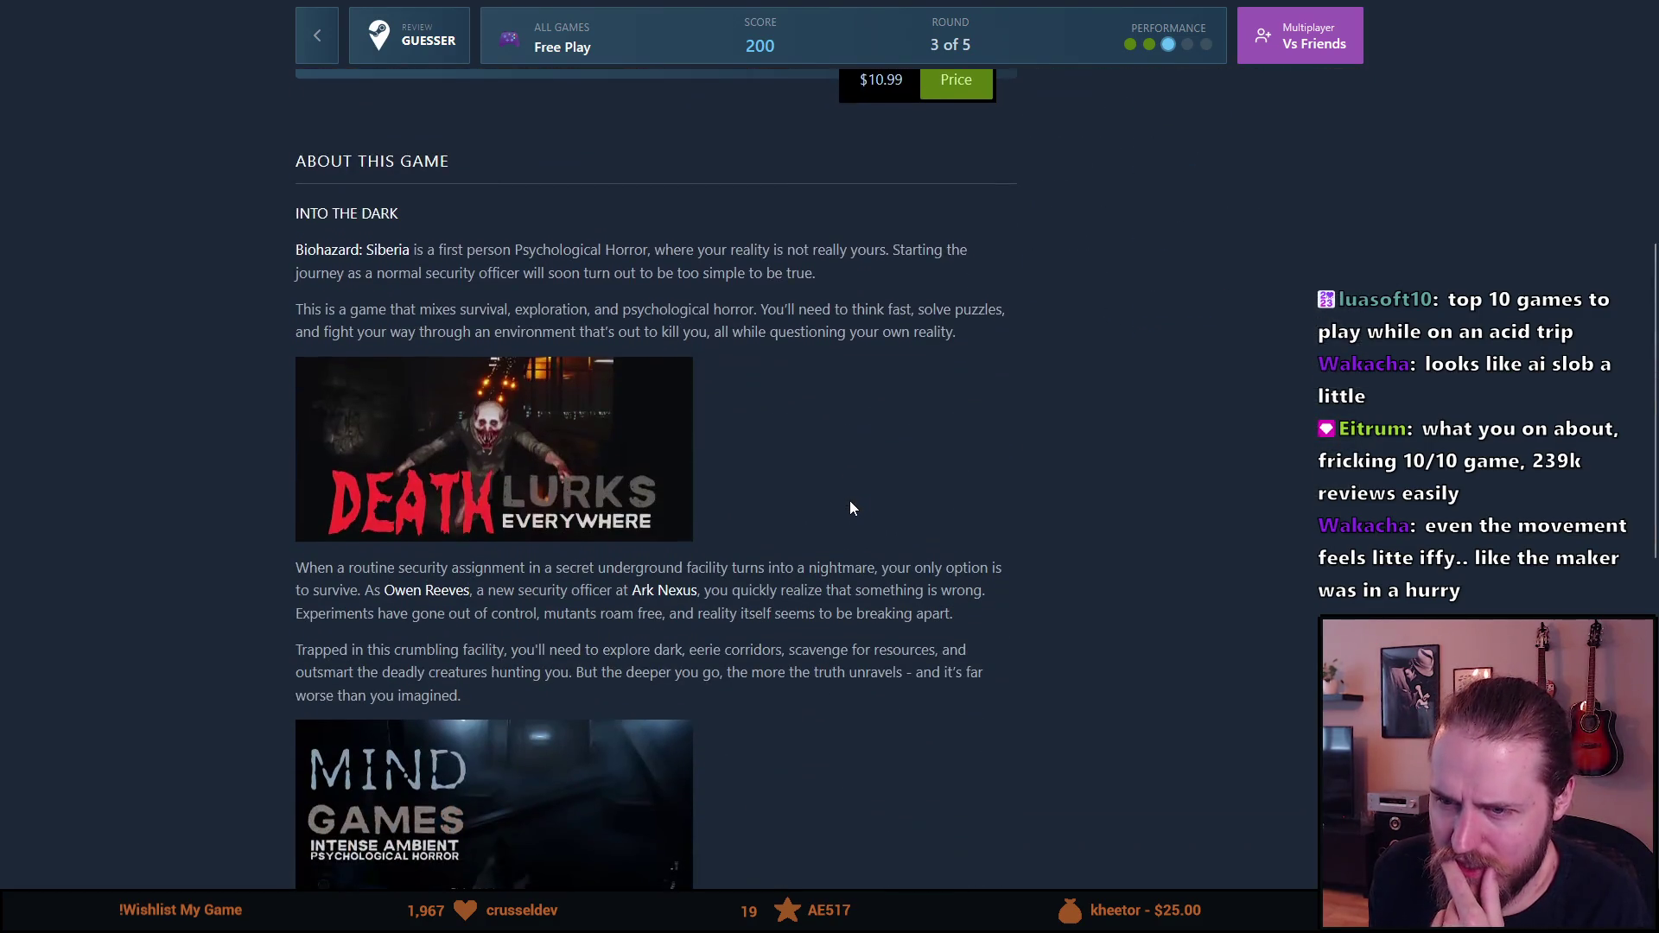
pyautogui.scroll(1, 850, 507)
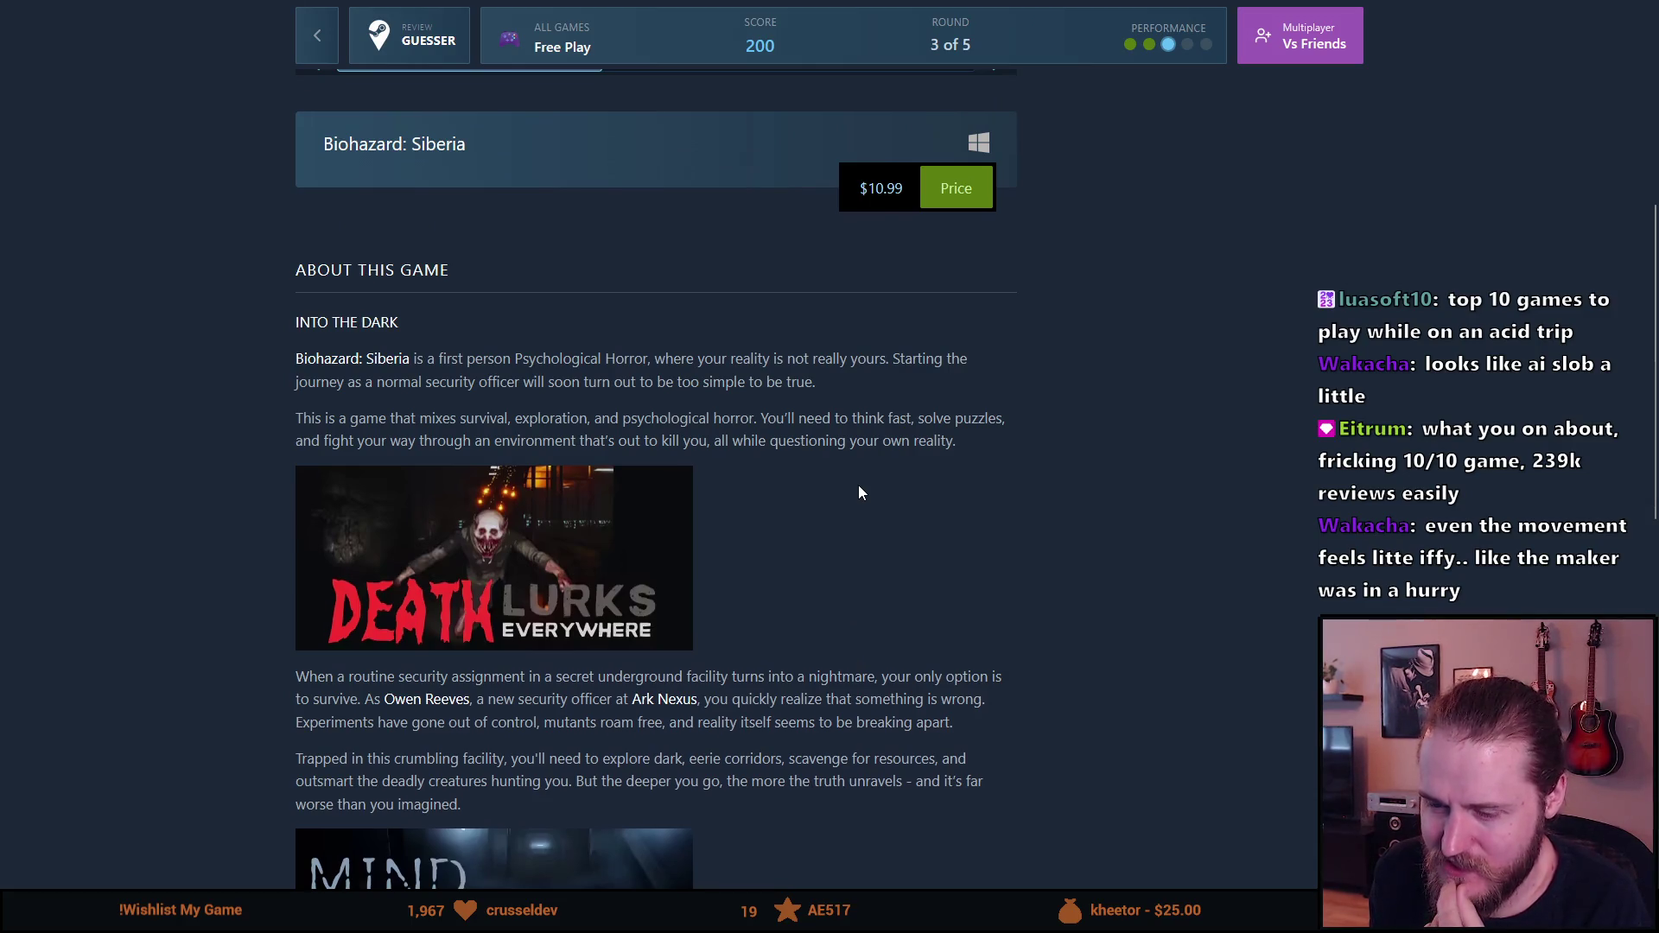
pyautogui.scroll(2, 858, 485)
pyautogui.scroll(-11, 858, 485)
pyautogui.scroll(-2, 858, 482)
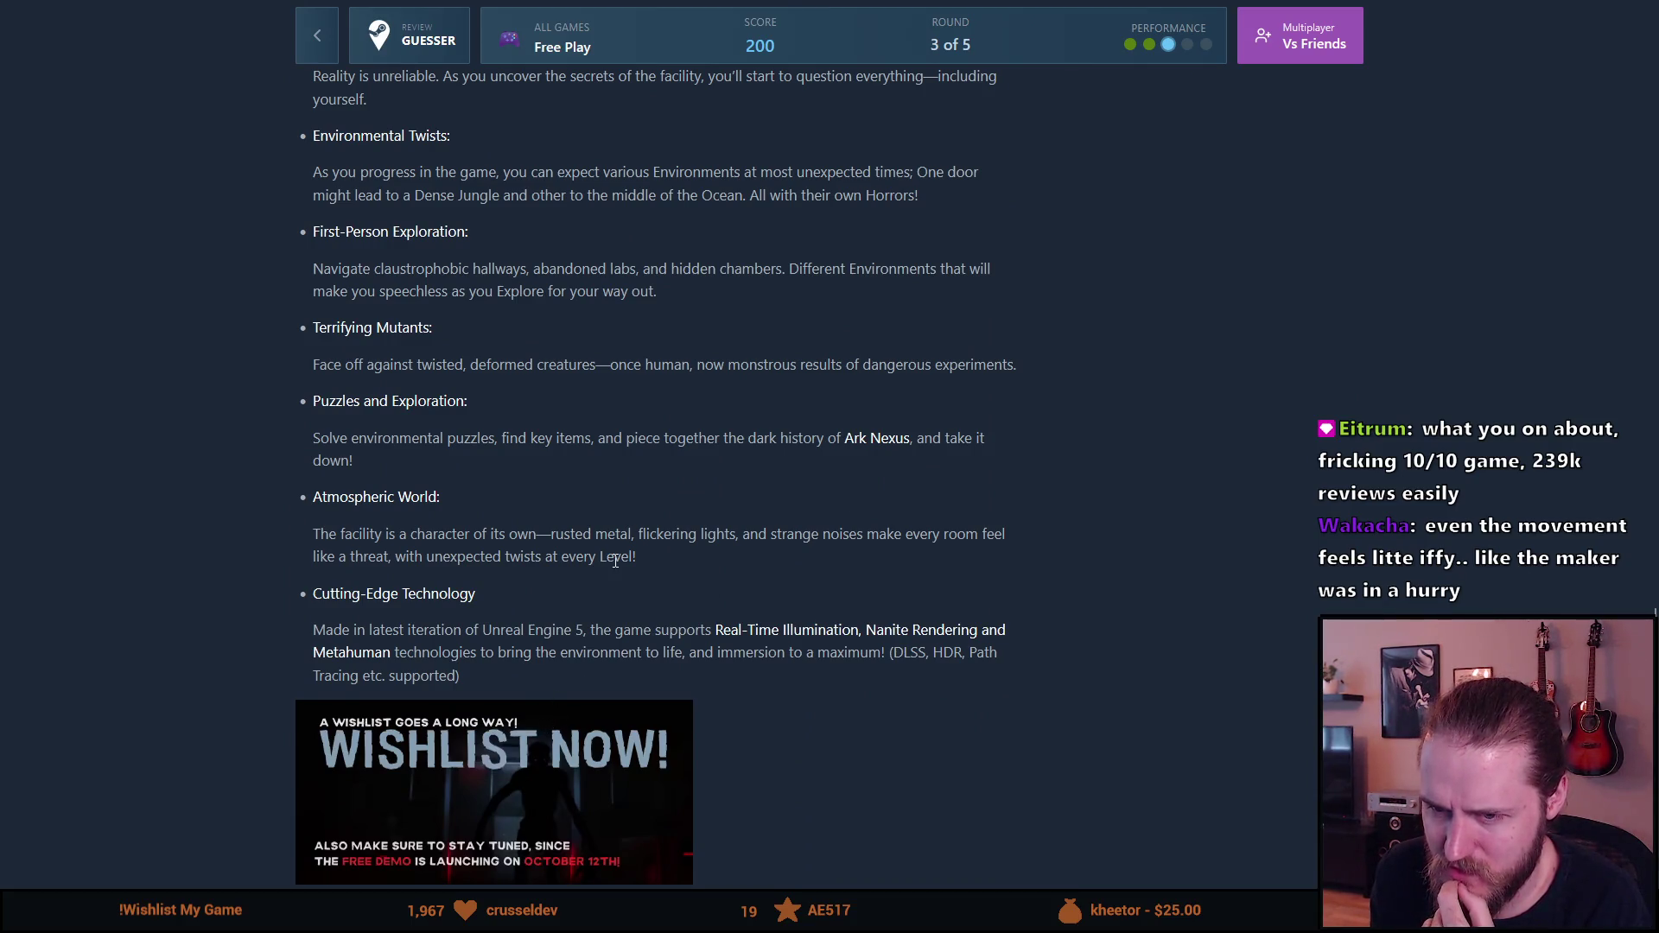
pyautogui.scroll(5, 617, 562)
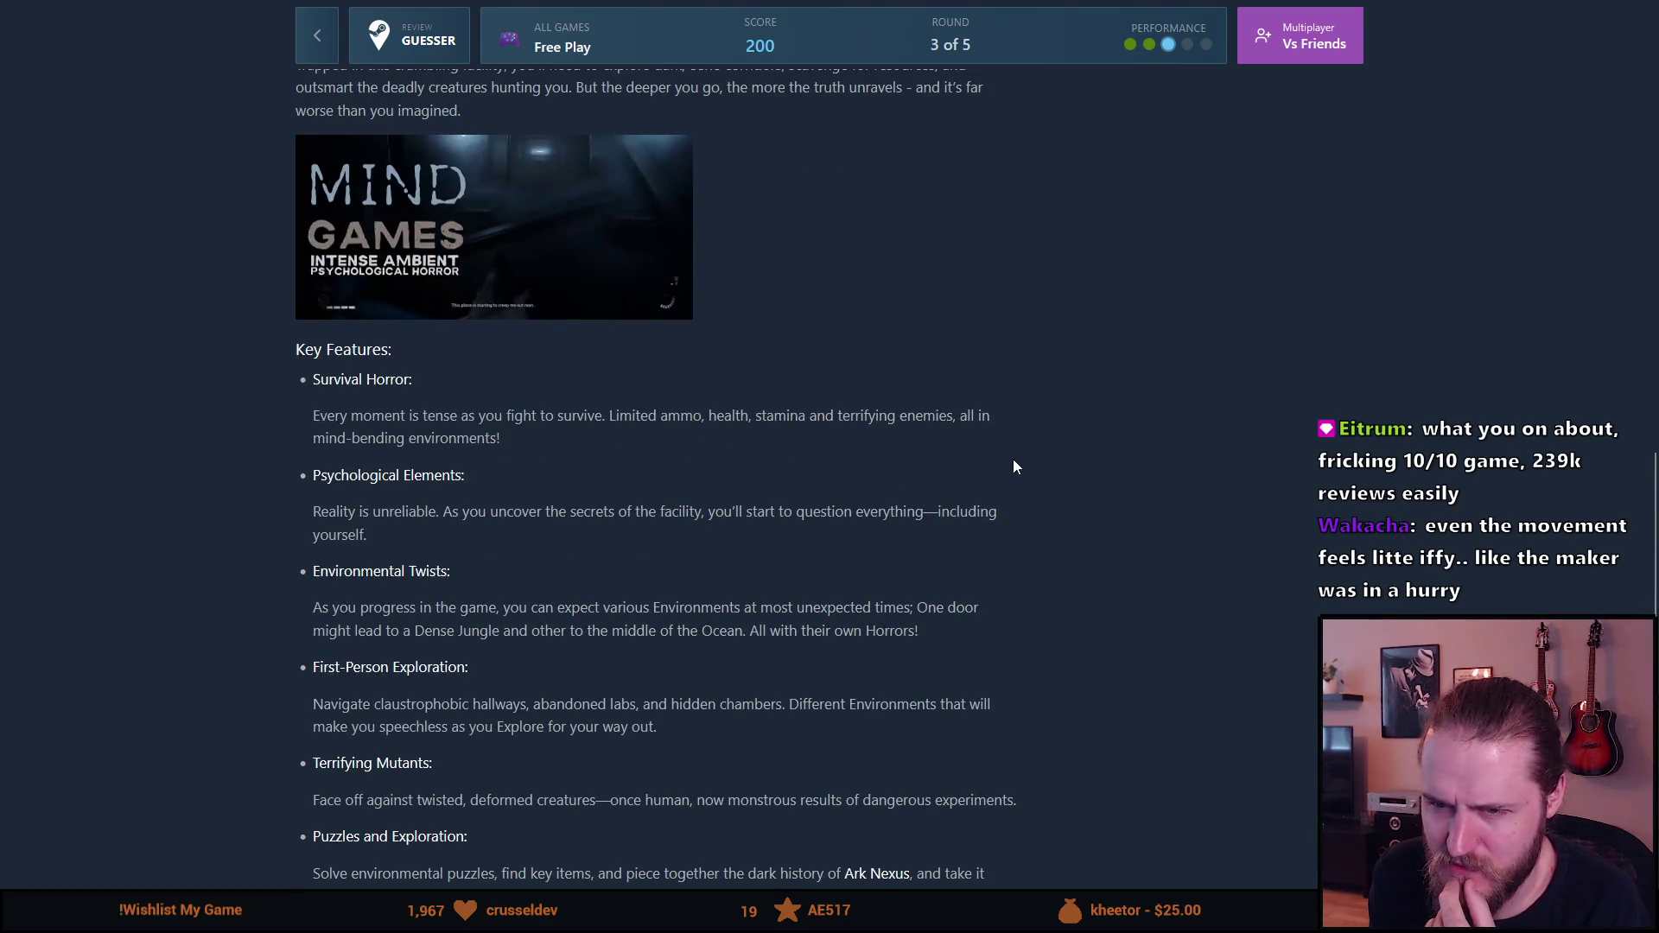
pyautogui.scroll(8, 1013, 459)
pyautogui.scroll(7, 1012, 465)
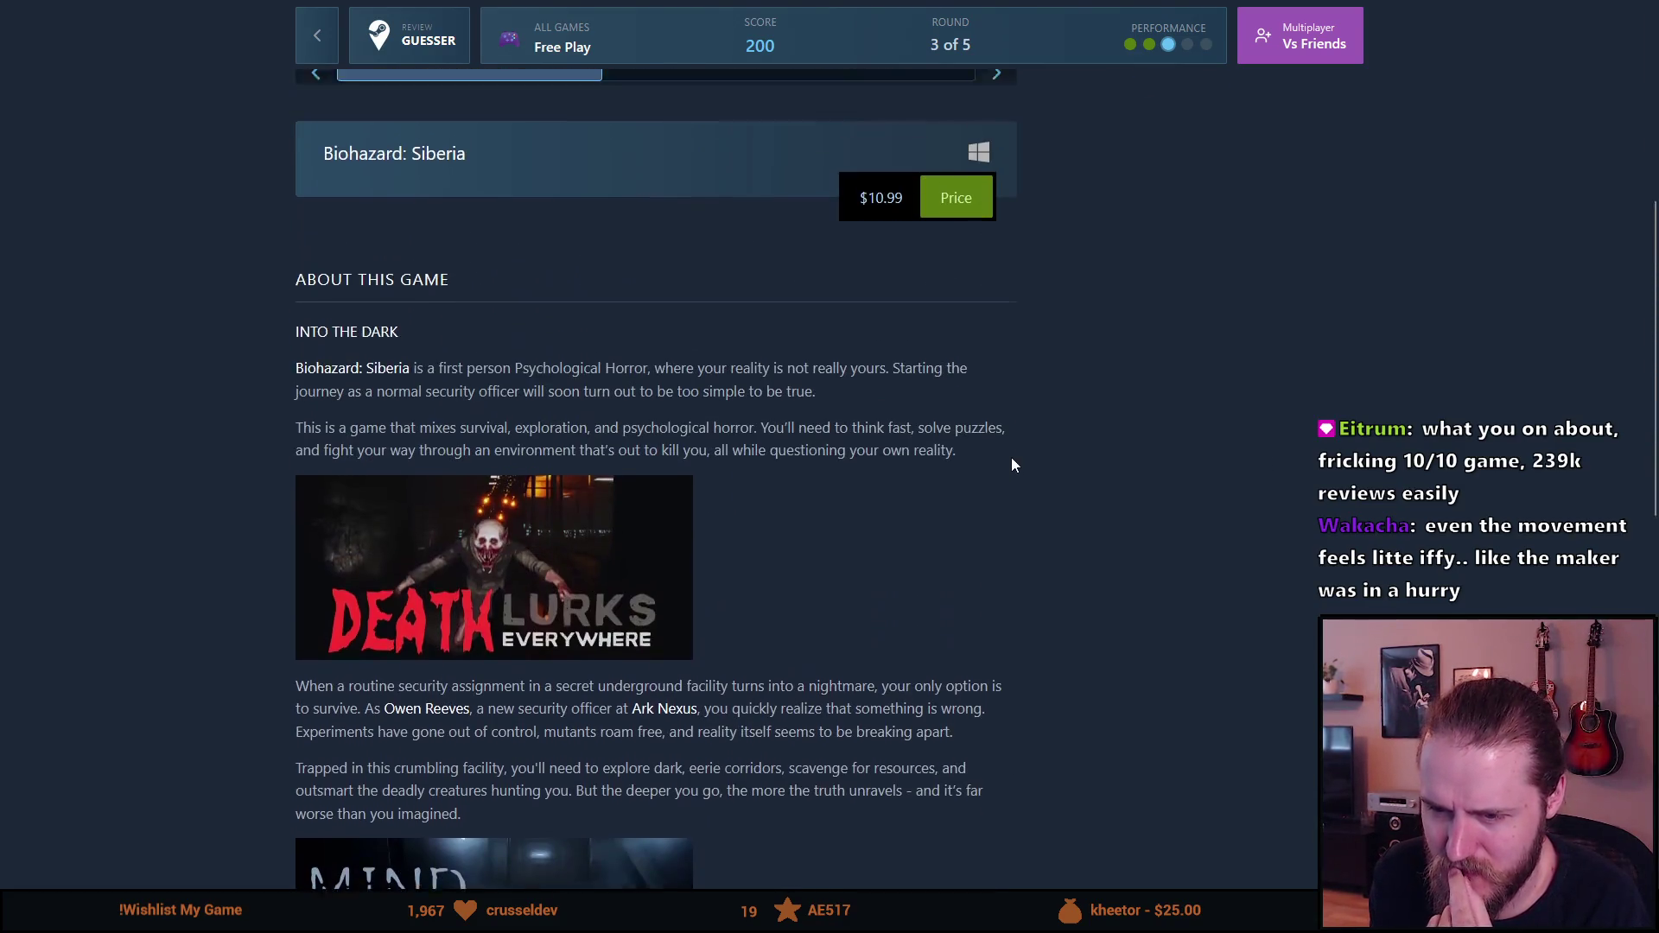
pyautogui.click(748, 529)
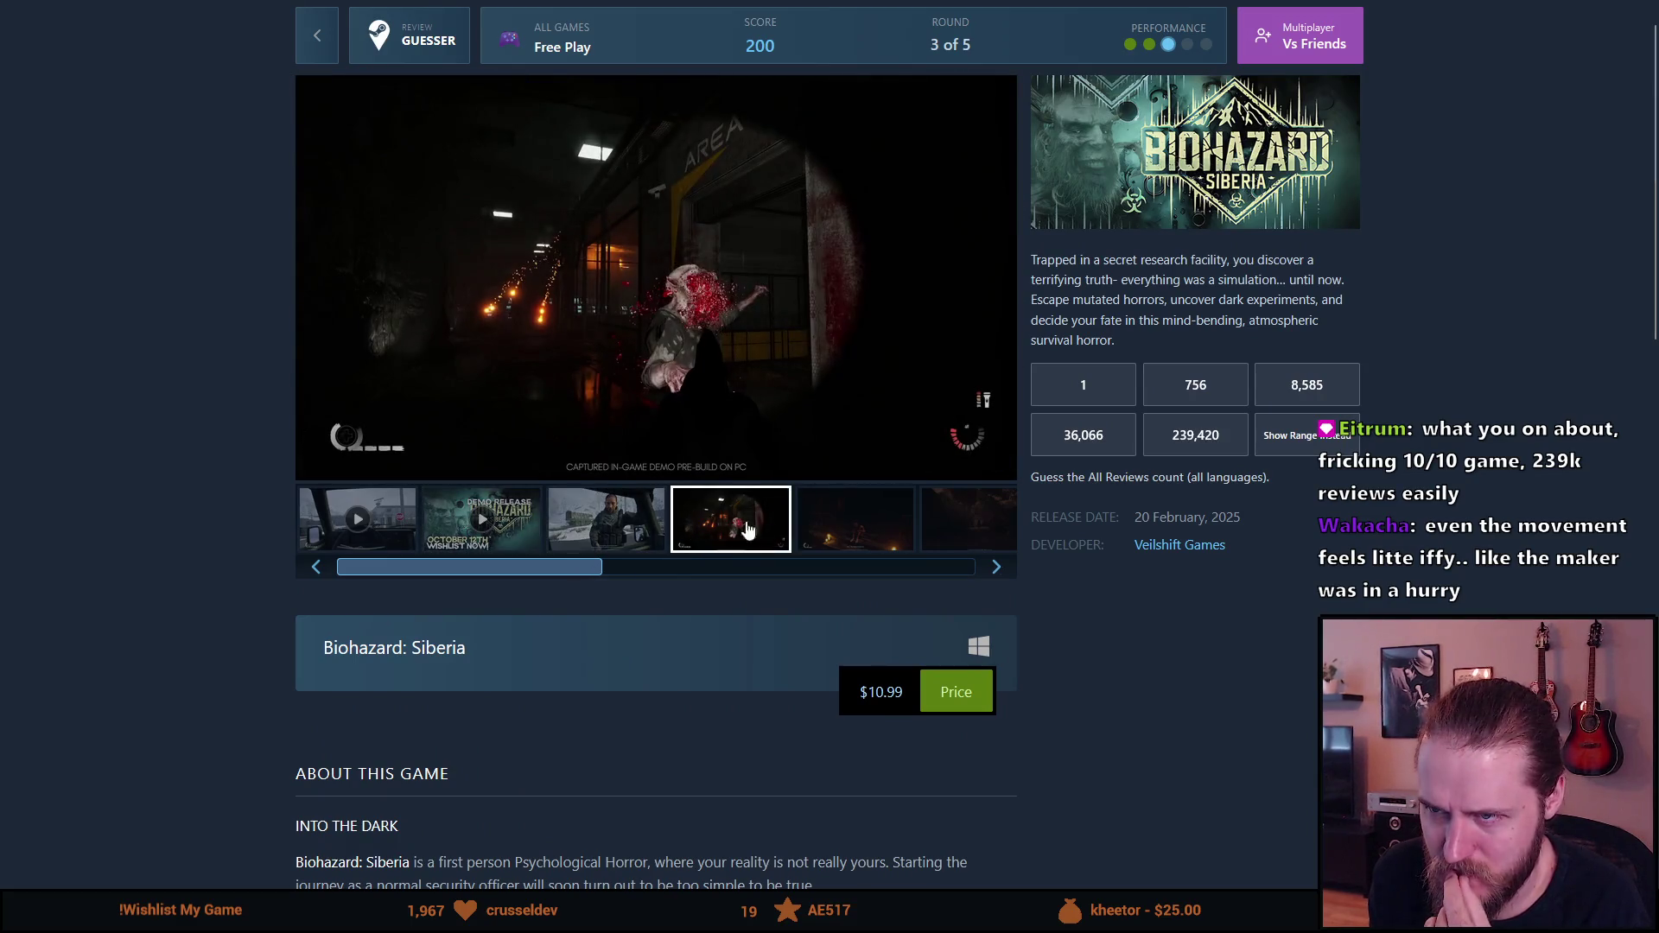
# Step: Step through the candlelit, dark forest and following Biohazard: Siberia screenshots
pyautogui.click(893, 540)
pyautogui.click(944, 530)
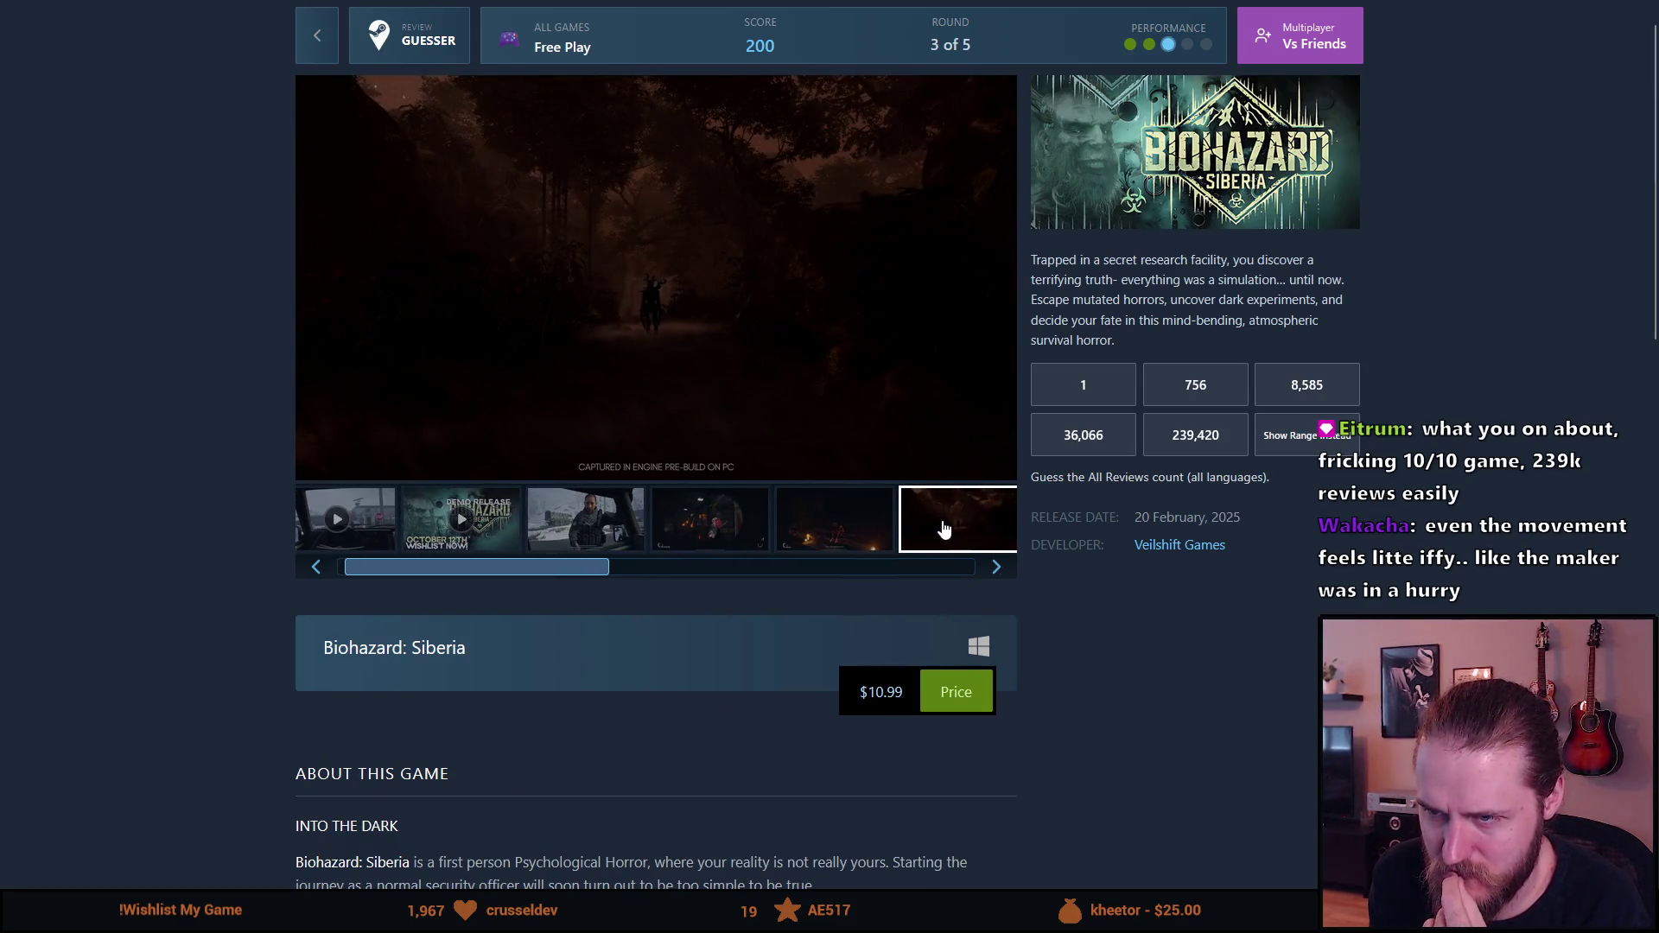
pyautogui.click(997, 567)
pyautogui.click(997, 567)
pyautogui.click(1001, 568)
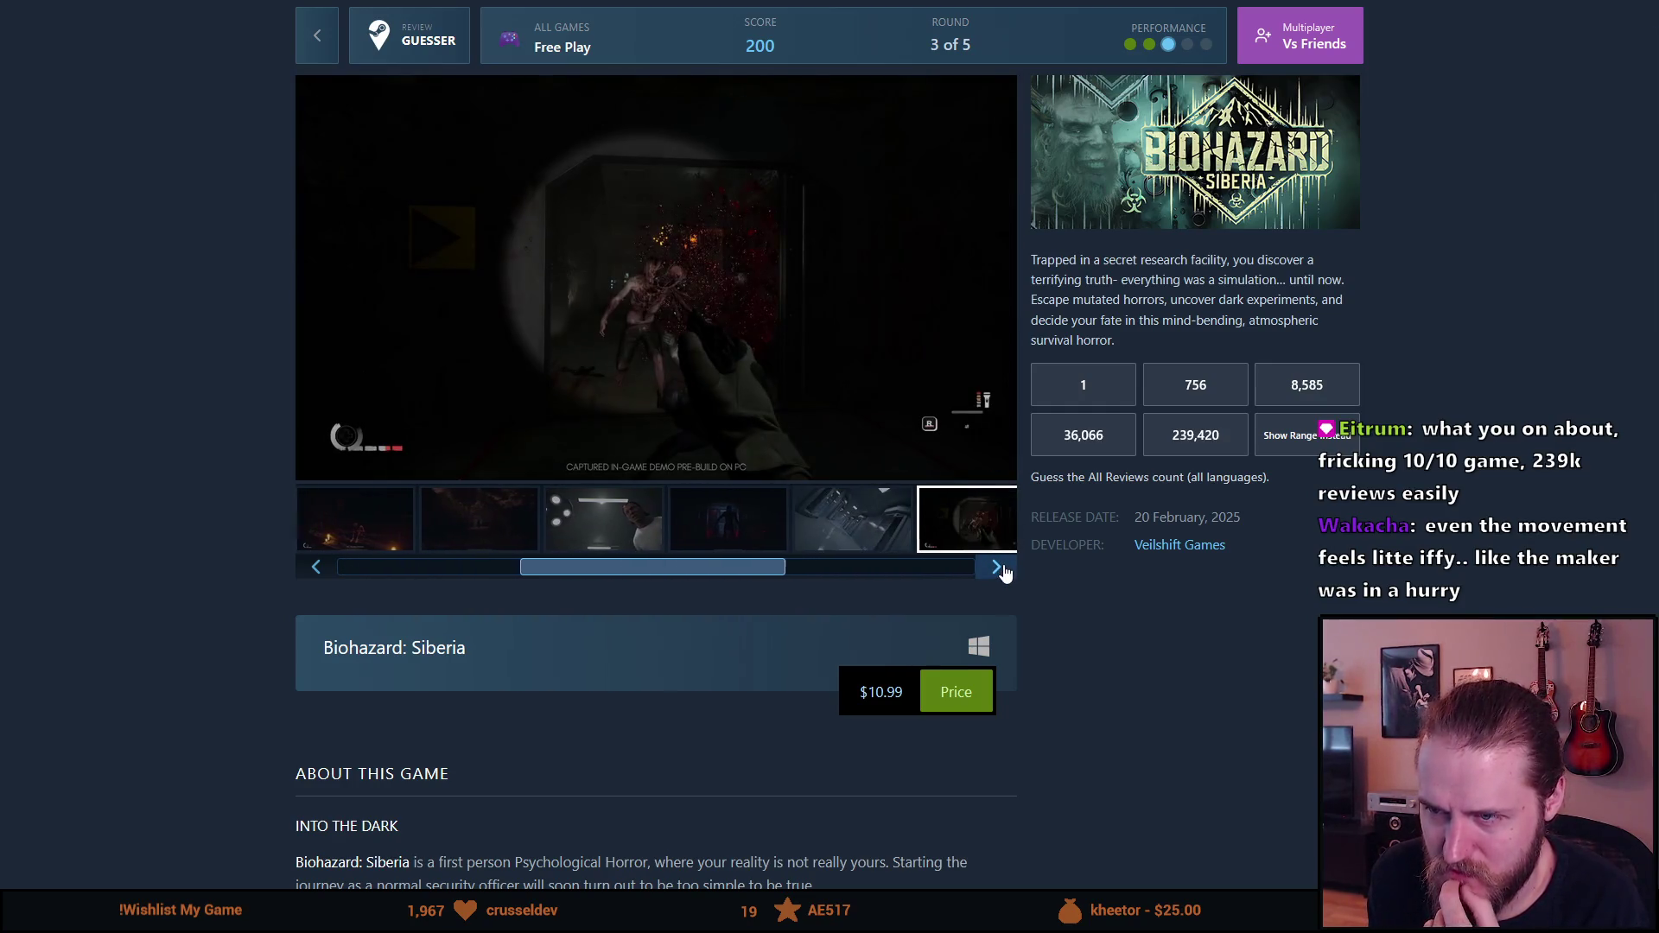
pyautogui.click(1001, 568)
pyautogui.click(1001, 568)
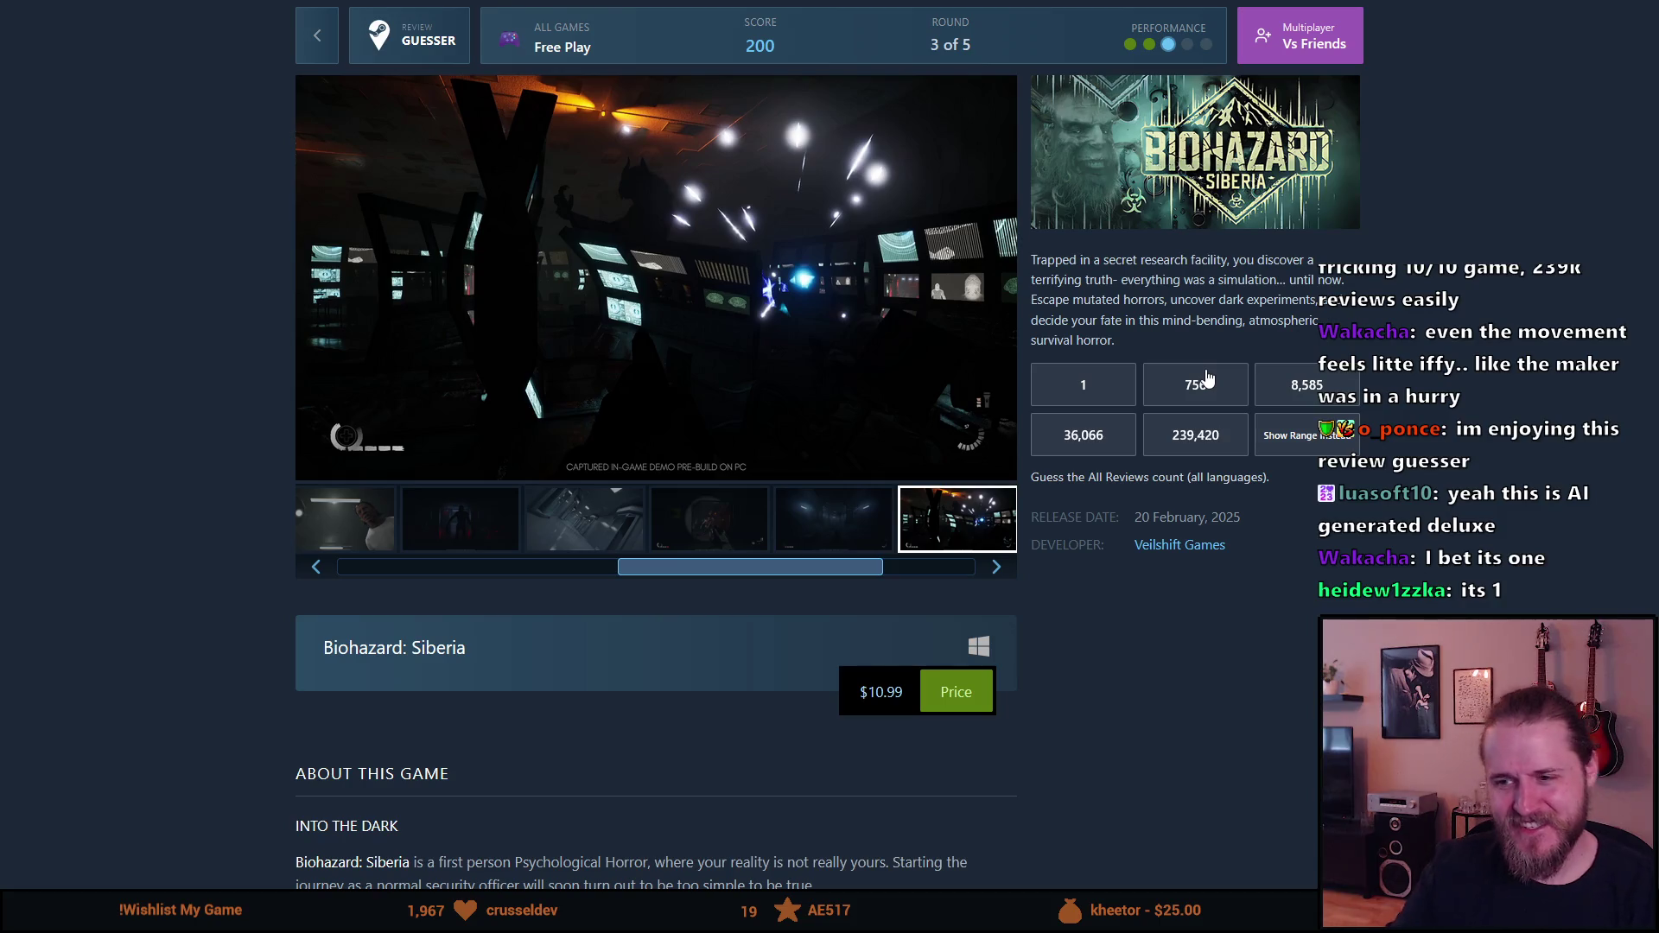
# Step: Play the first gameplay video at low volume, skipping to about 3:02 and 3:29, then pause it
pyautogui.click(376, 525)
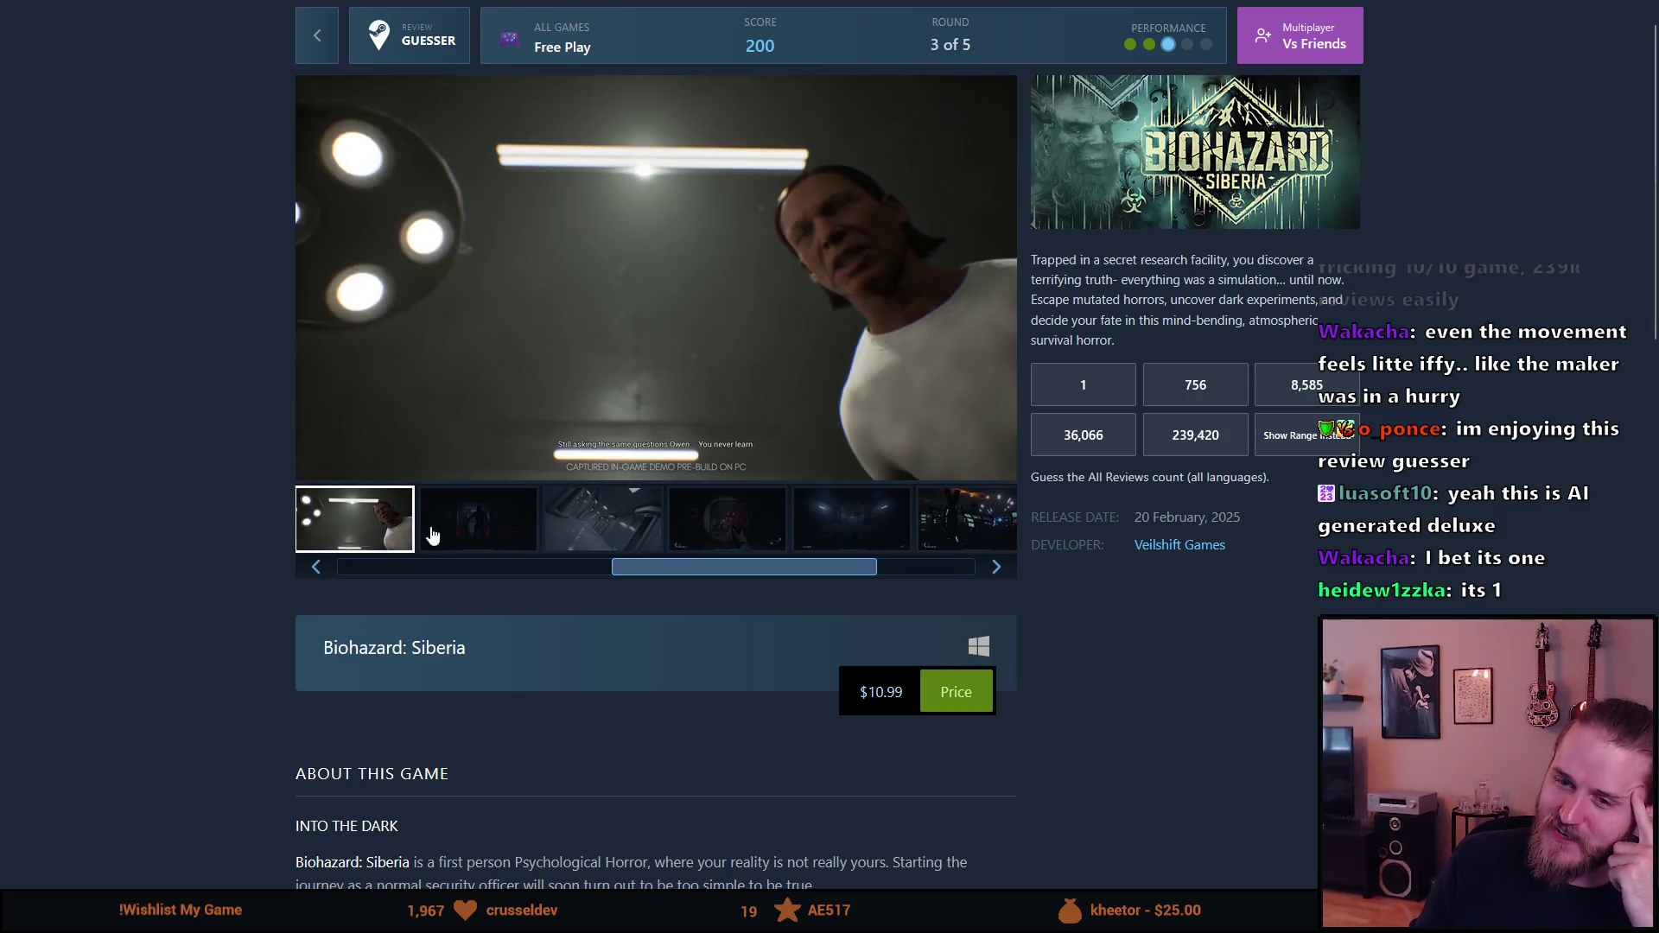
pyautogui.moveTo(640, 578); pyautogui.dragTo(323, 570)
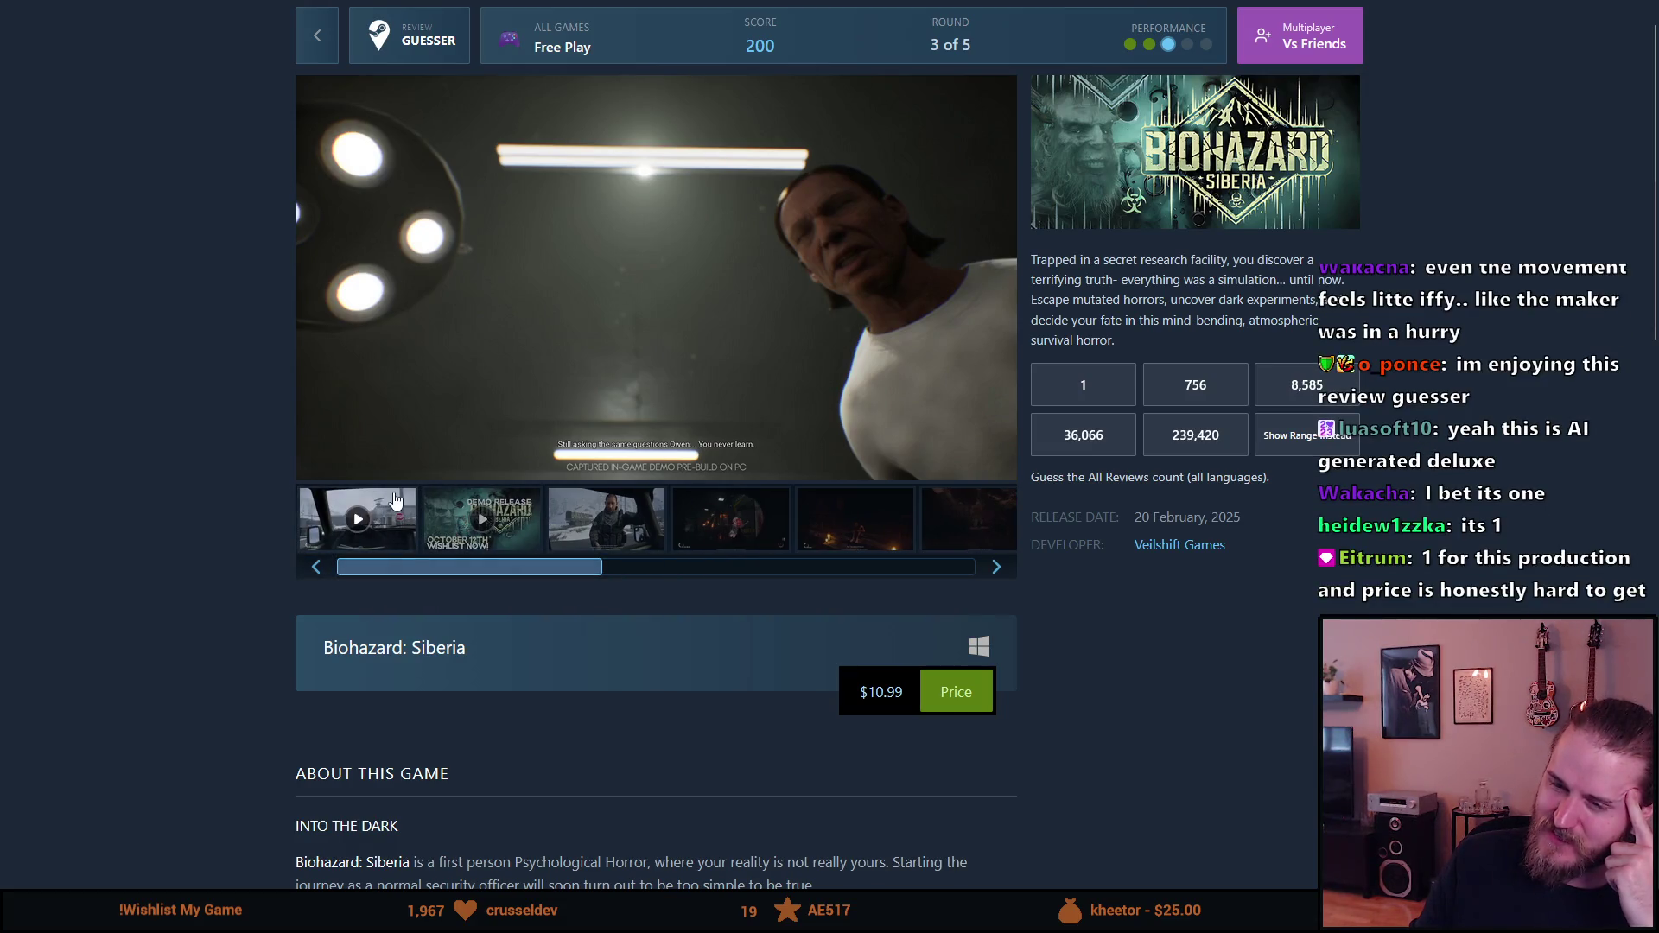
pyautogui.click(365, 521)
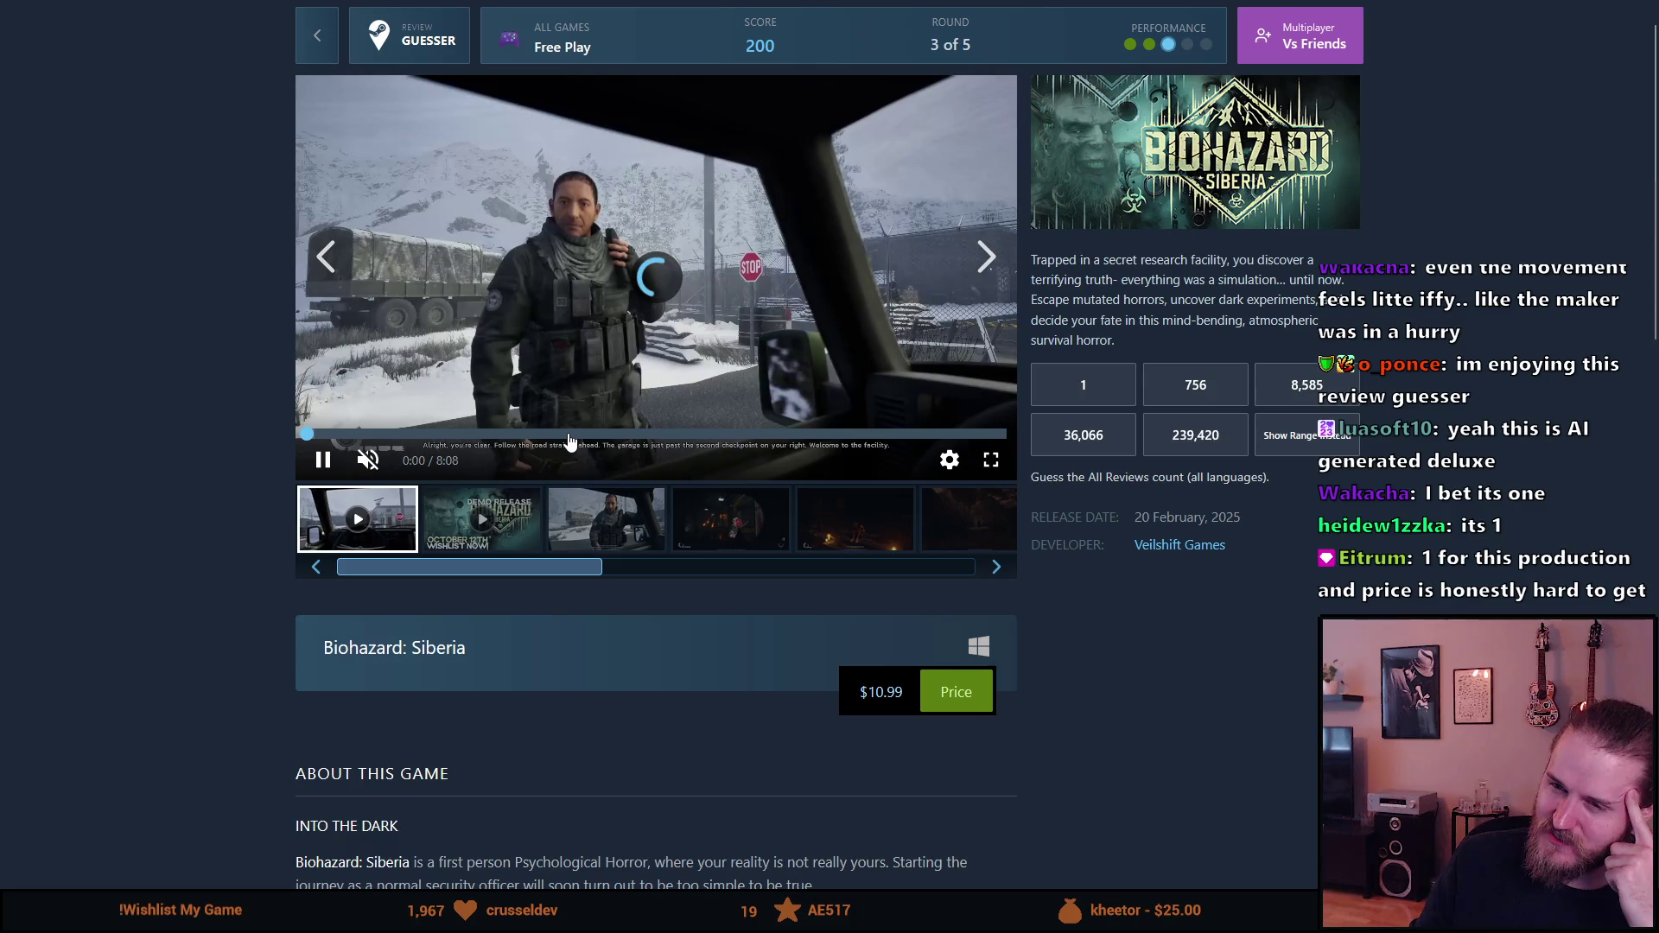
pyautogui.click(569, 435)
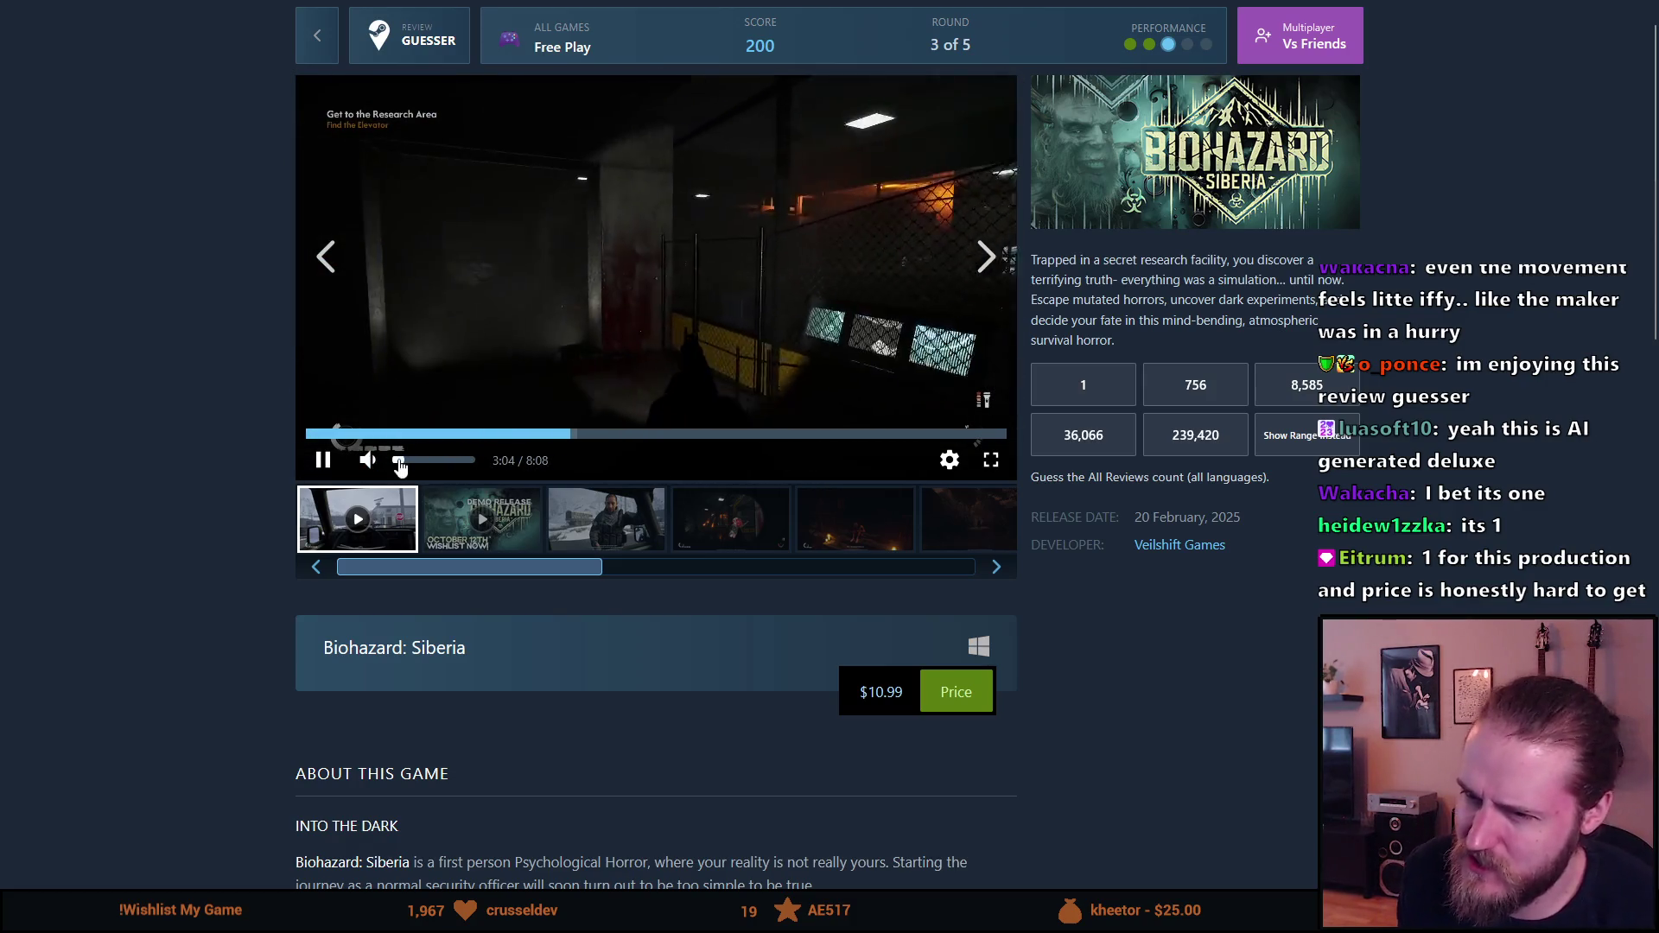
pyautogui.click(402, 460)
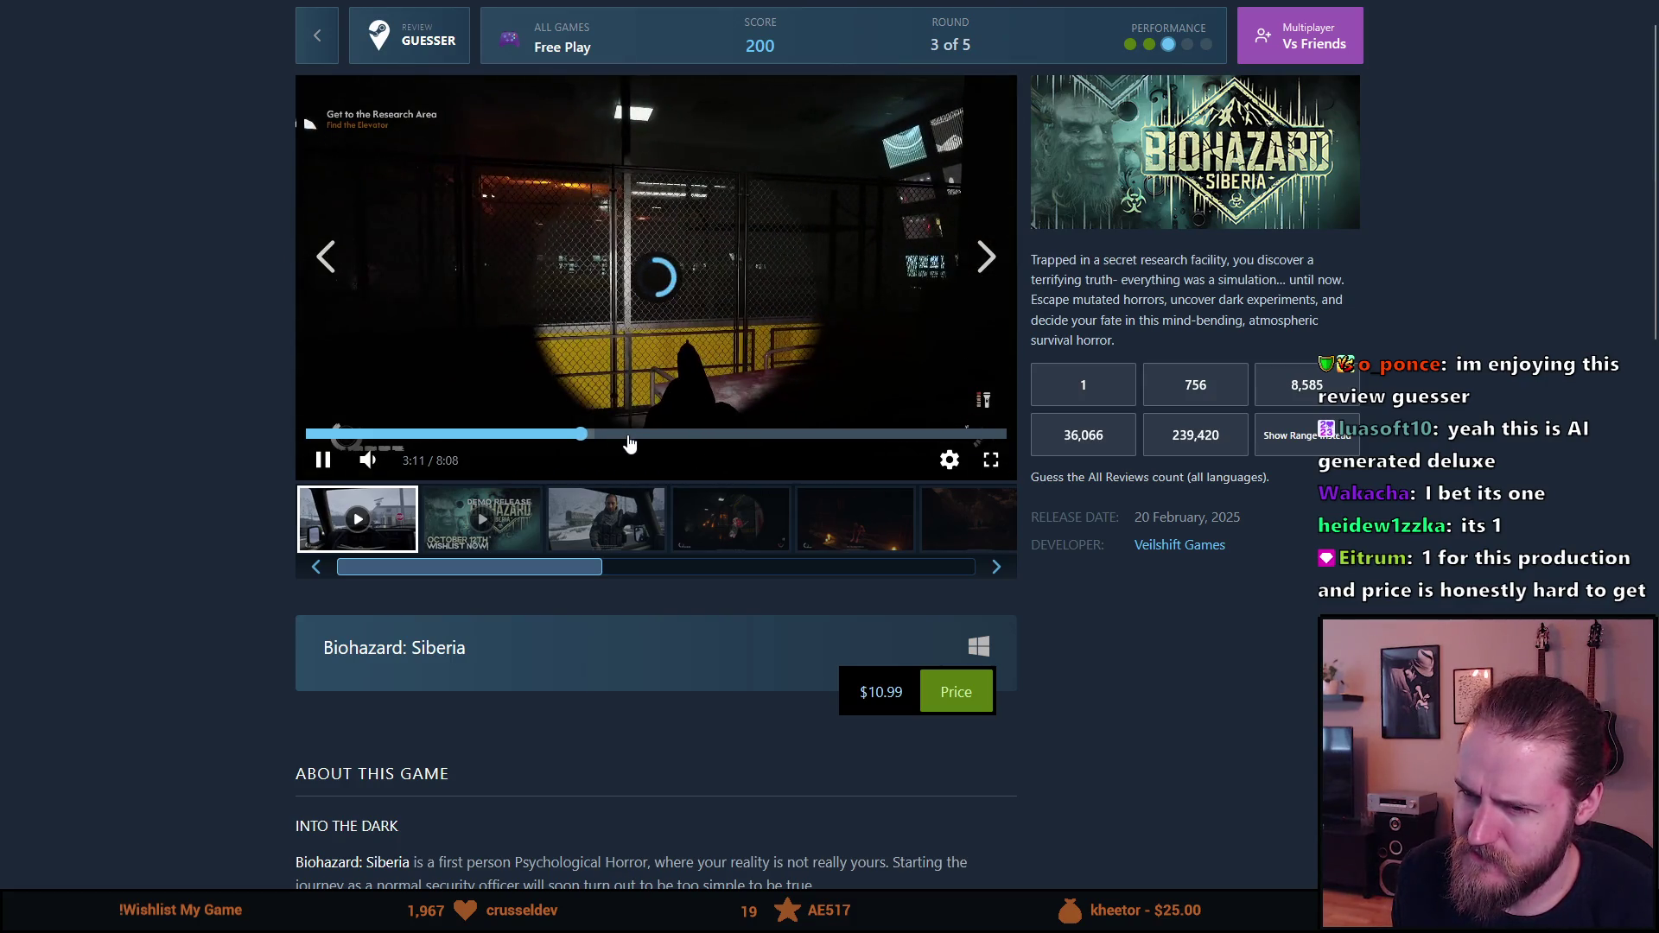
pyautogui.click(628, 435)
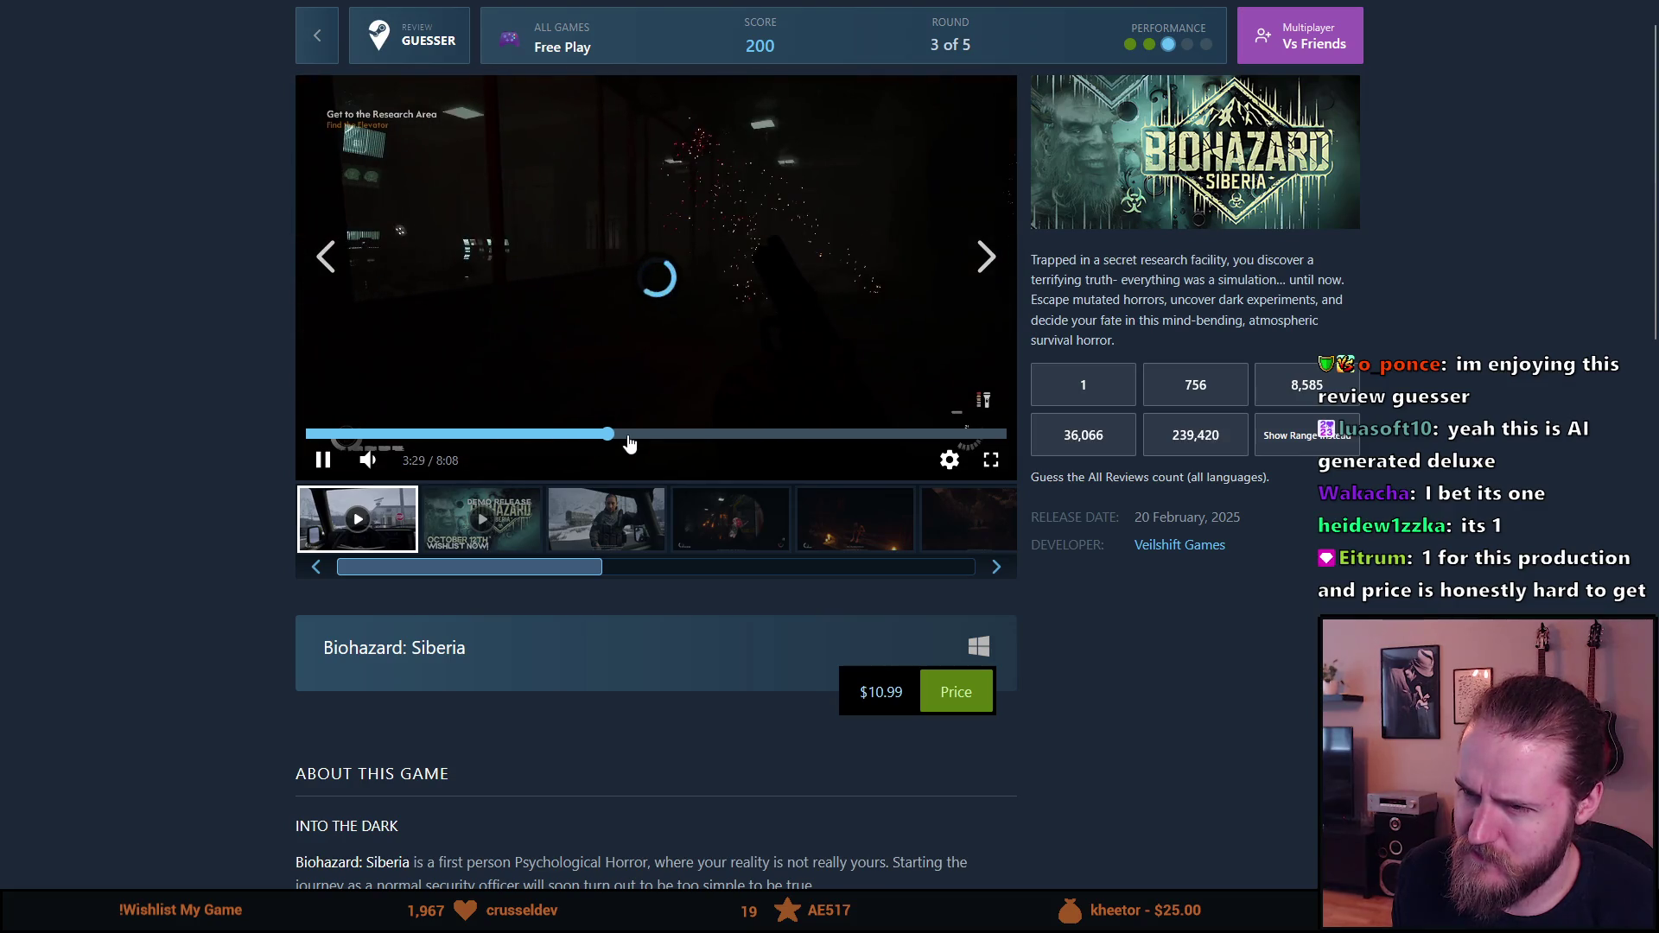
pyautogui.click(321, 462)
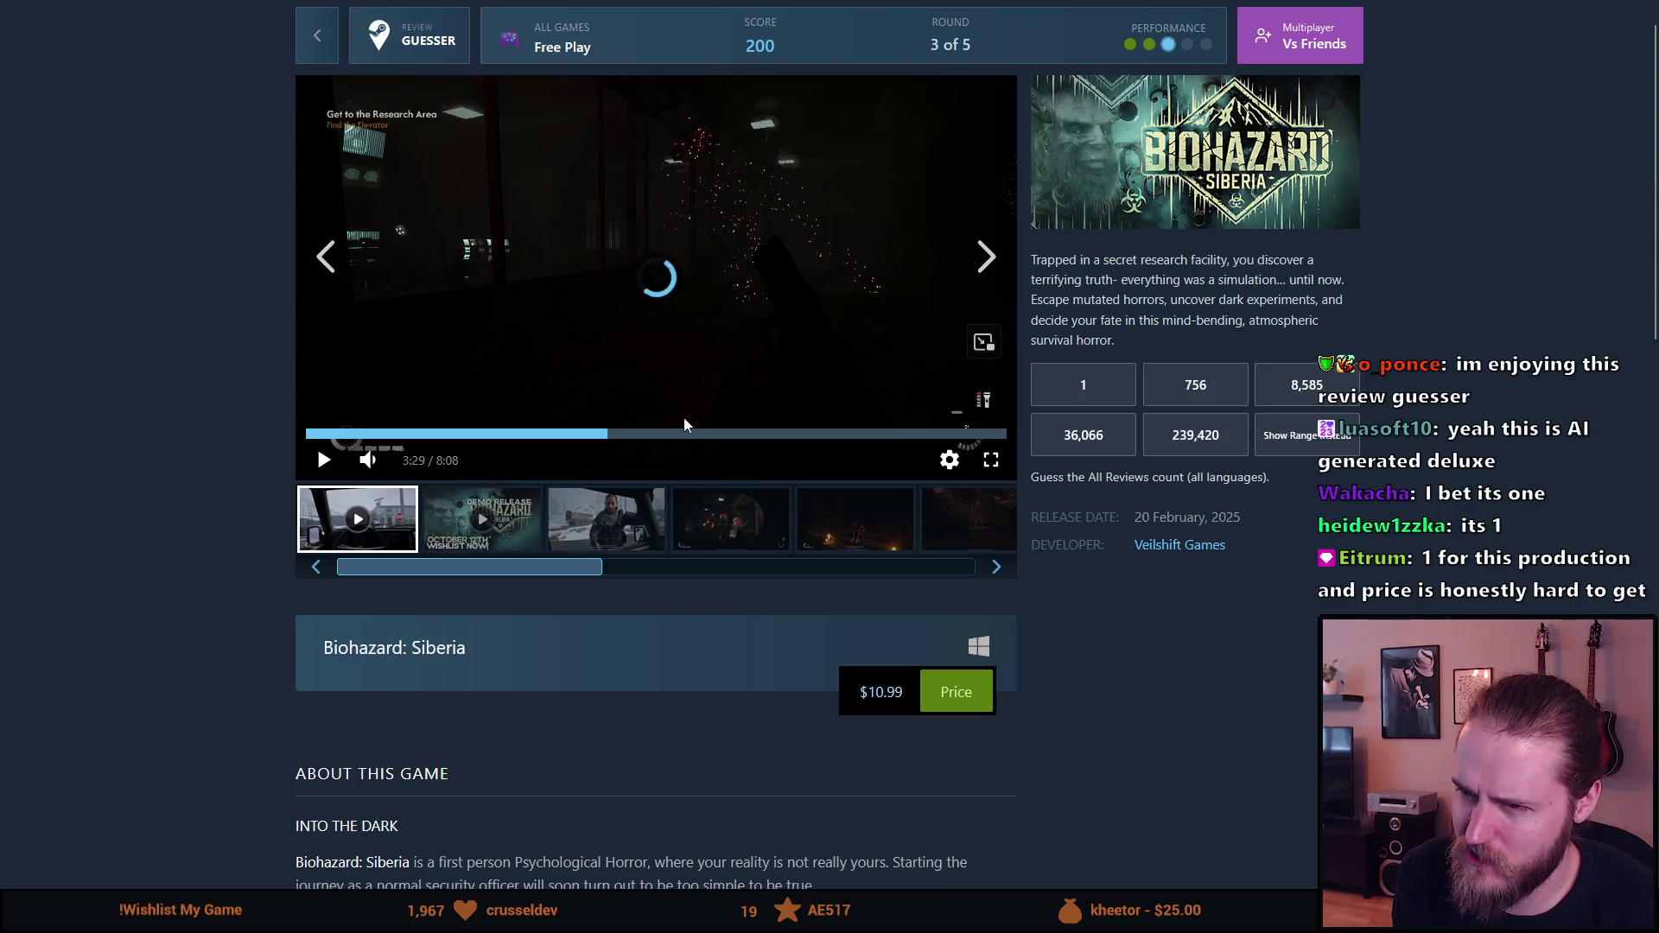
# Step: Show the snowy screenshot of the soldier in the truck
pyautogui.scroll(-3, 598, 550)
pyautogui.scroll(4, 598, 550)
pyautogui.click(605, 560)
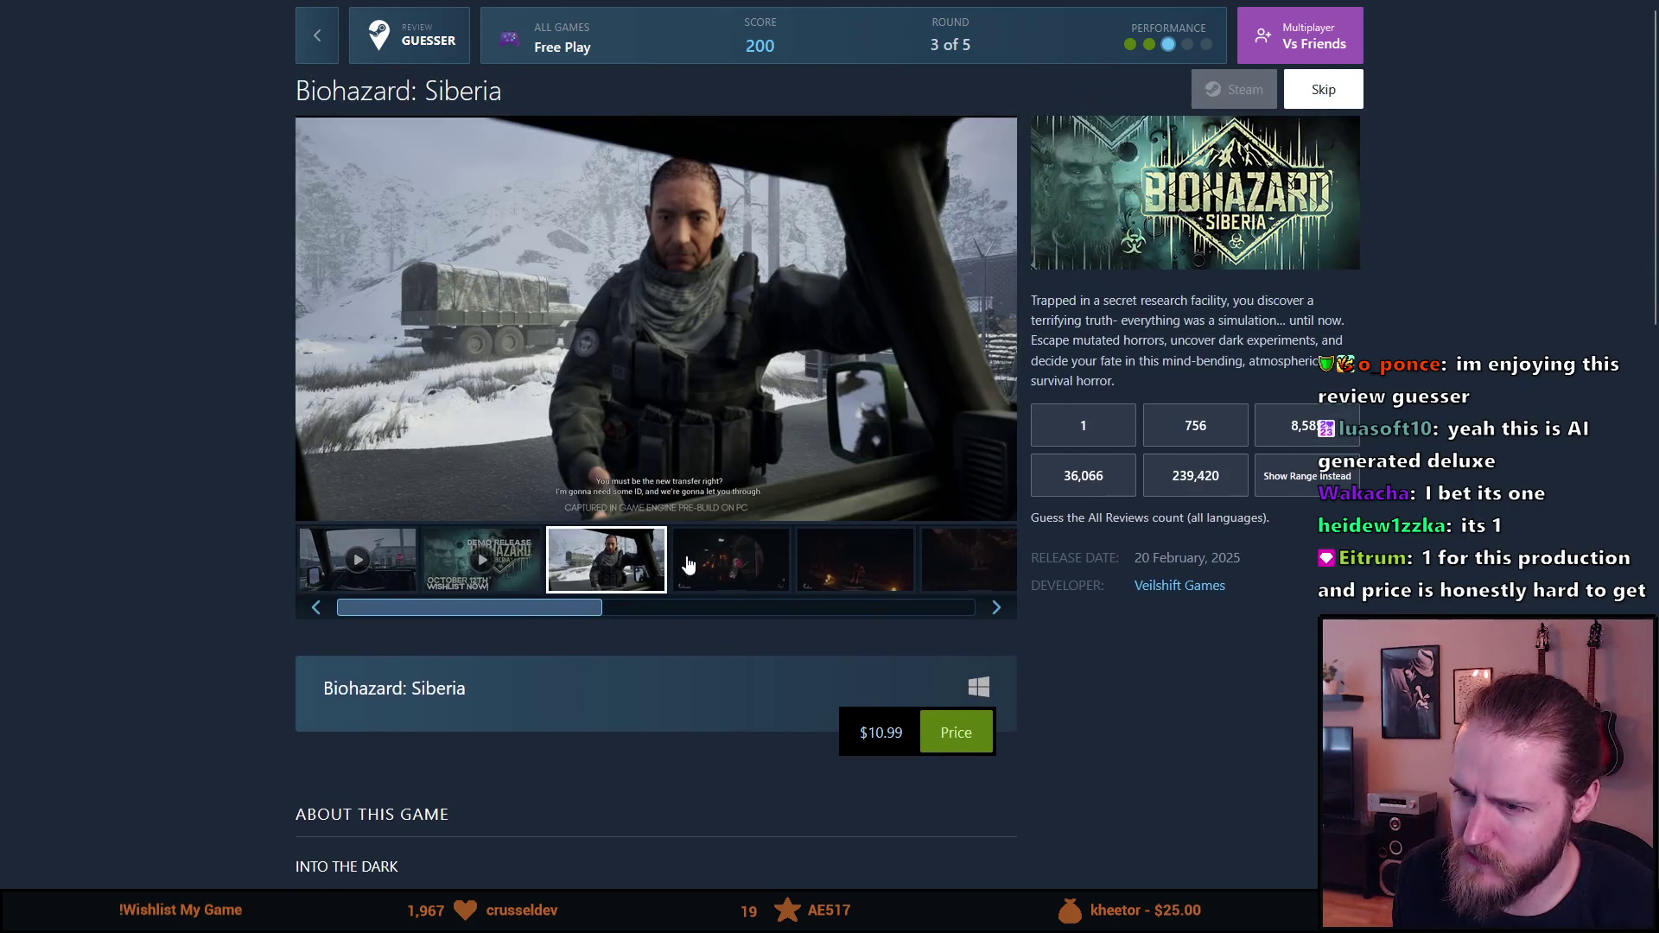
# Step: Flip to the dark forest screenshot, guess 1 review for Biohazard: Siberia, and start round 4
pyautogui.click(690, 556)
pyautogui.click(847, 581)
pyautogui.click(956, 578)
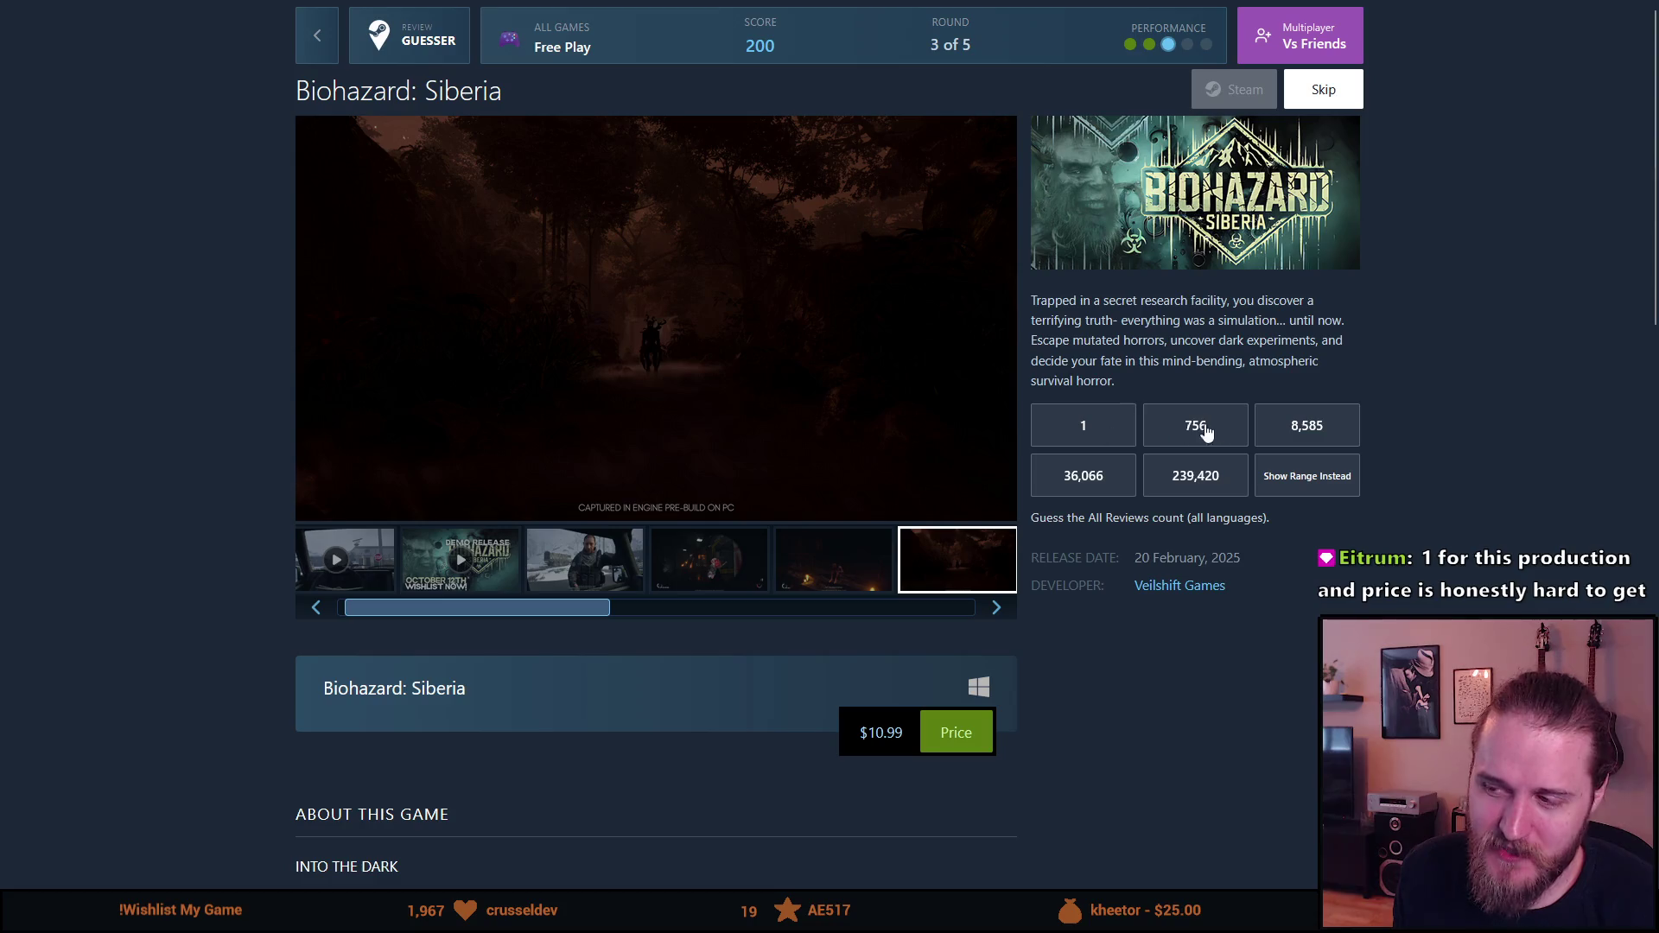
pyautogui.click(1093, 442)
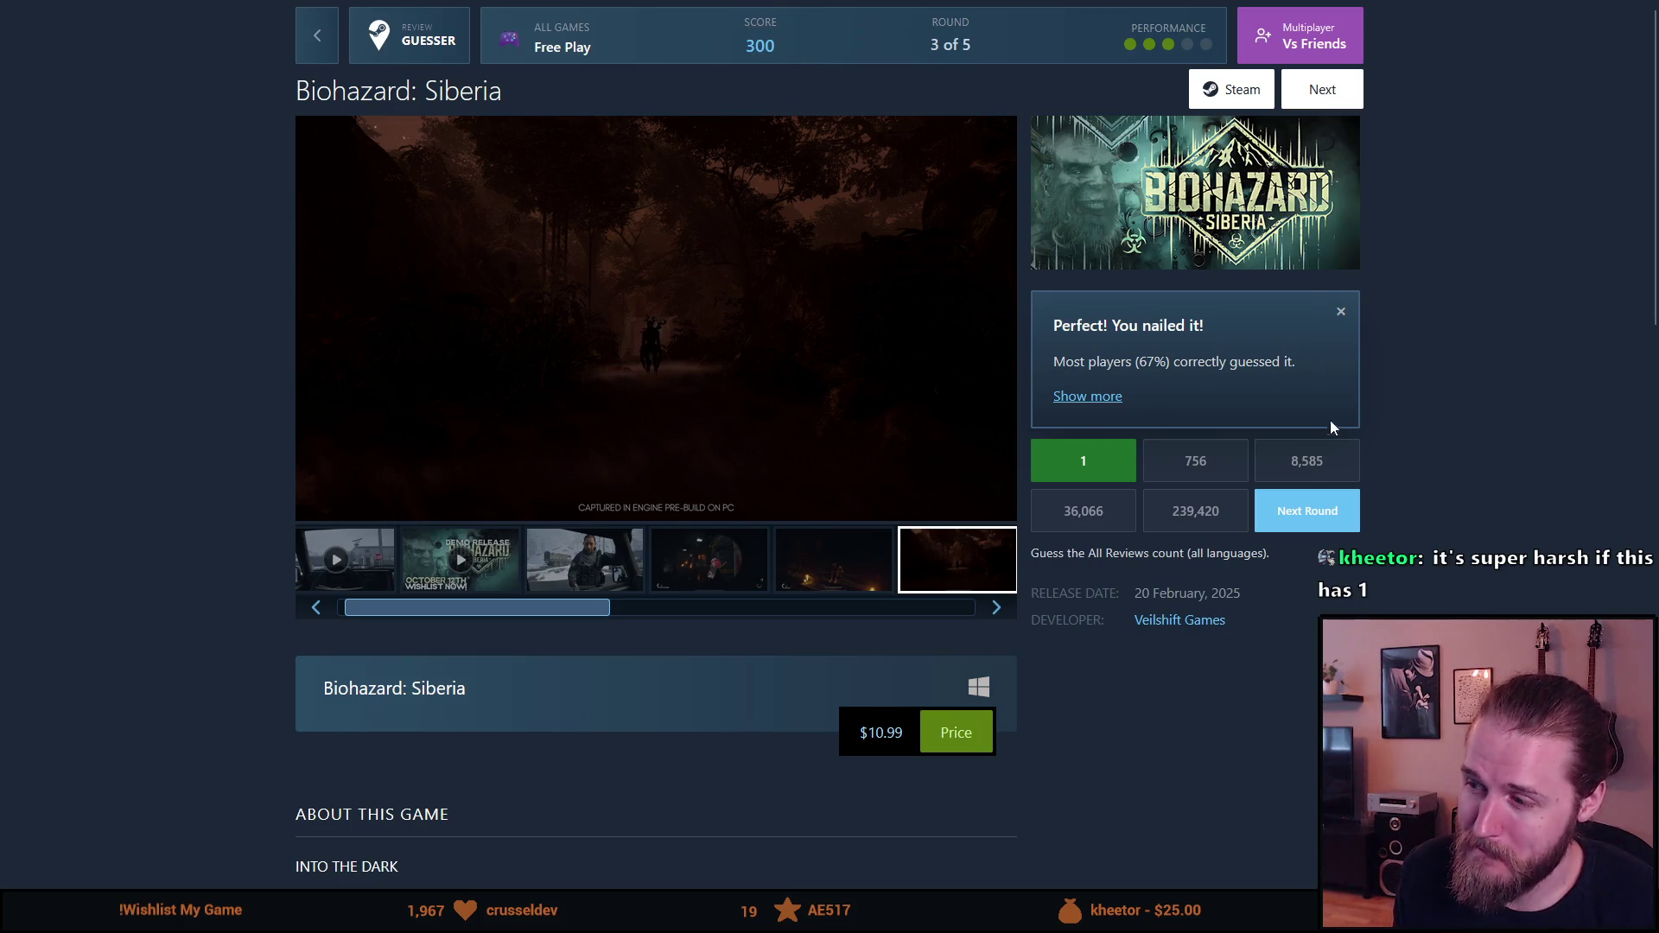
pyautogui.click(1304, 509)
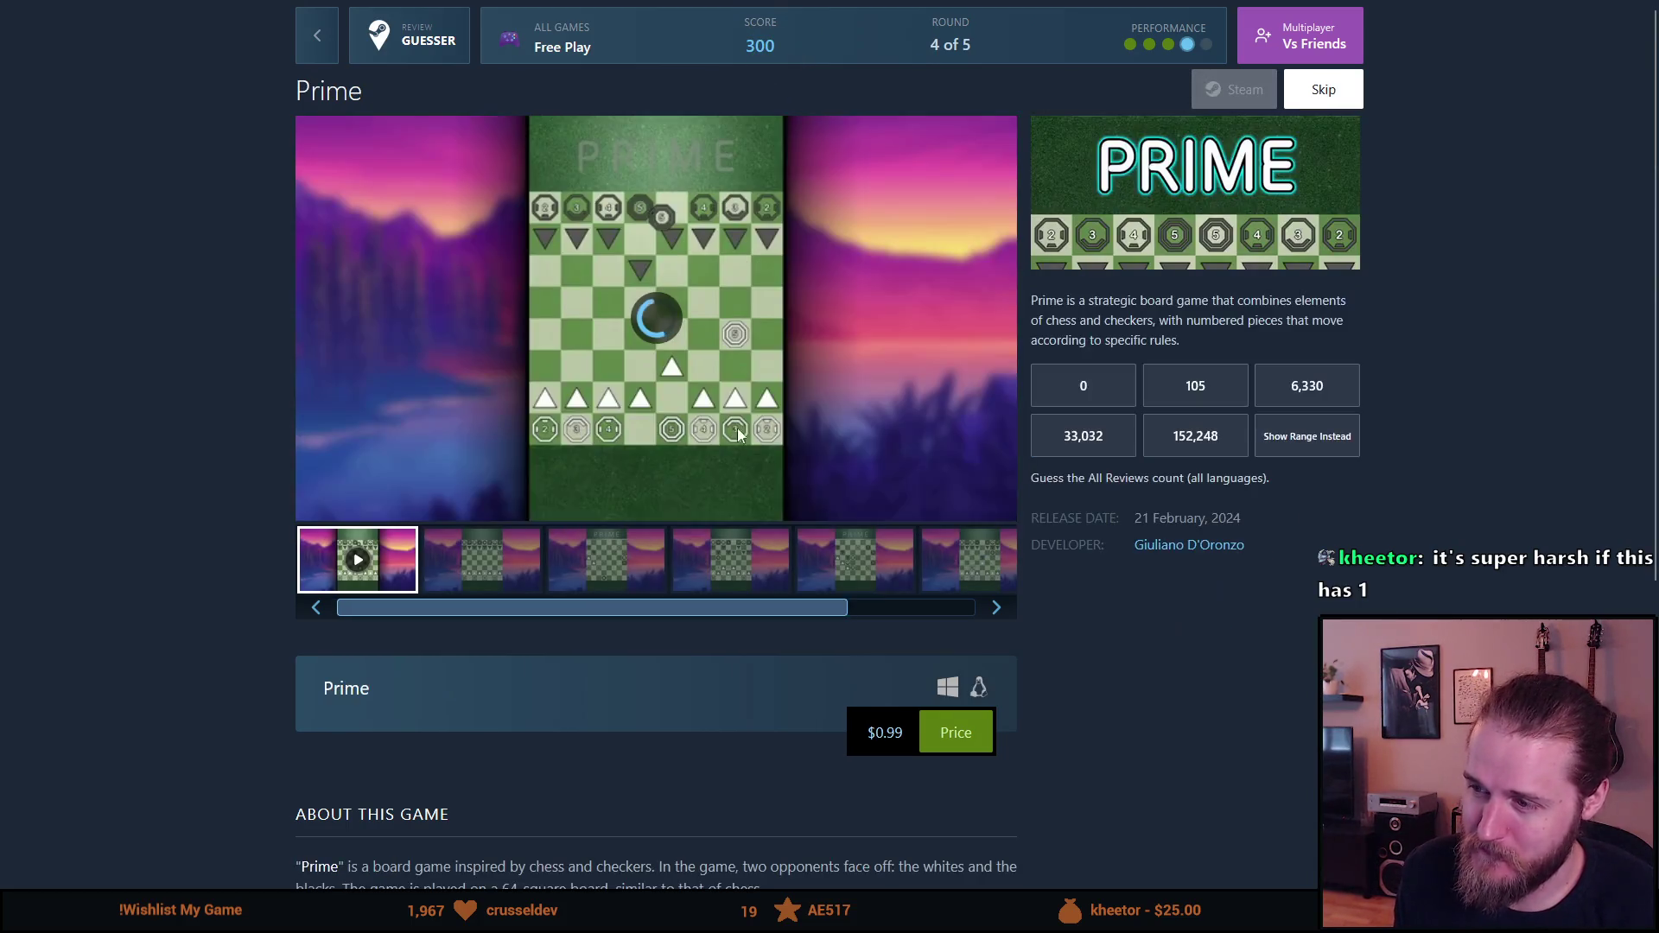
# Step: Pause the Prime trailer and step through its board-game screenshots
pyautogui.click(632, 337)
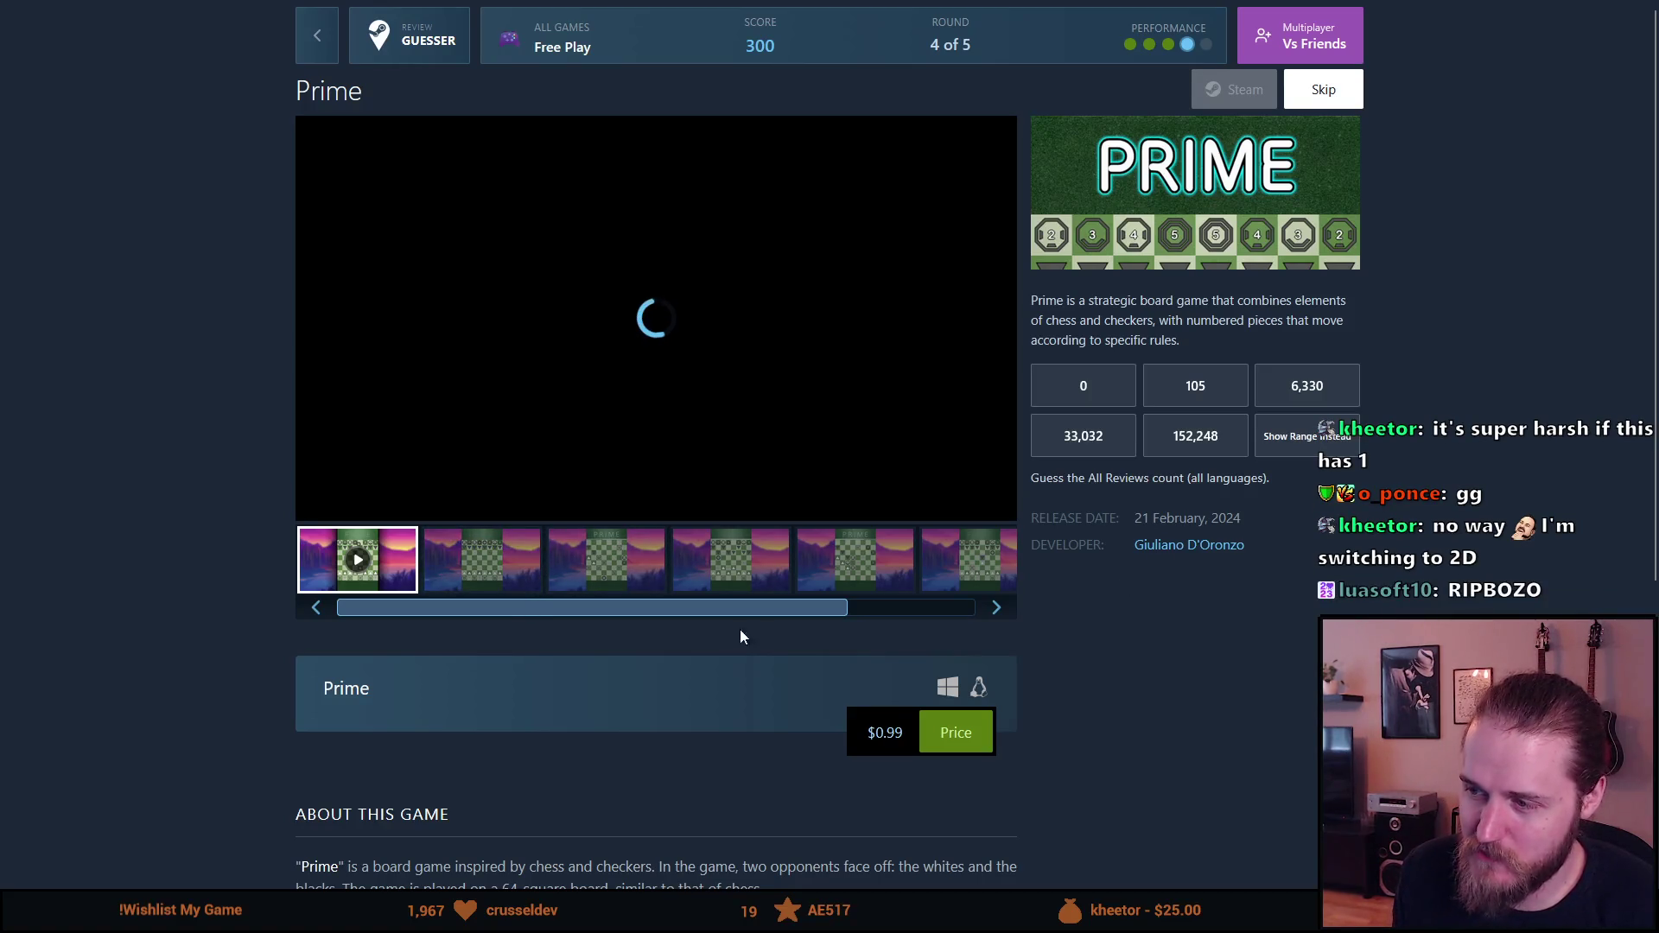
pyautogui.click(459, 565)
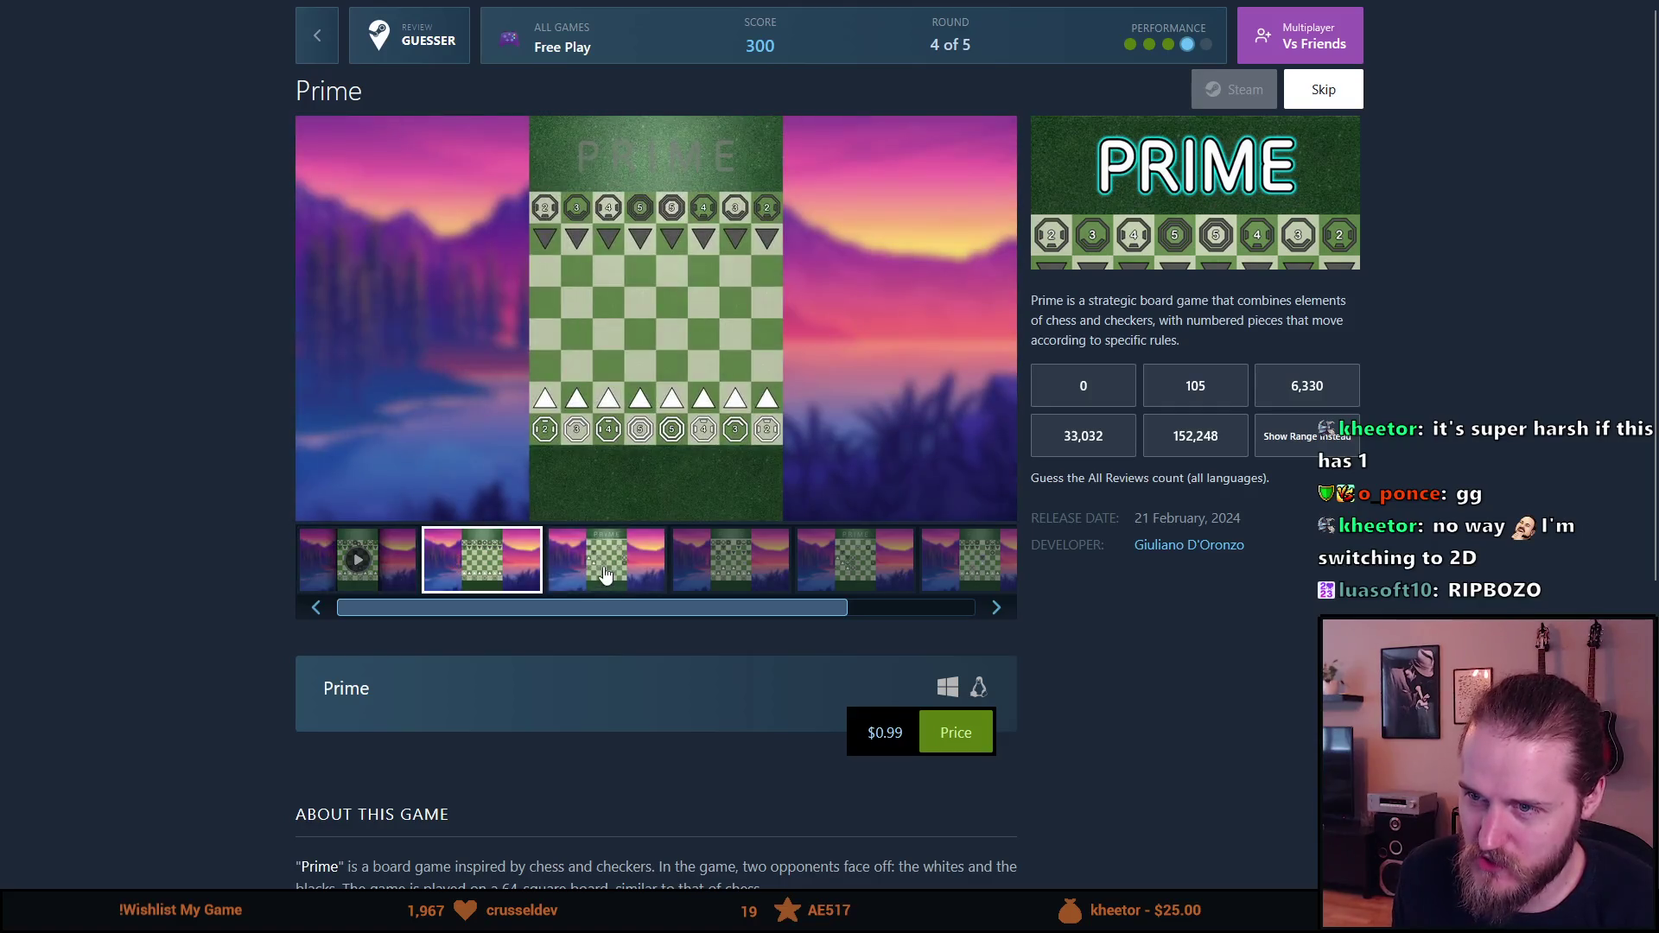
pyautogui.click(605, 574)
pyautogui.click(770, 563)
pyautogui.click(861, 574)
pyautogui.click(939, 568)
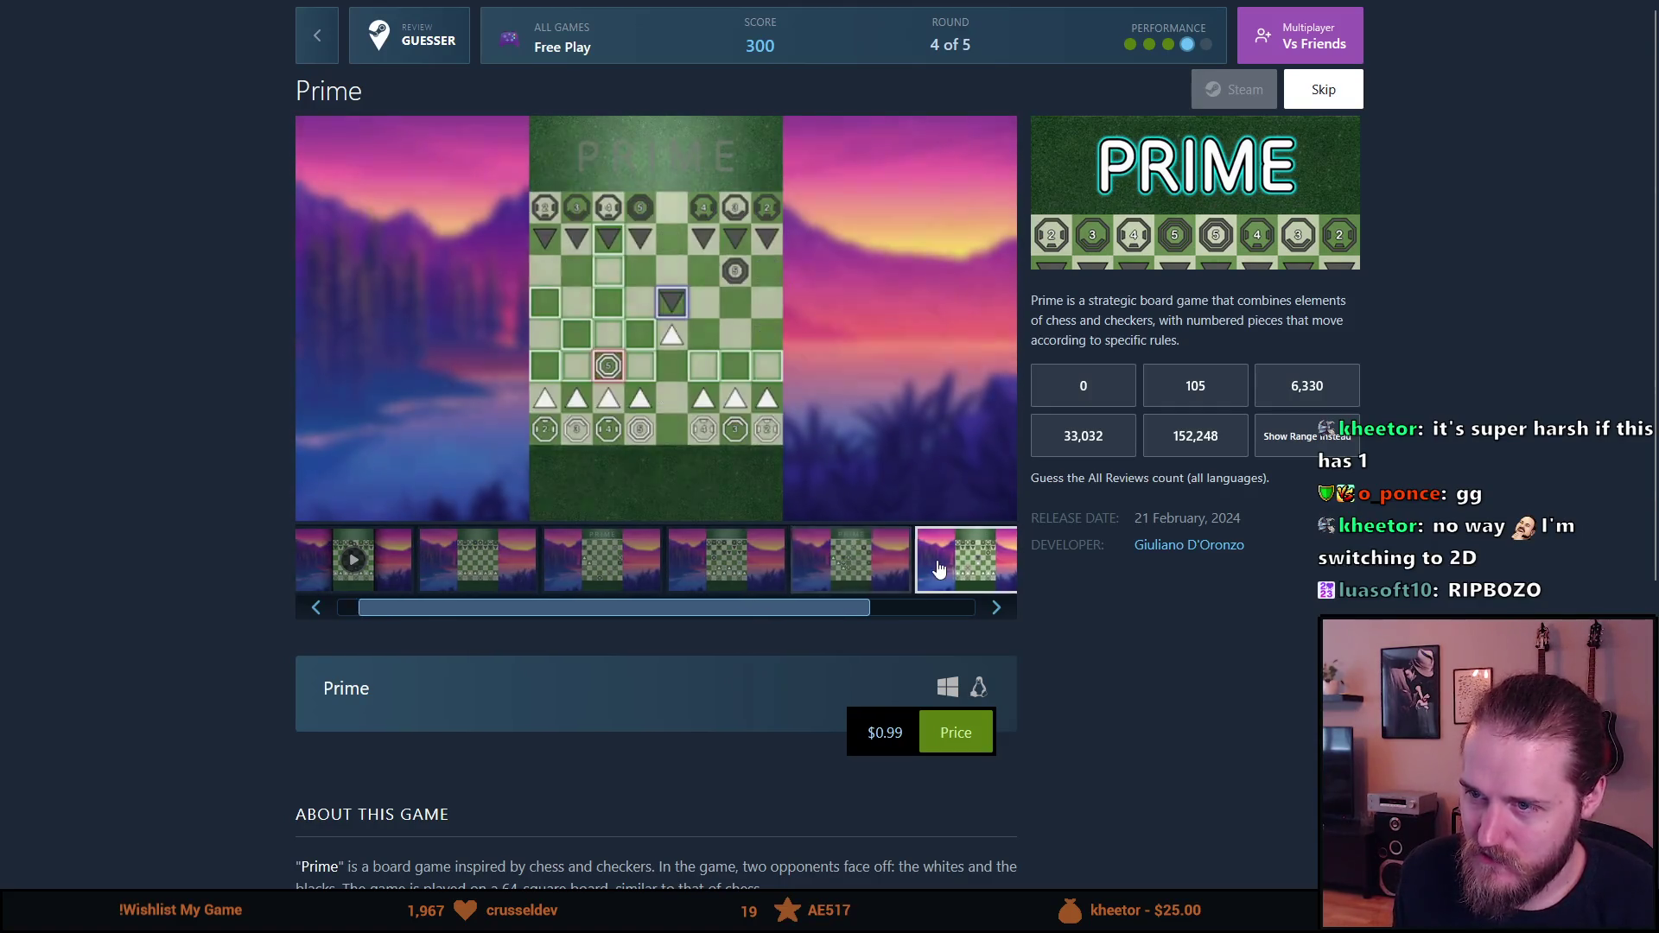
# Step: Play the Prime trailer at low volume, skipping to 0:30 and 0:37, then pause it
pyautogui.click(993, 607)
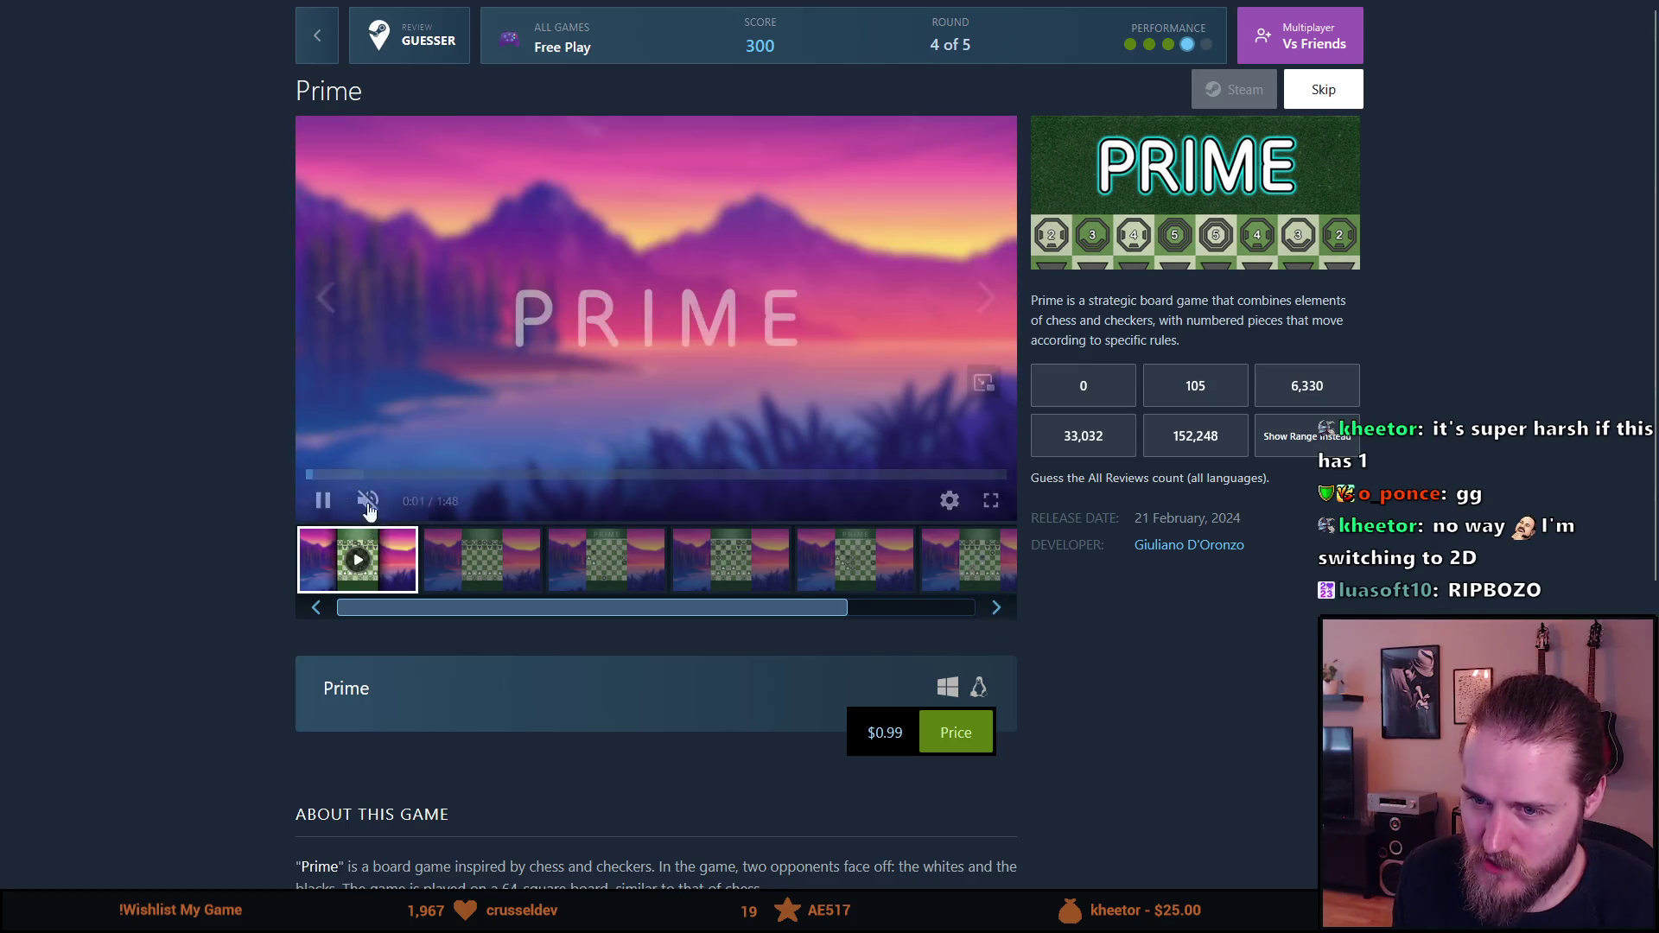
pyautogui.click(403, 505)
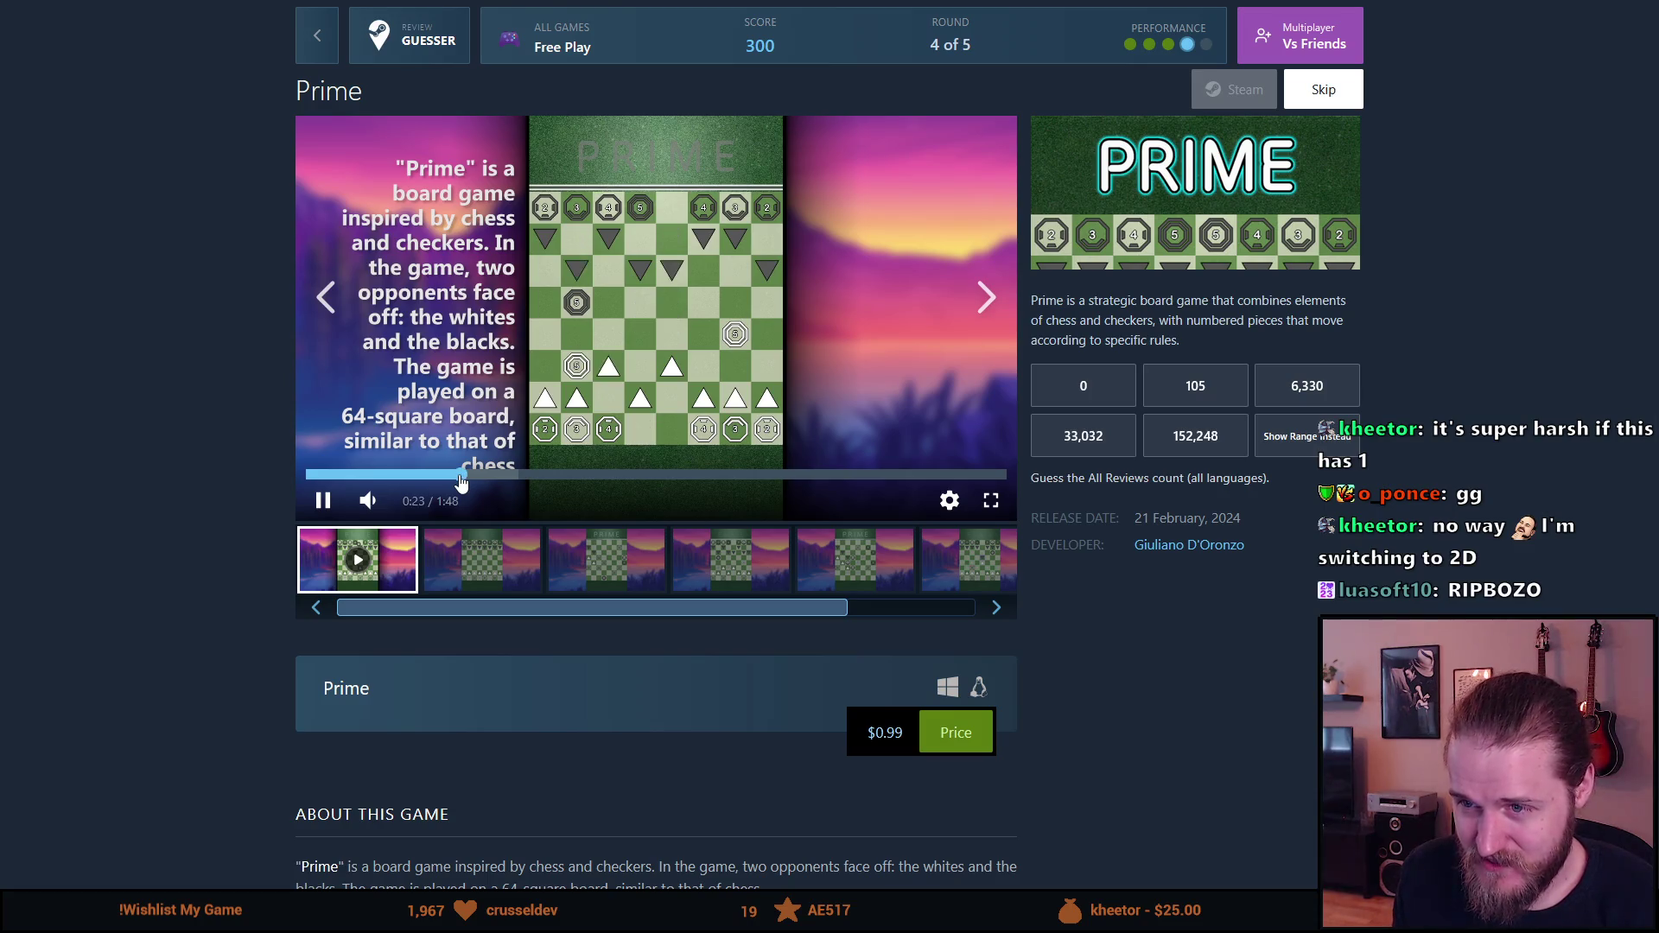
pyautogui.click(504, 478)
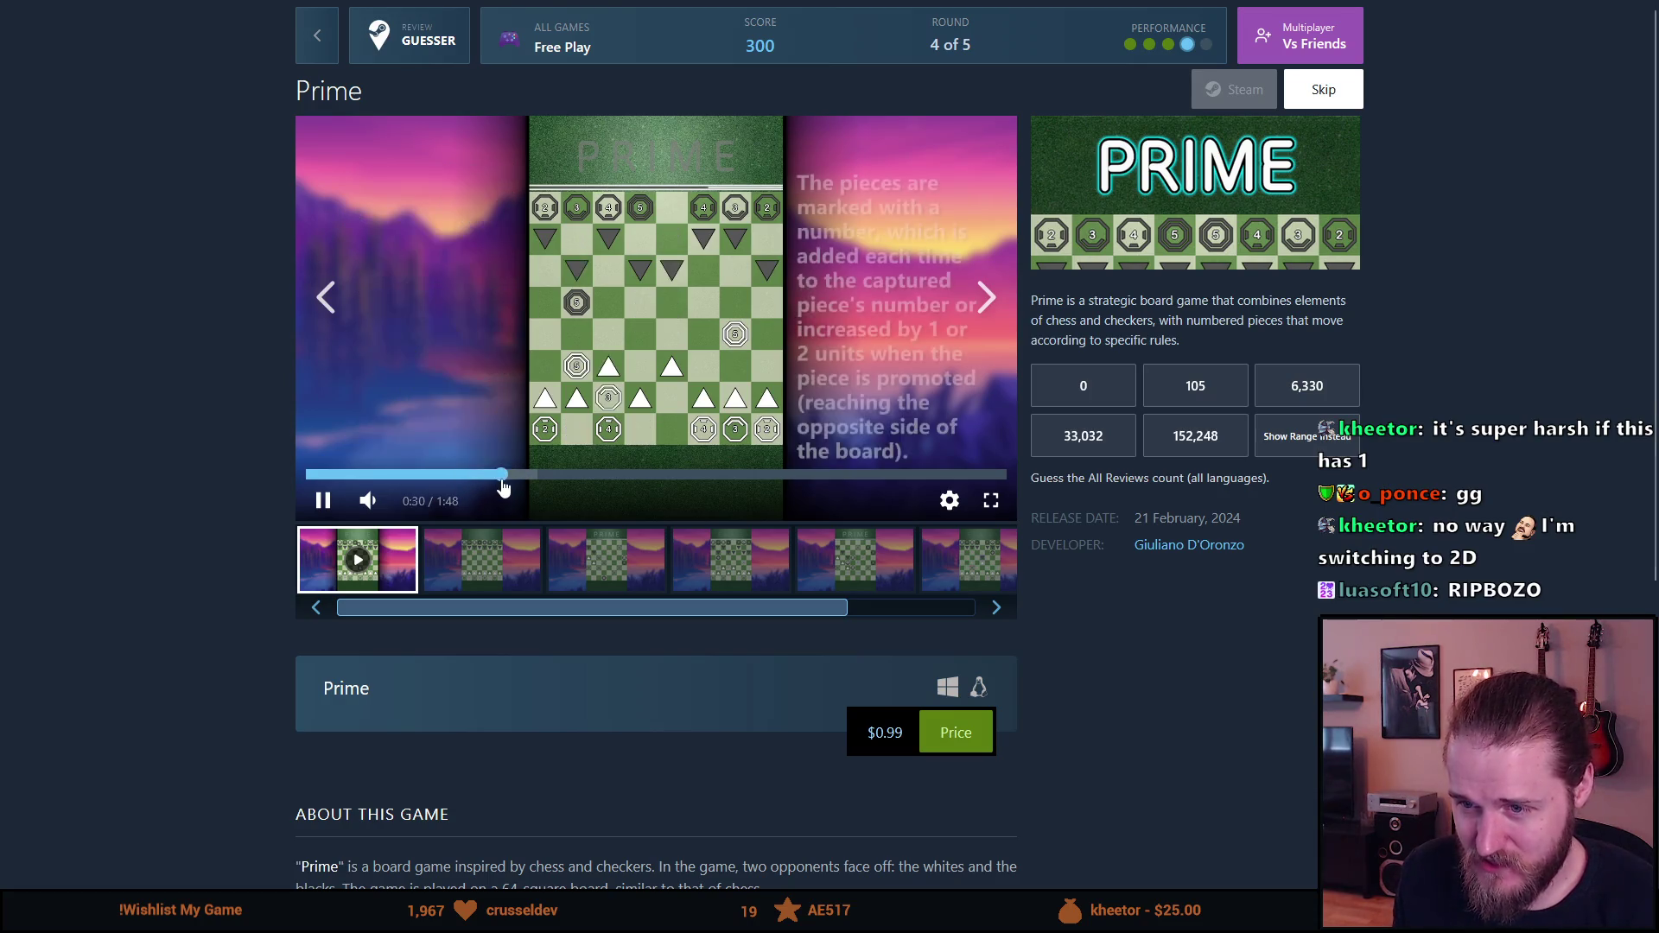
pyautogui.click(547, 476)
pyautogui.click(445, 342)
pyautogui.scroll(-5, 423, 432)
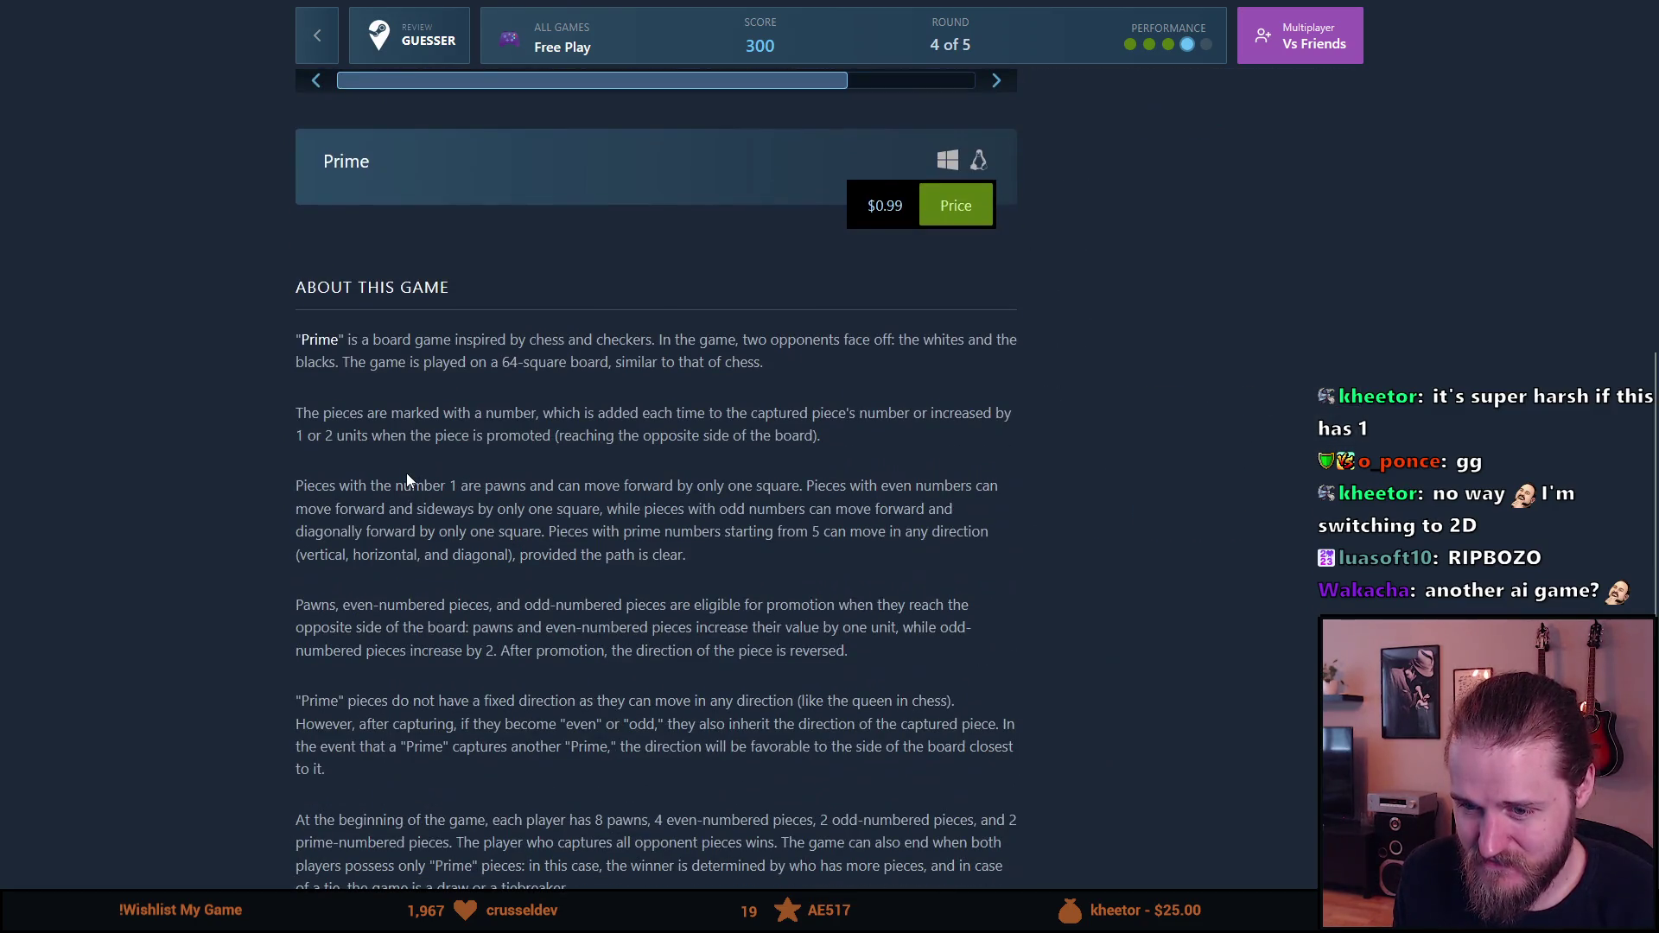
# Step: Guess 0 reviews for Prime for a perfect result, then advance to round 5
pyautogui.scroll(5, 406, 474)
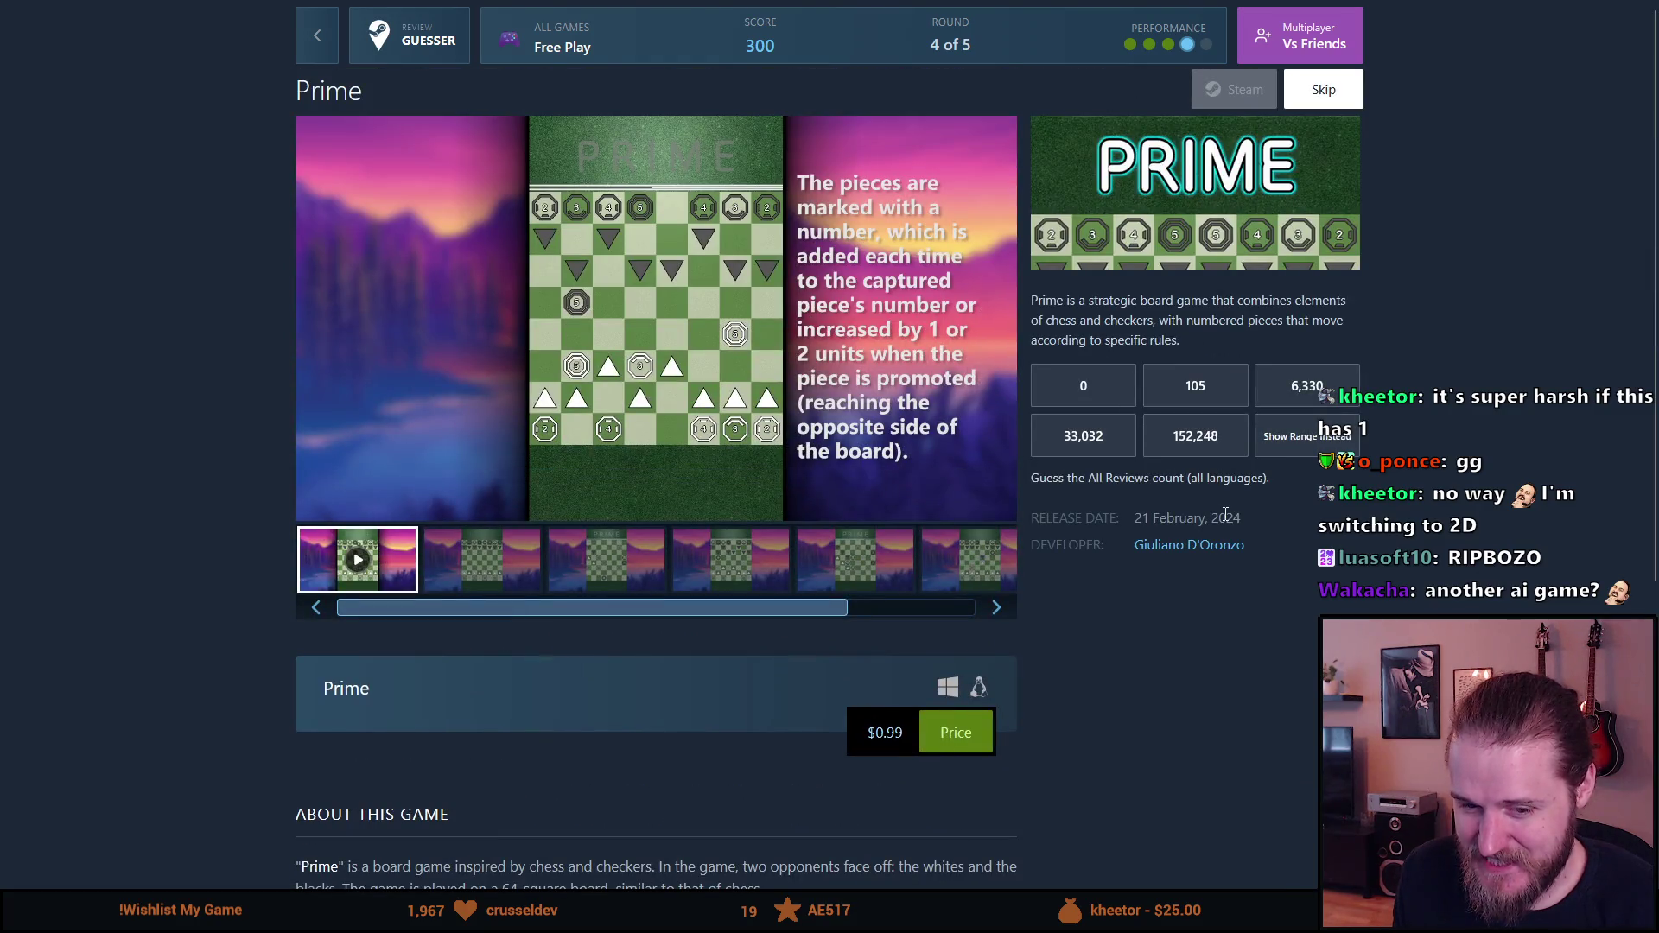
pyautogui.click(1065, 399)
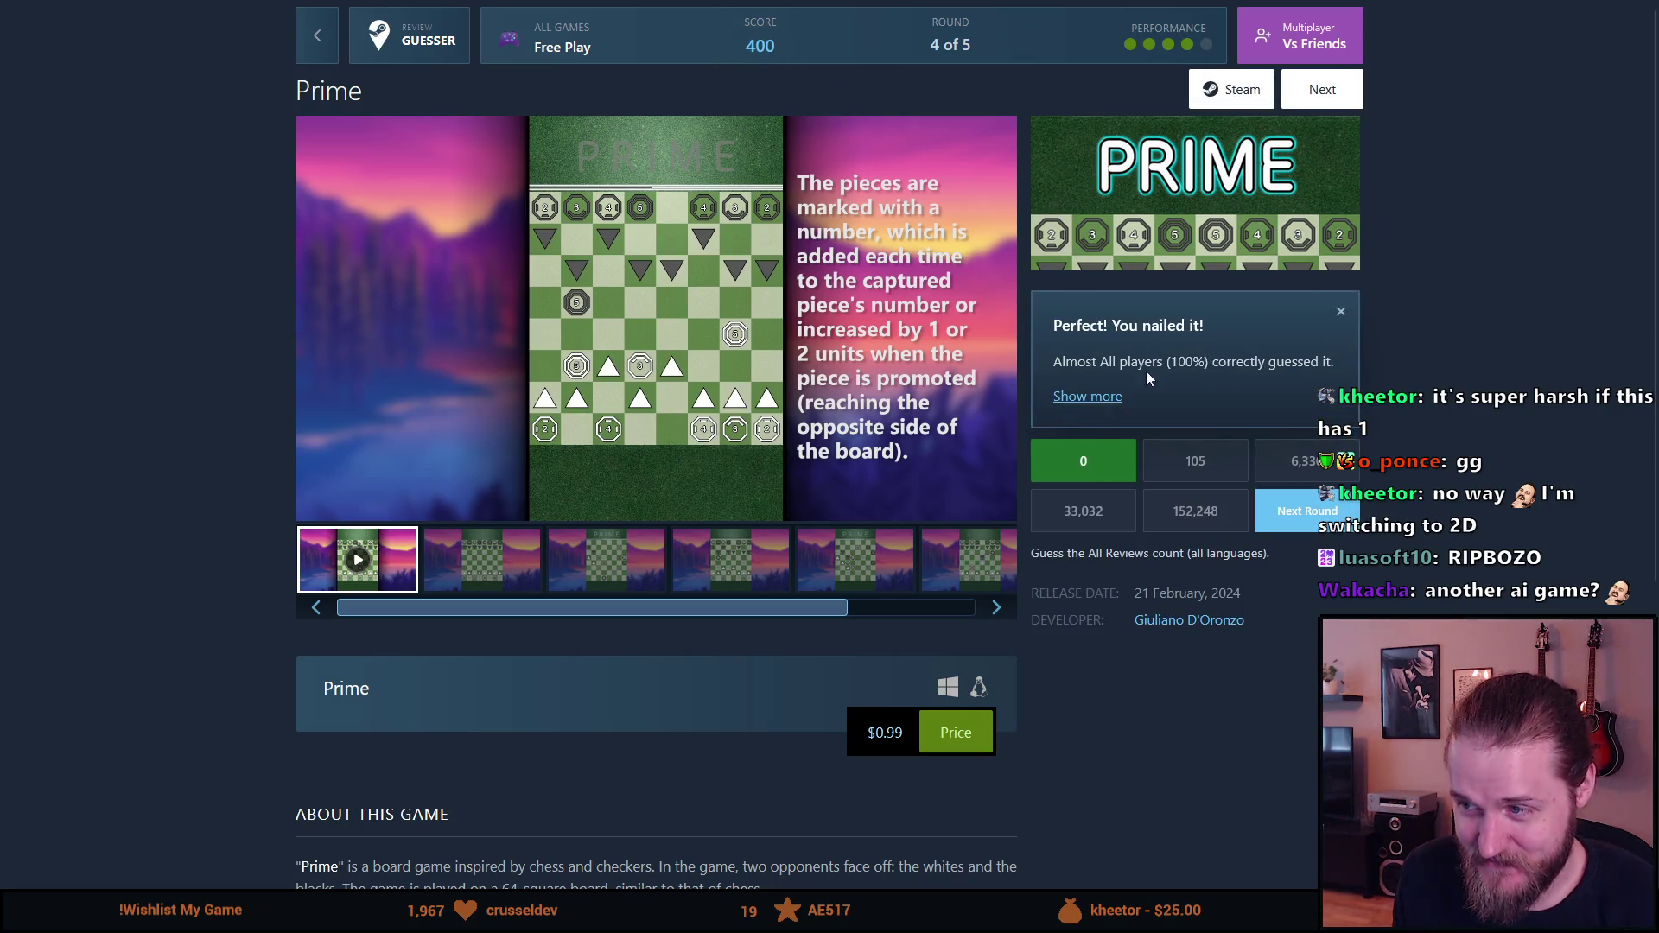
pyautogui.moveTo(1185, 366); pyautogui.dragTo(1281, 388)
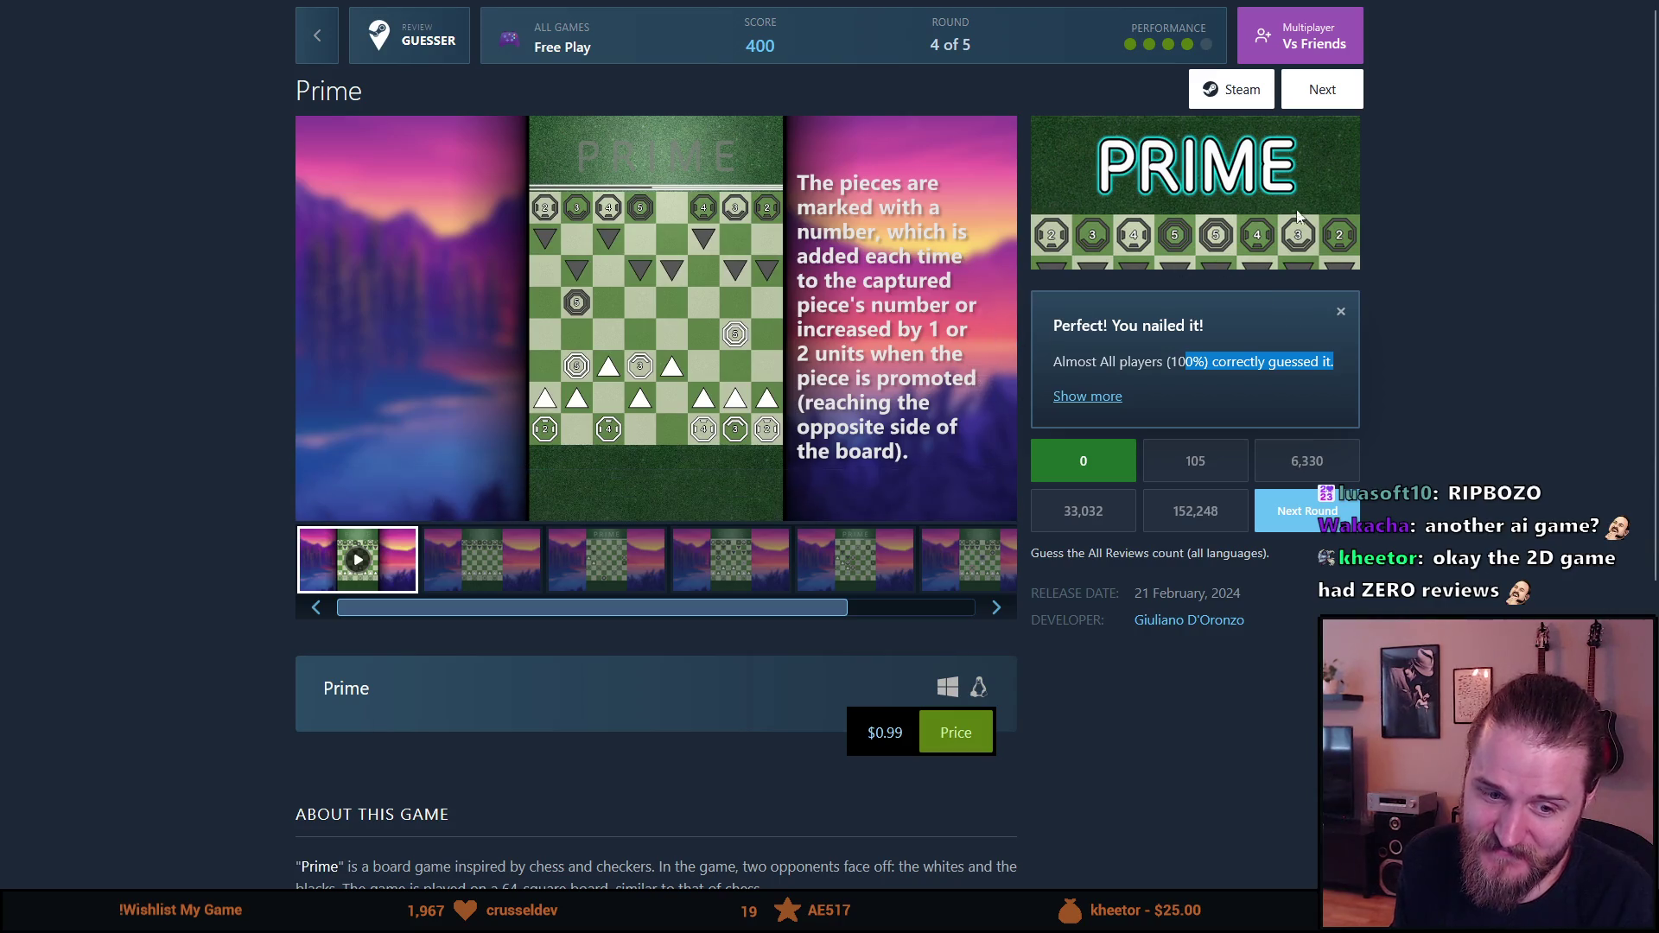
pyautogui.scroll(-3, 1434, 216)
pyautogui.scroll(3, 1438, 230)
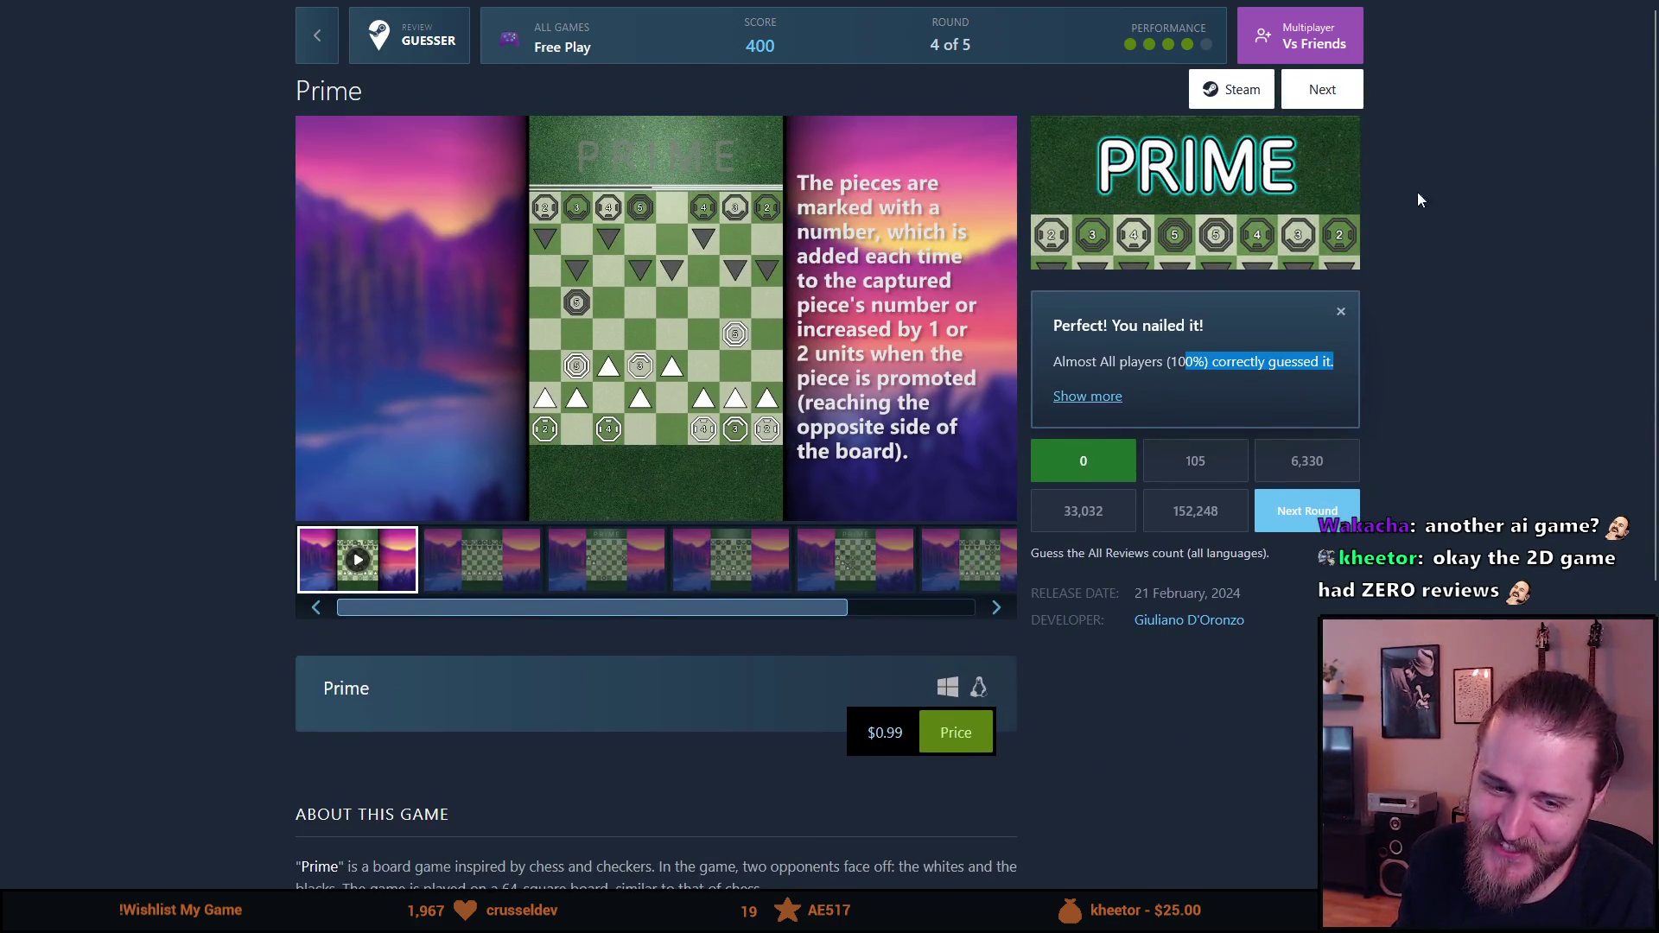
pyautogui.click(1326, 90)
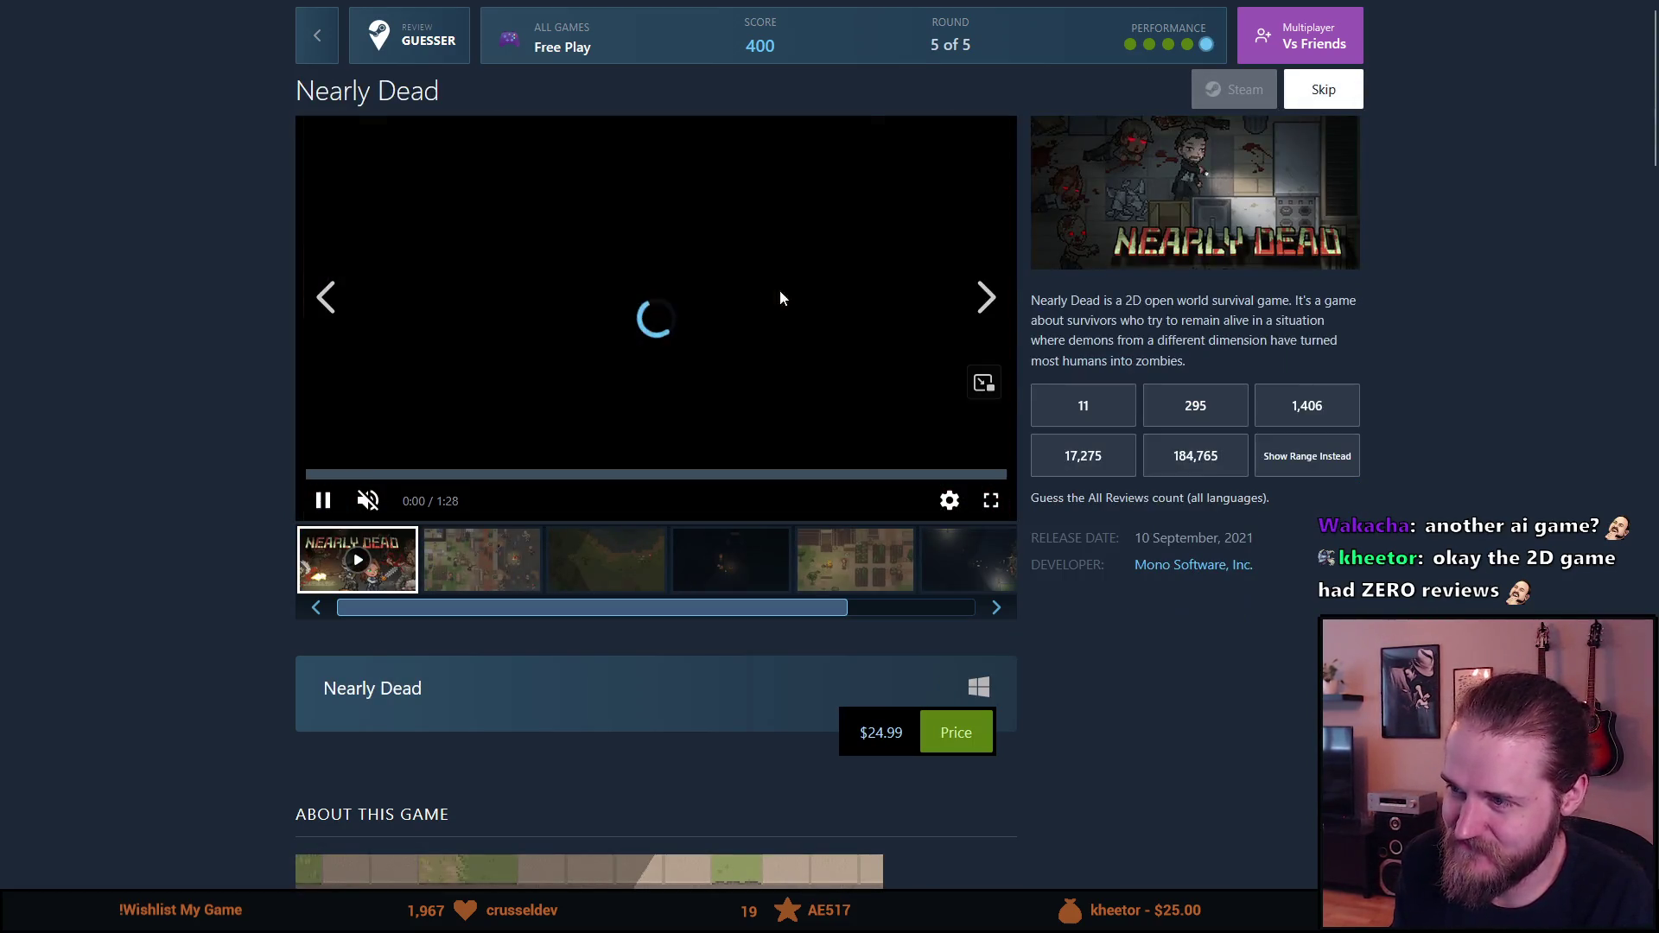
pyautogui.click(613, 320)
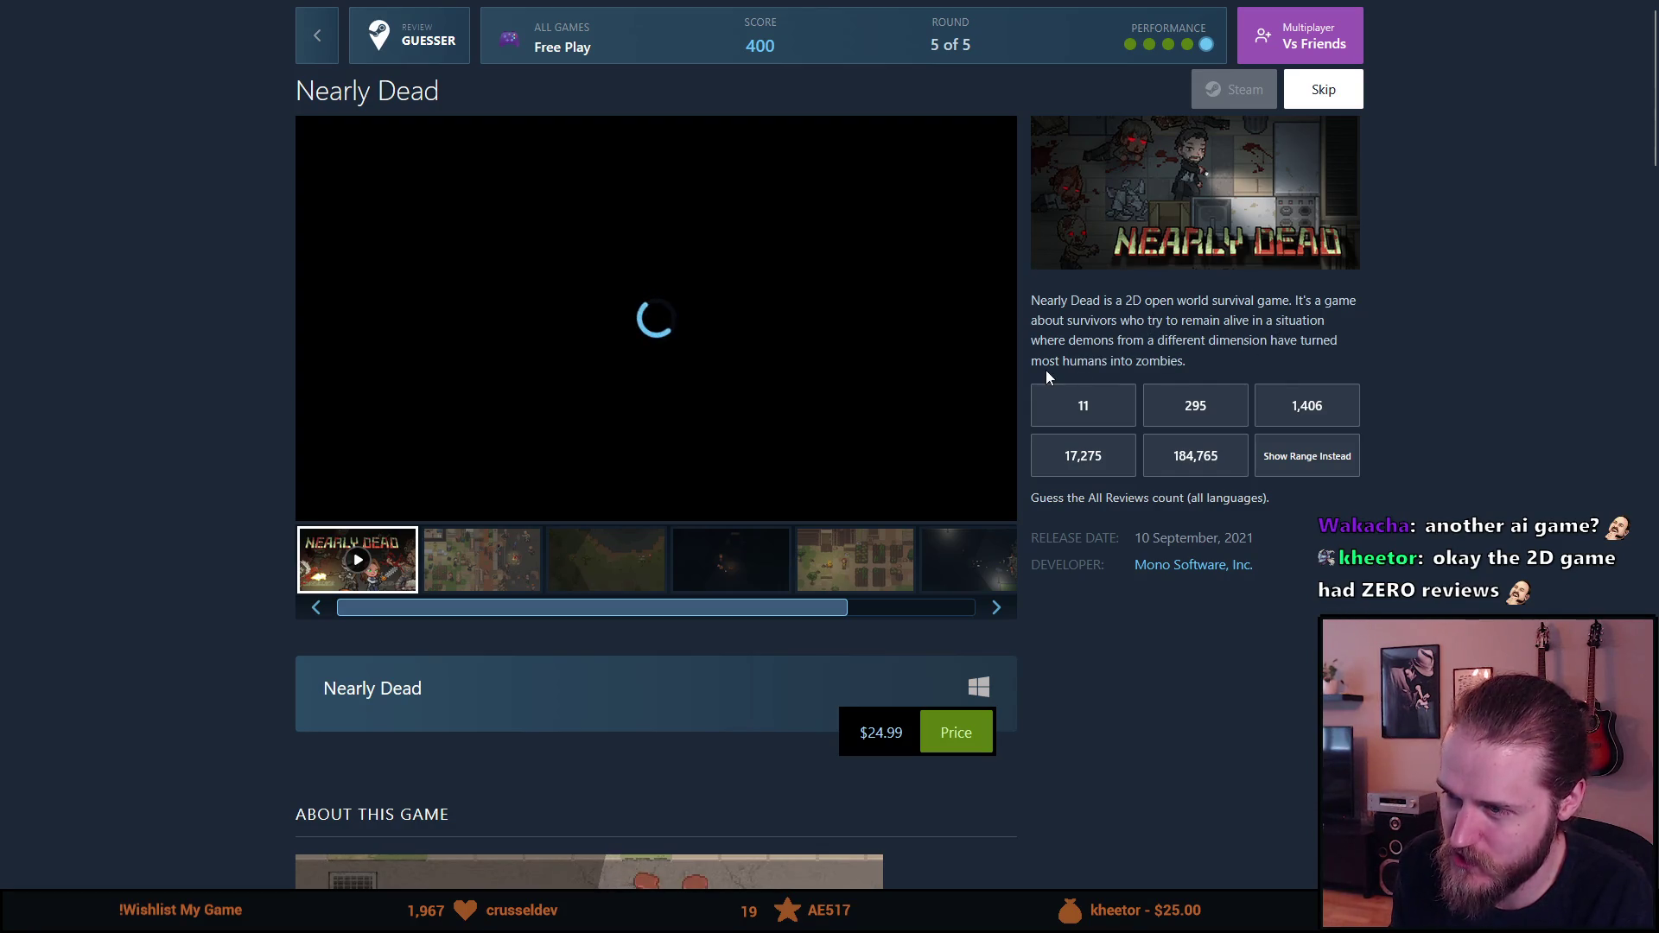
pyautogui.doubleClick(895, 730)
pyautogui.scroll(-7, 894, 743)
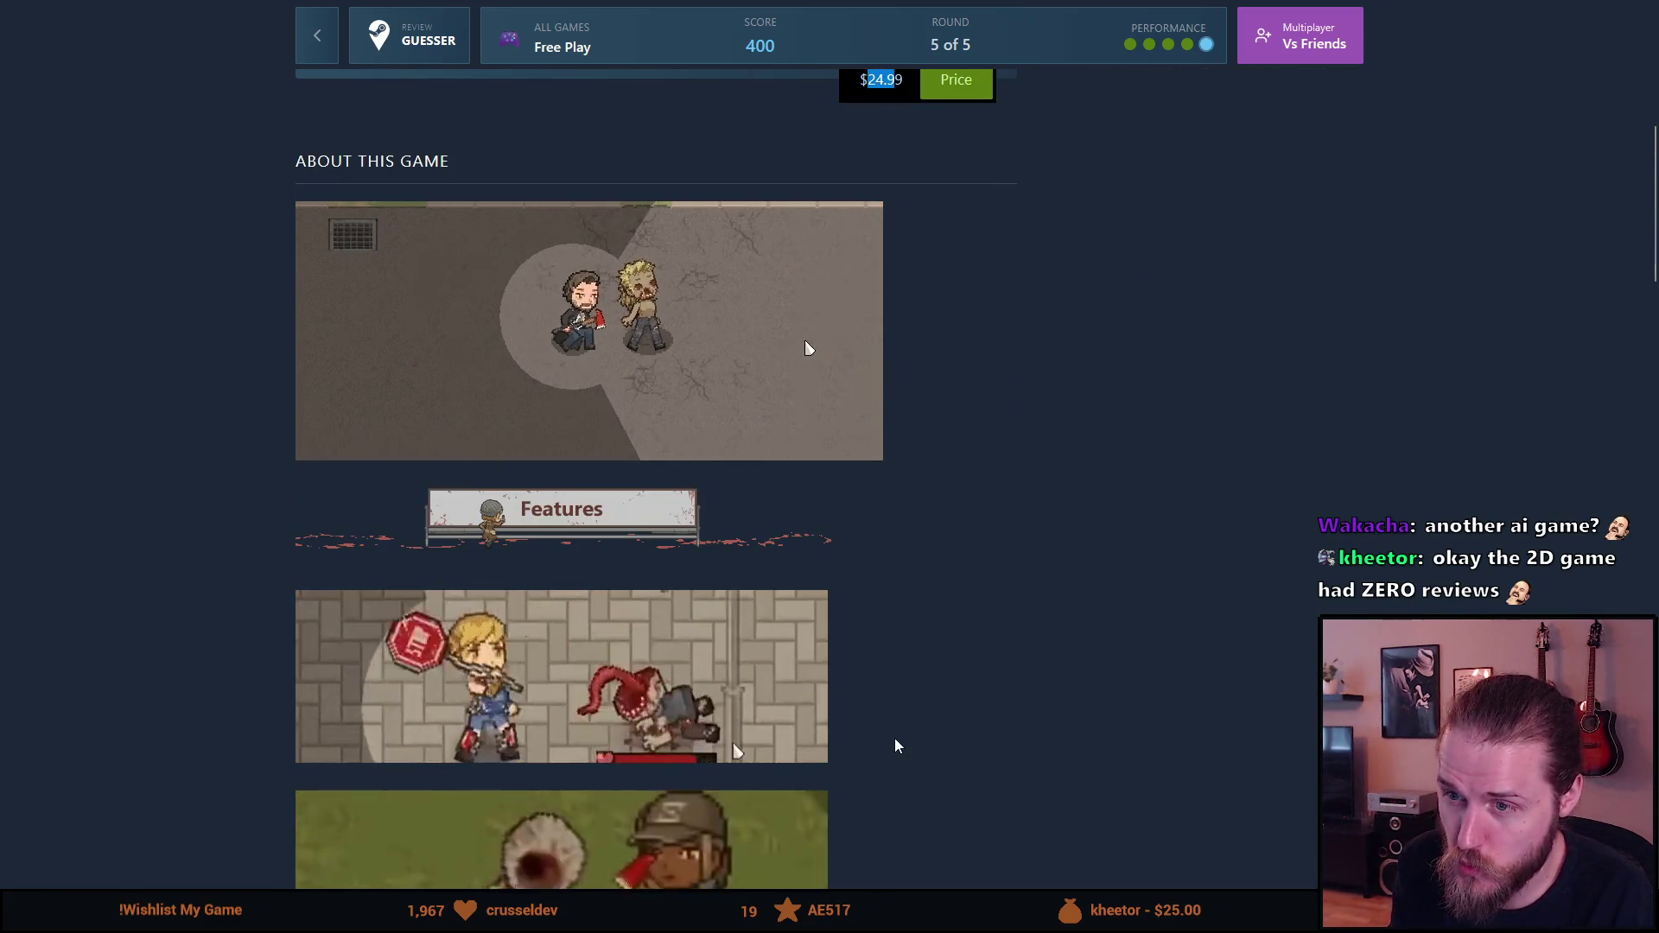
pyautogui.scroll(-1, 896, 739)
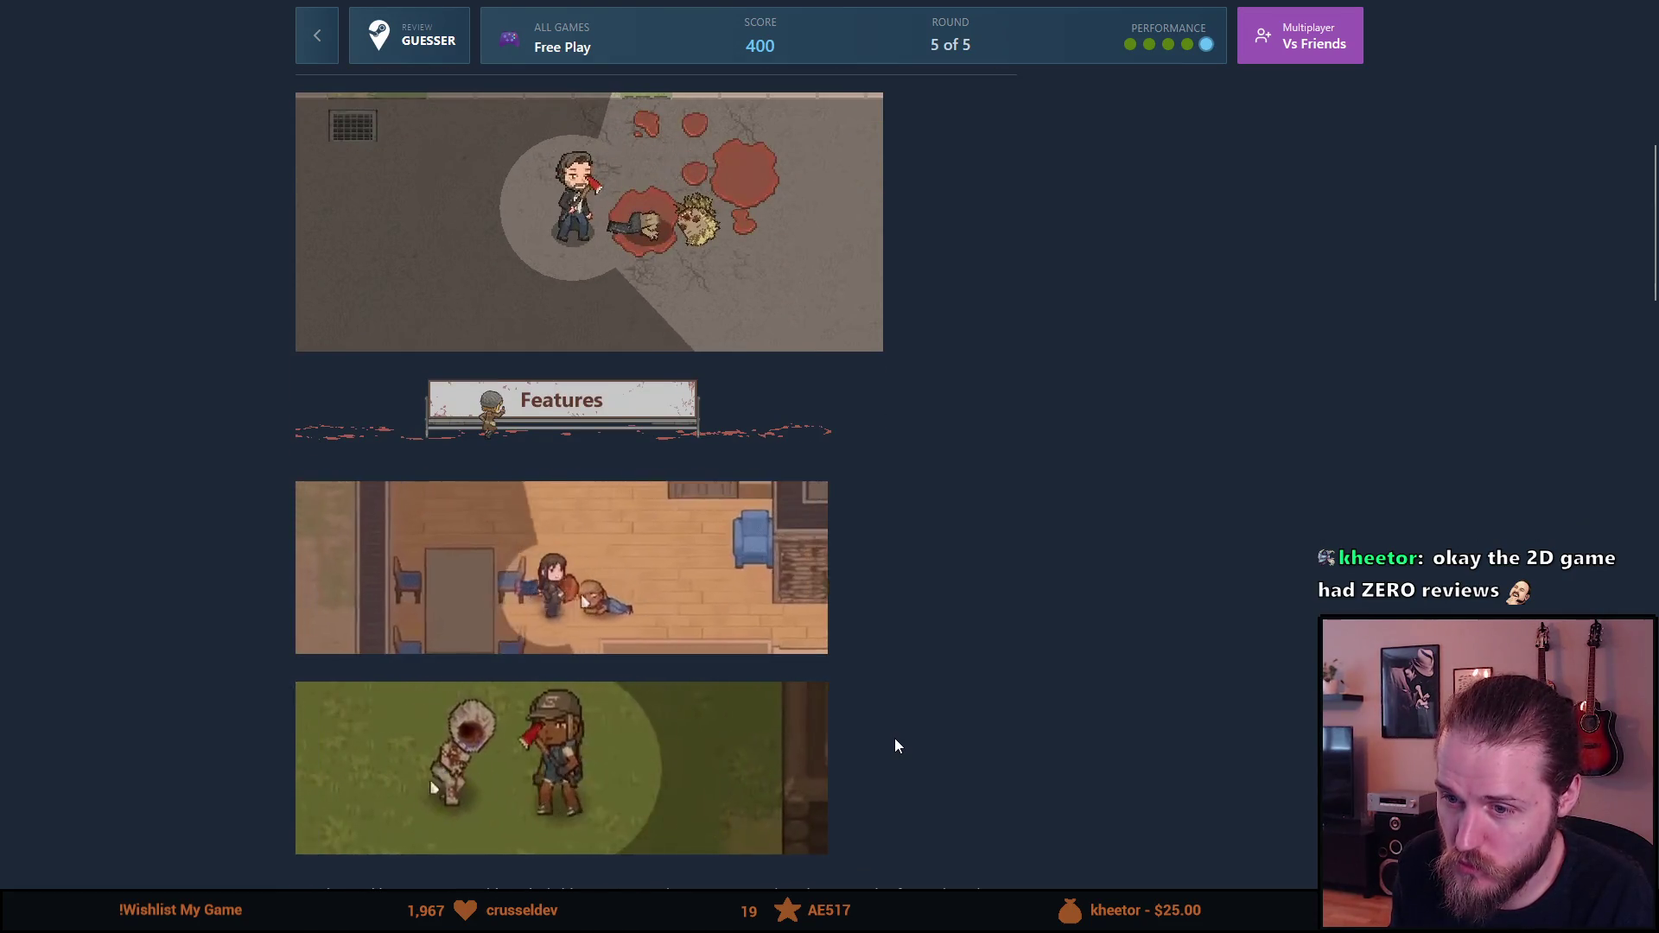
pyautogui.scroll(-1, 819, 740)
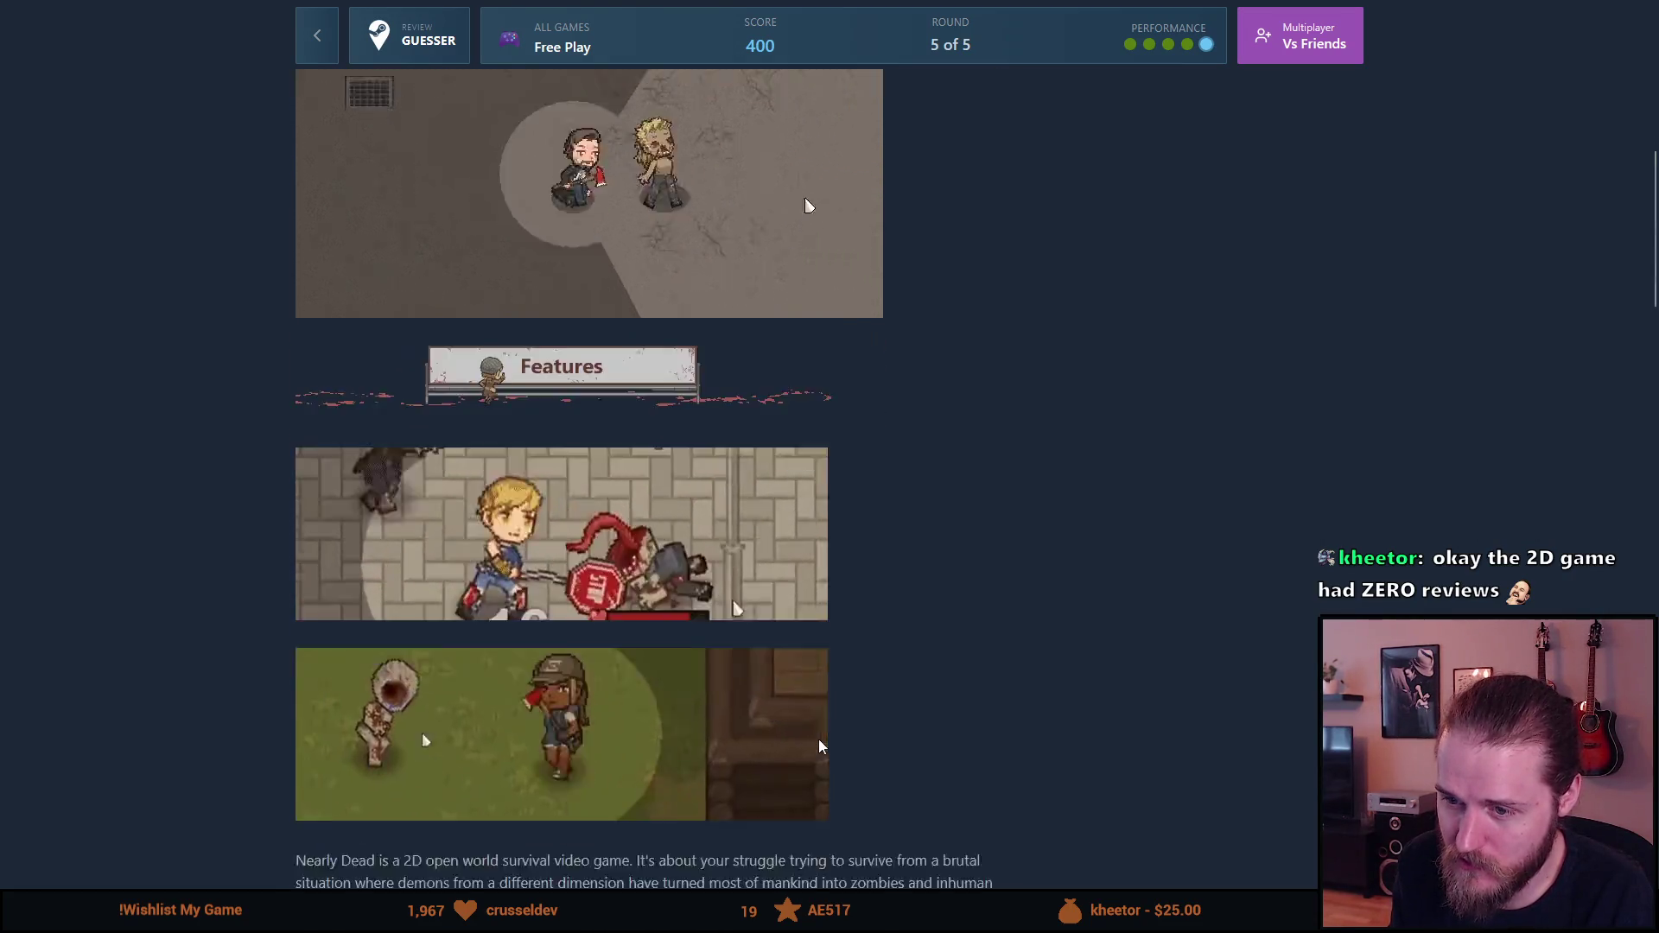
pyautogui.scroll(-15, 819, 745)
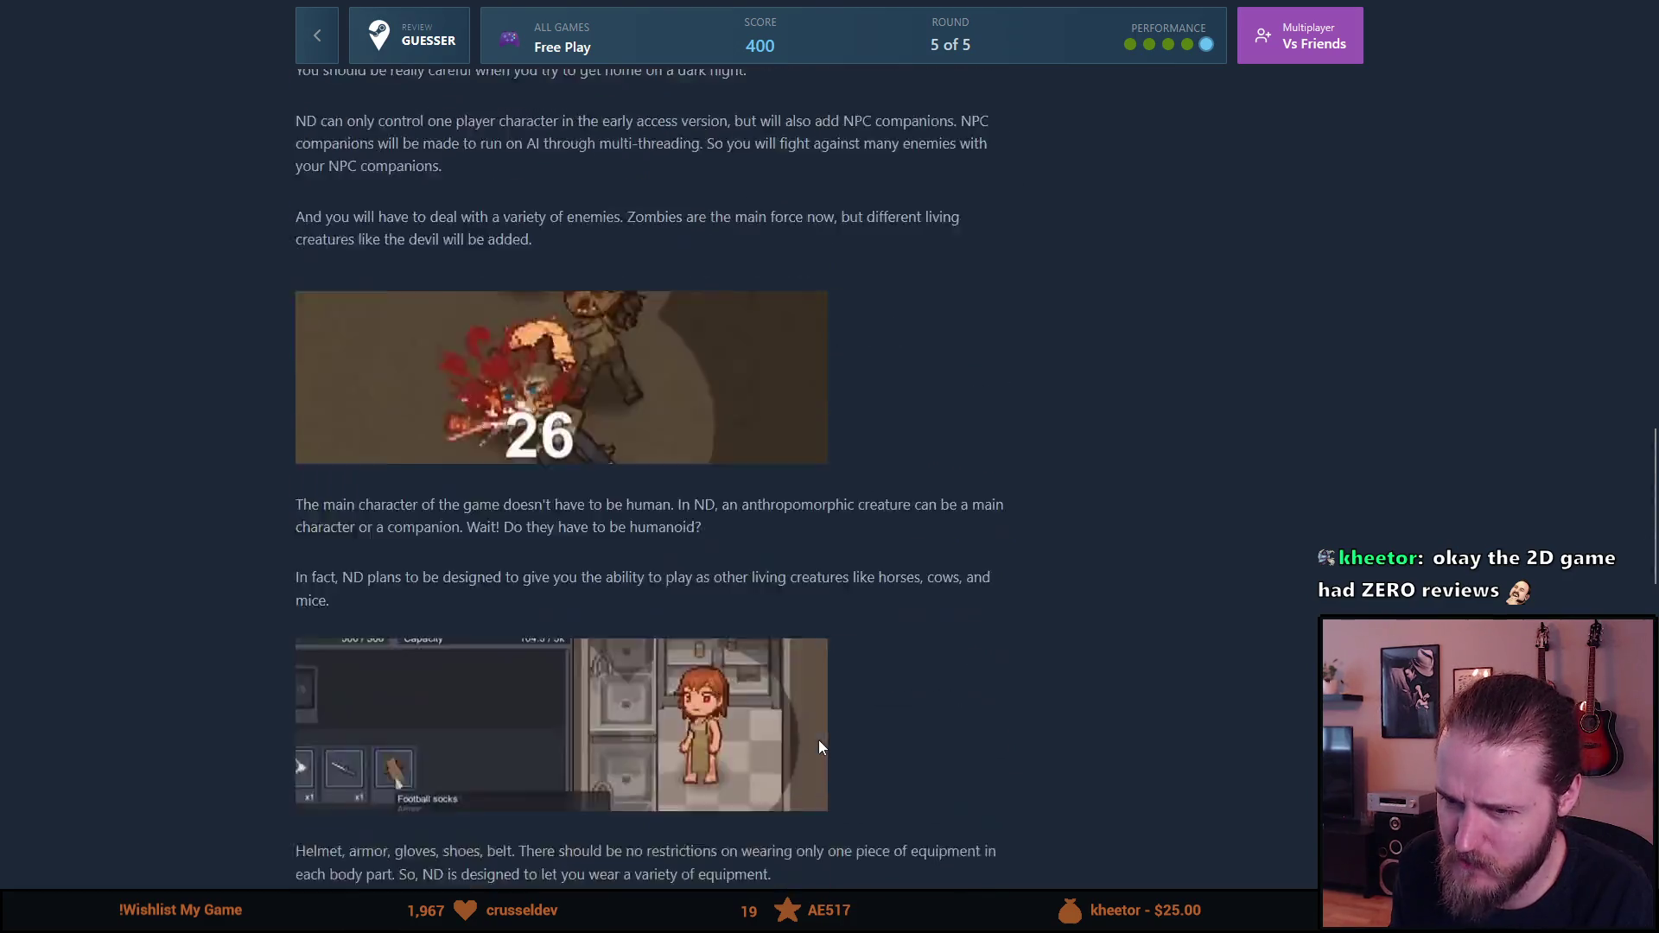
pyautogui.scroll(-4, 819, 748)
pyautogui.scroll(-3, 820, 747)
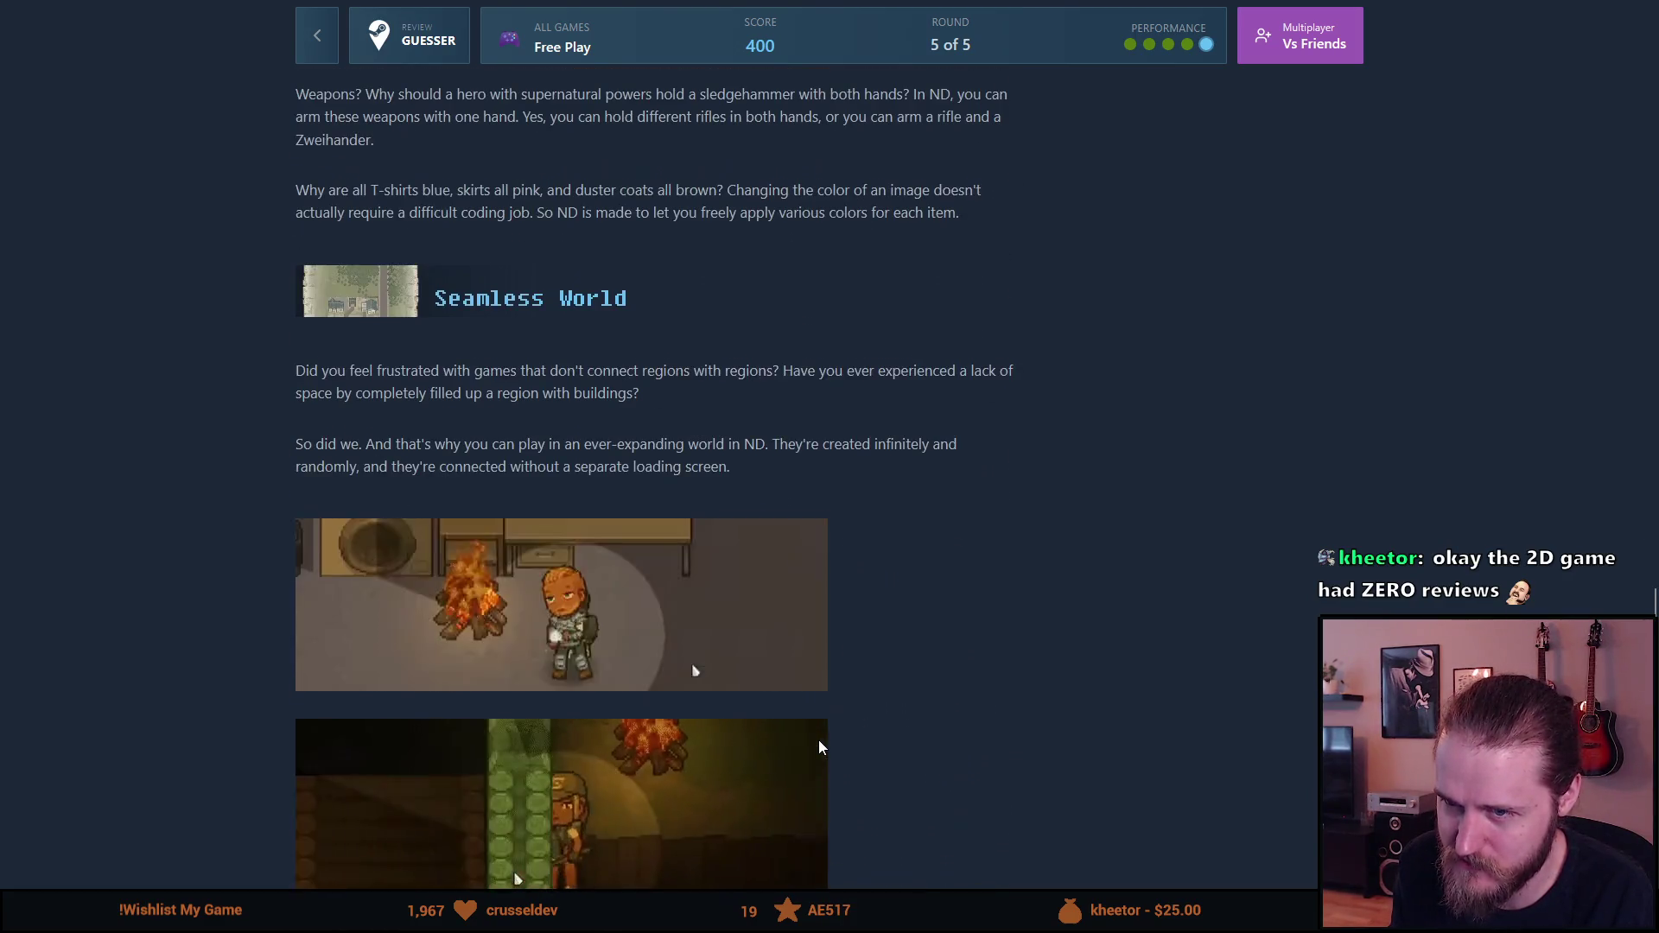
pyautogui.scroll(-10, 819, 746)
pyautogui.scroll(15, 817, 740)
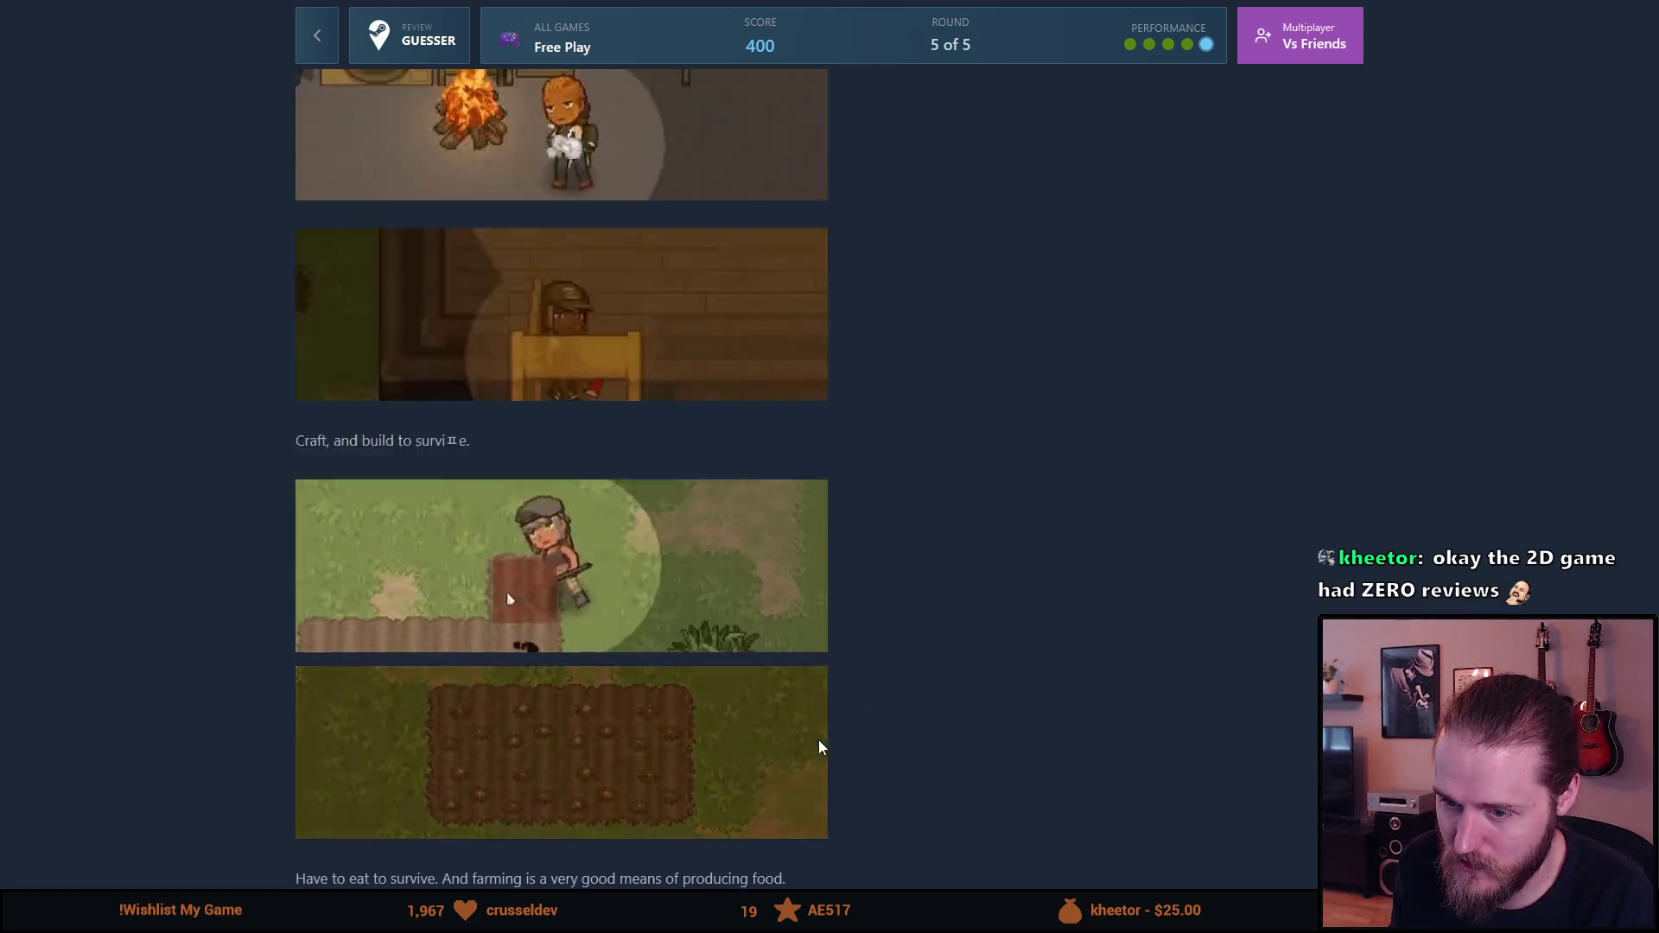
pyautogui.scroll(-10, 817, 740)
pyautogui.scroll(-15, 825, 761)
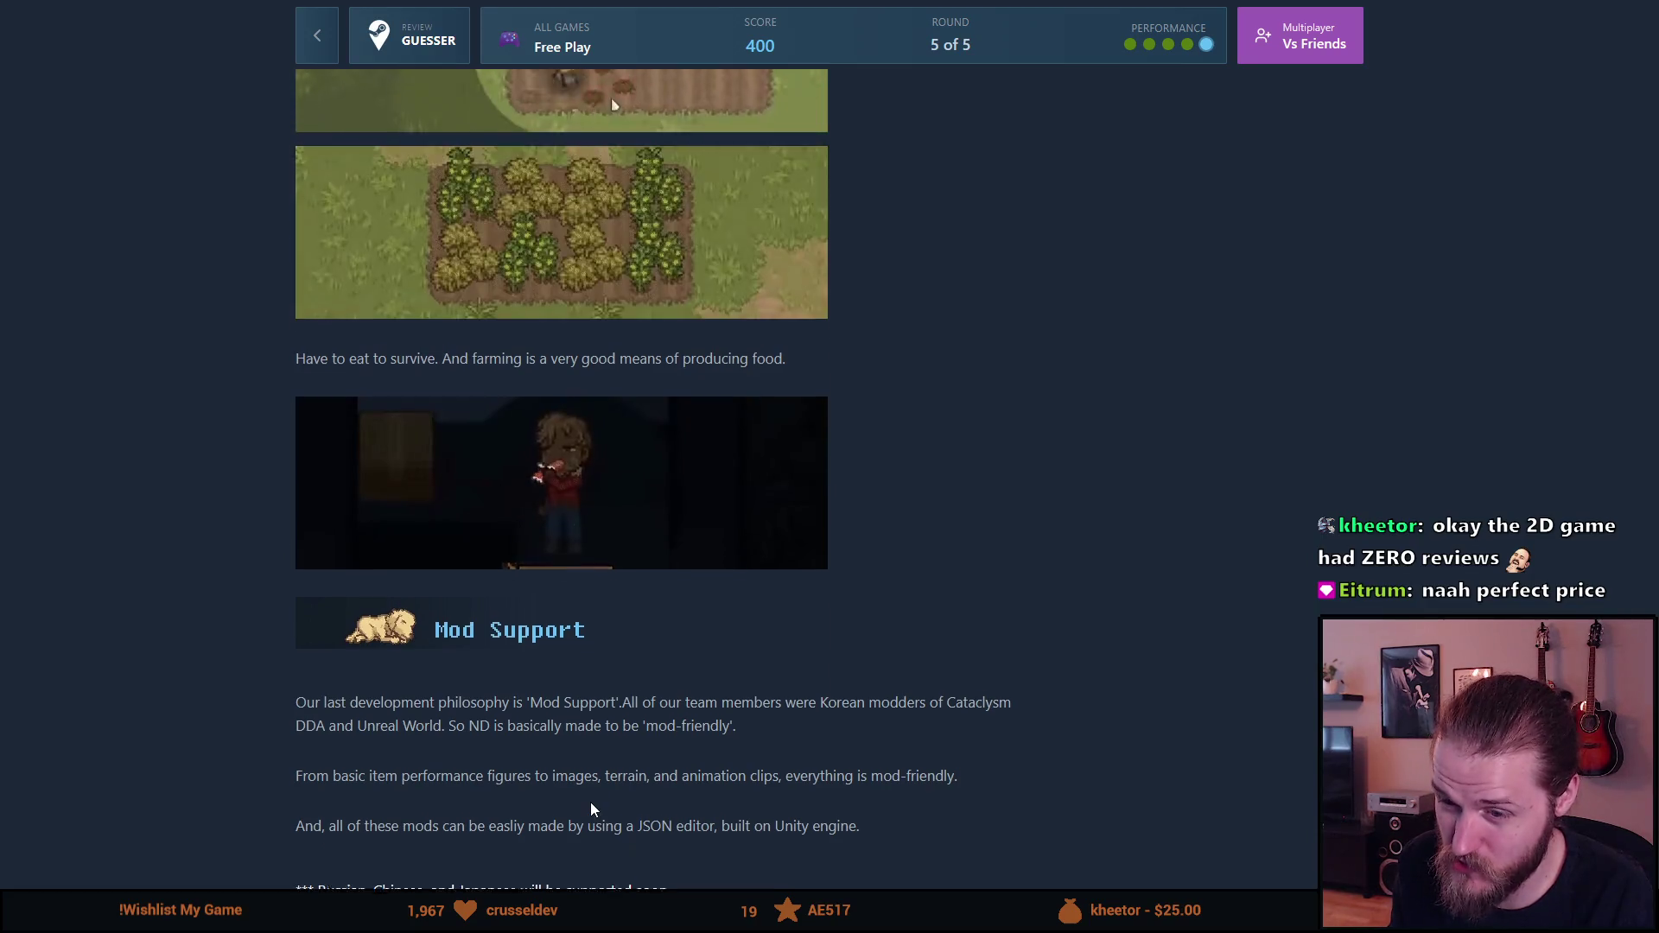
pyautogui.scroll(15, 591, 809)
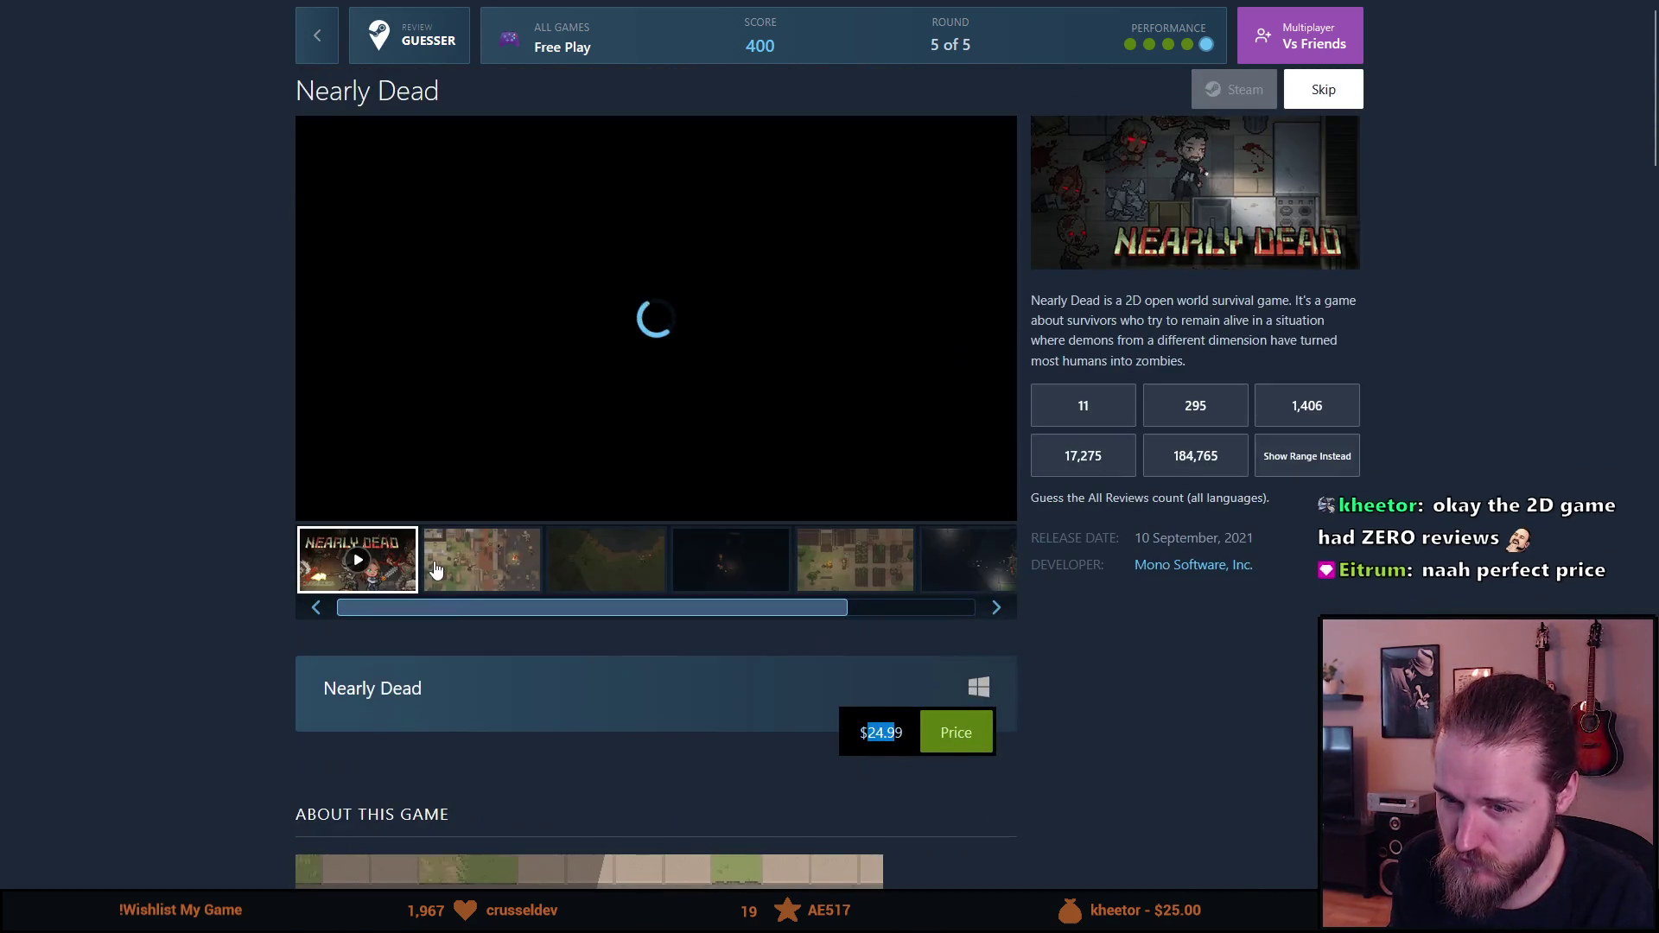
# Step: View each Nearly Dead screenshot, including the farm one, then play the trailer full screen
pyautogui.click(482, 560)
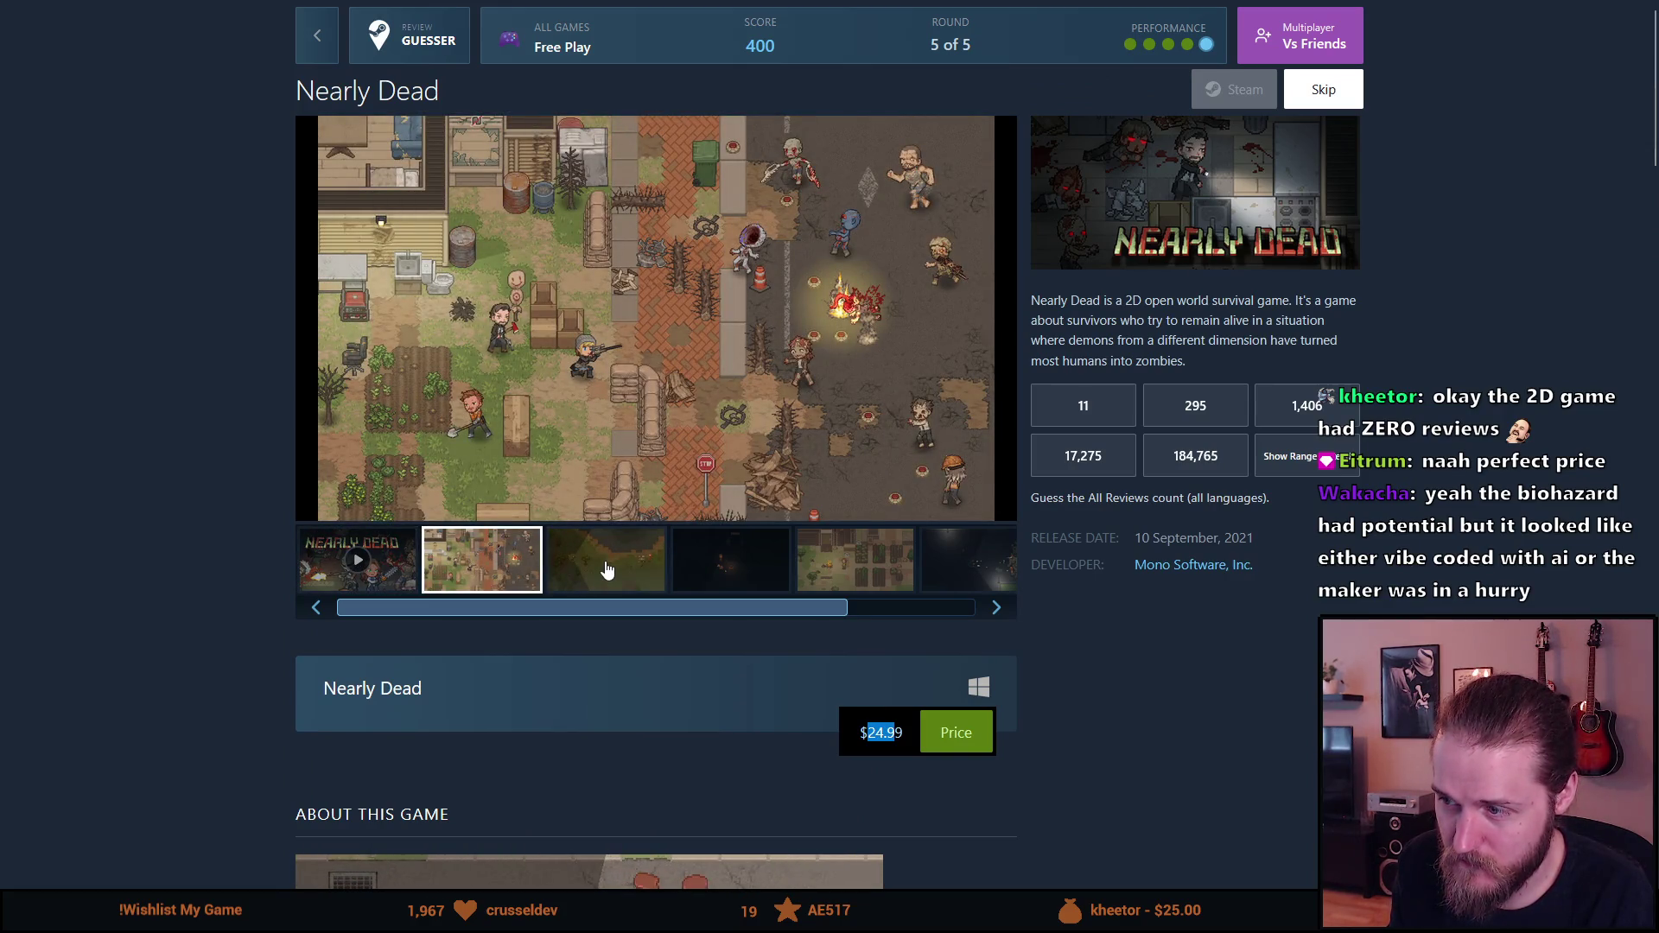
pyautogui.click(607, 568)
pyautogui.click(782, 579)
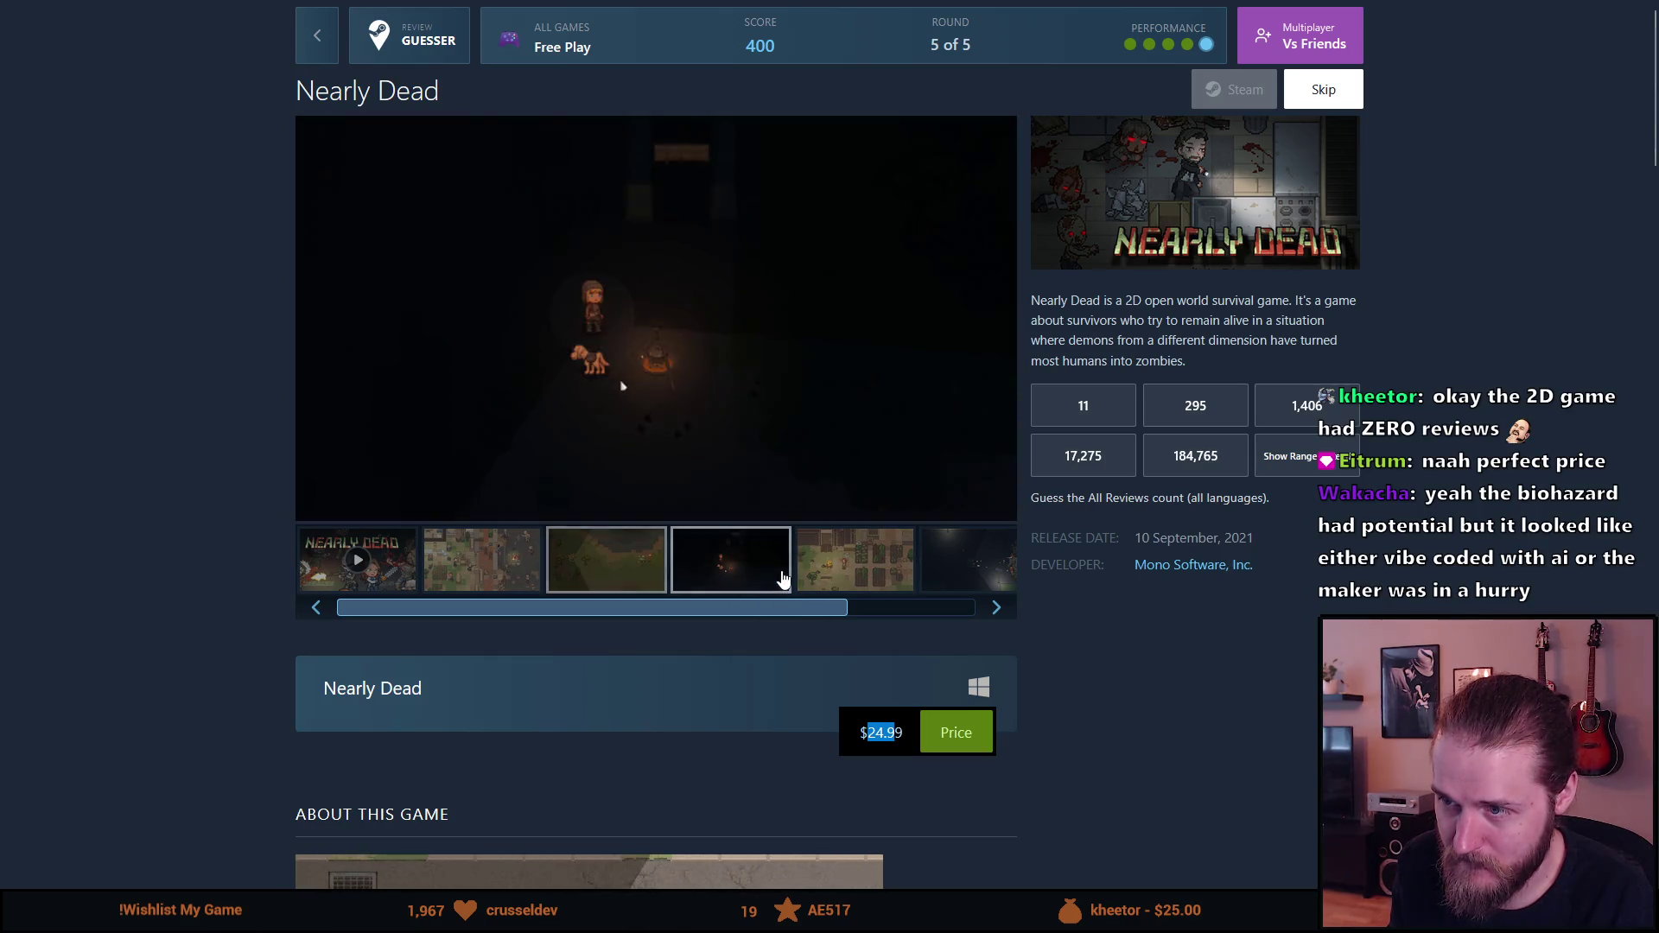
pyautogui.click(896, 570)
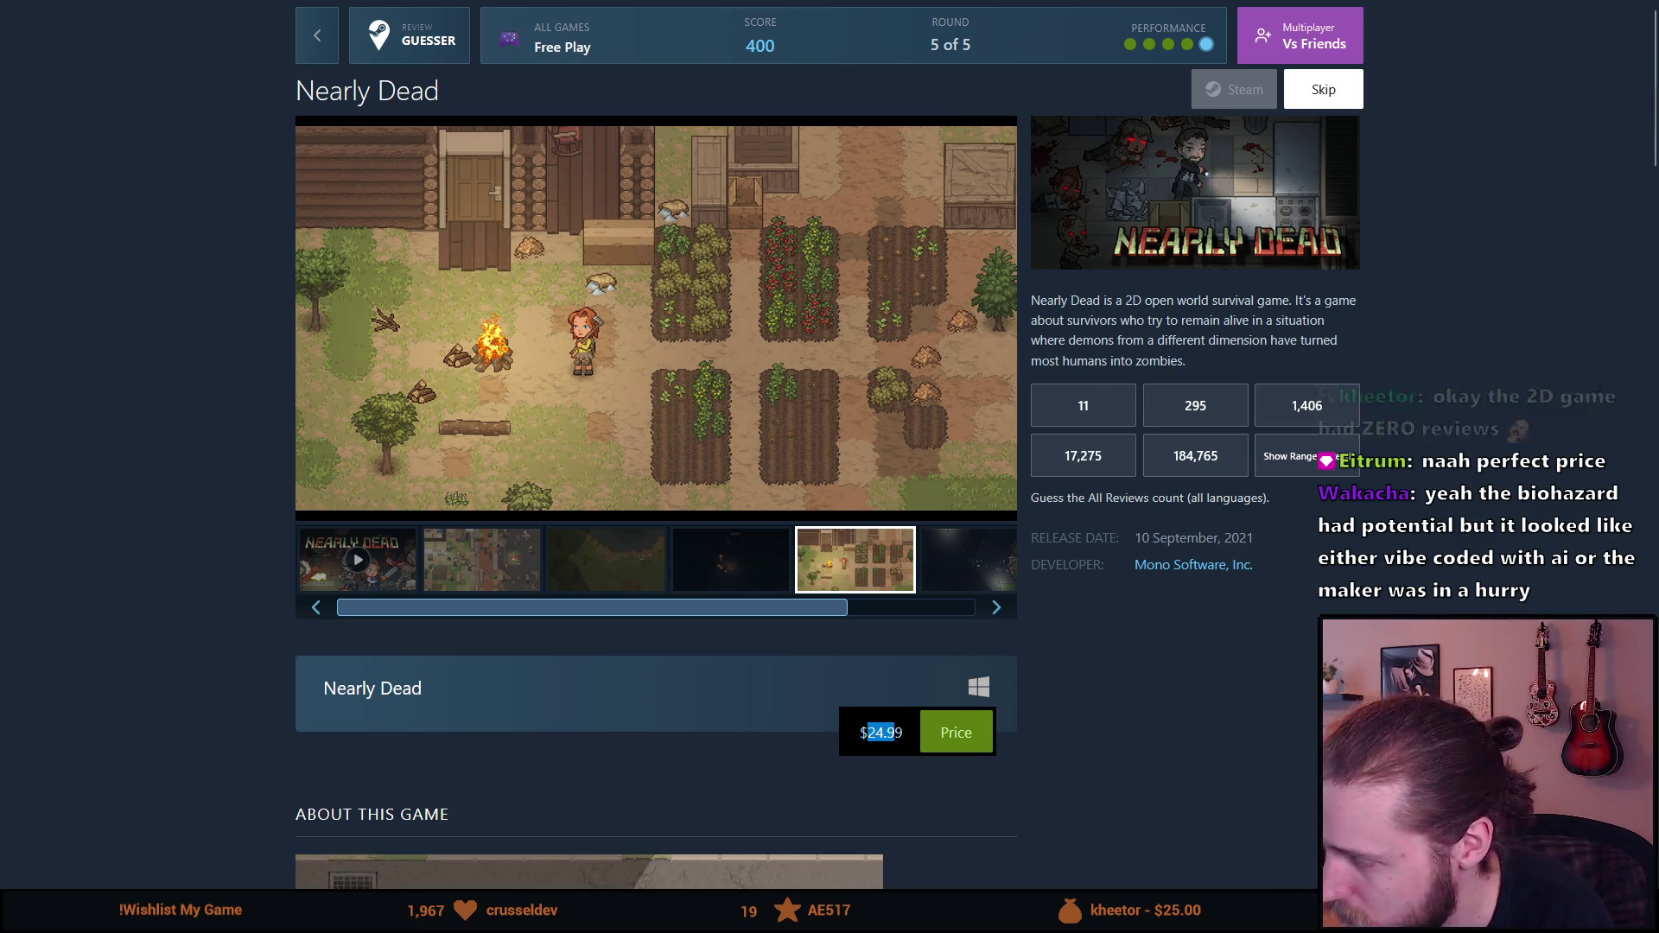
pyautogui.click(955, 563)
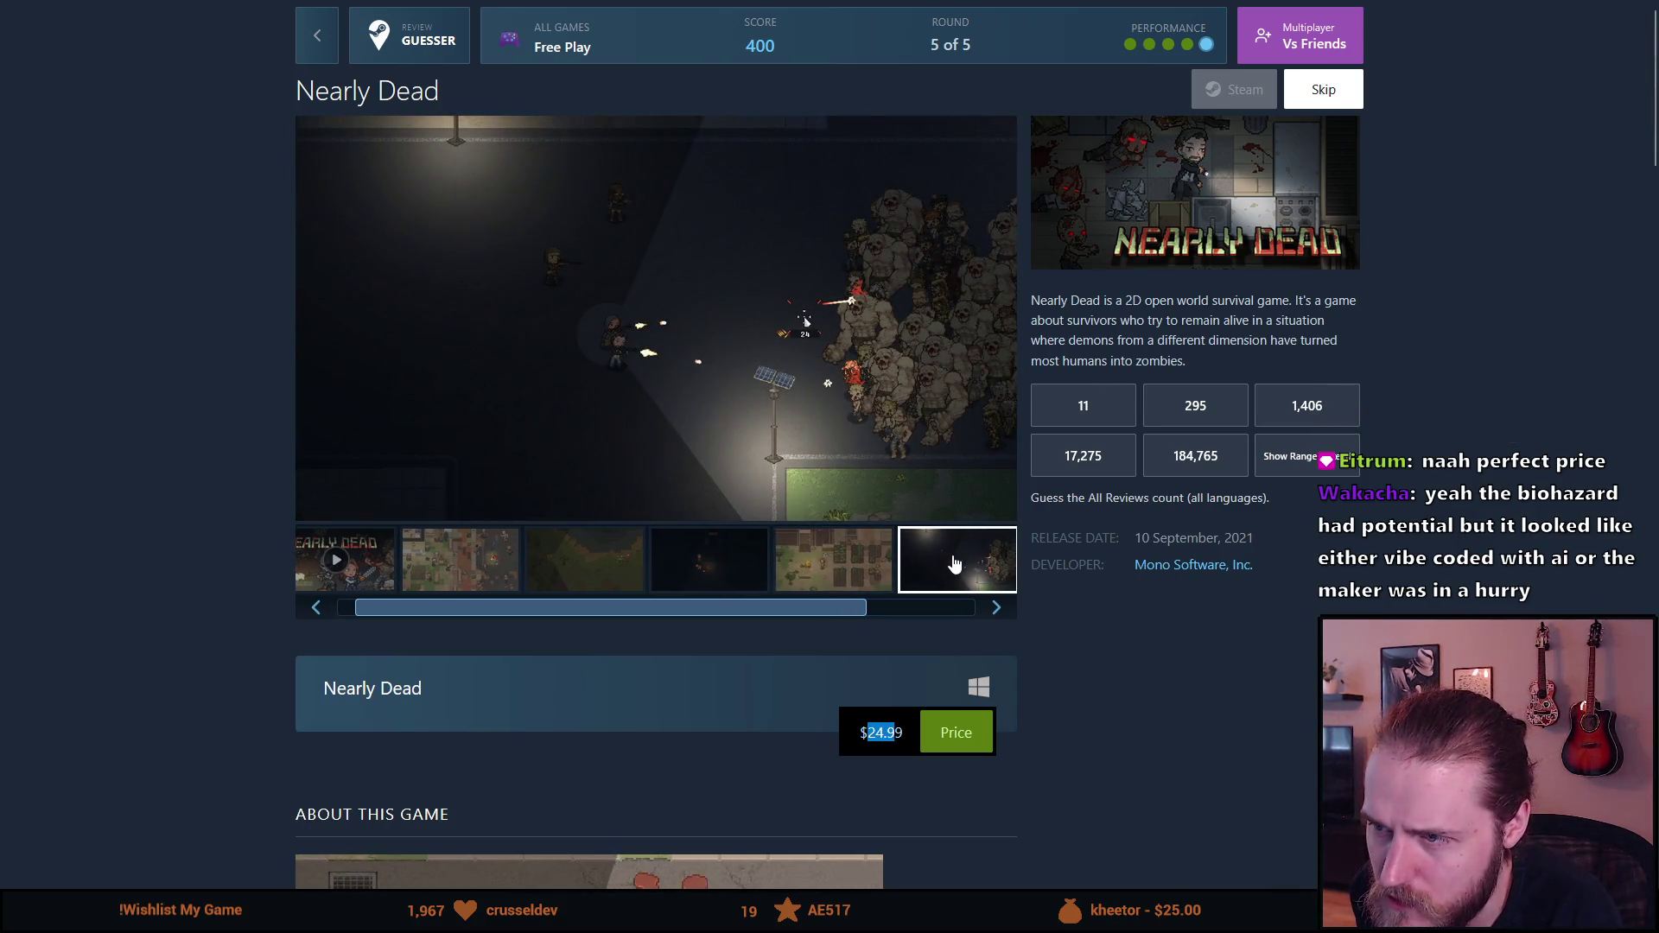
pyautogui.click(913, 611)
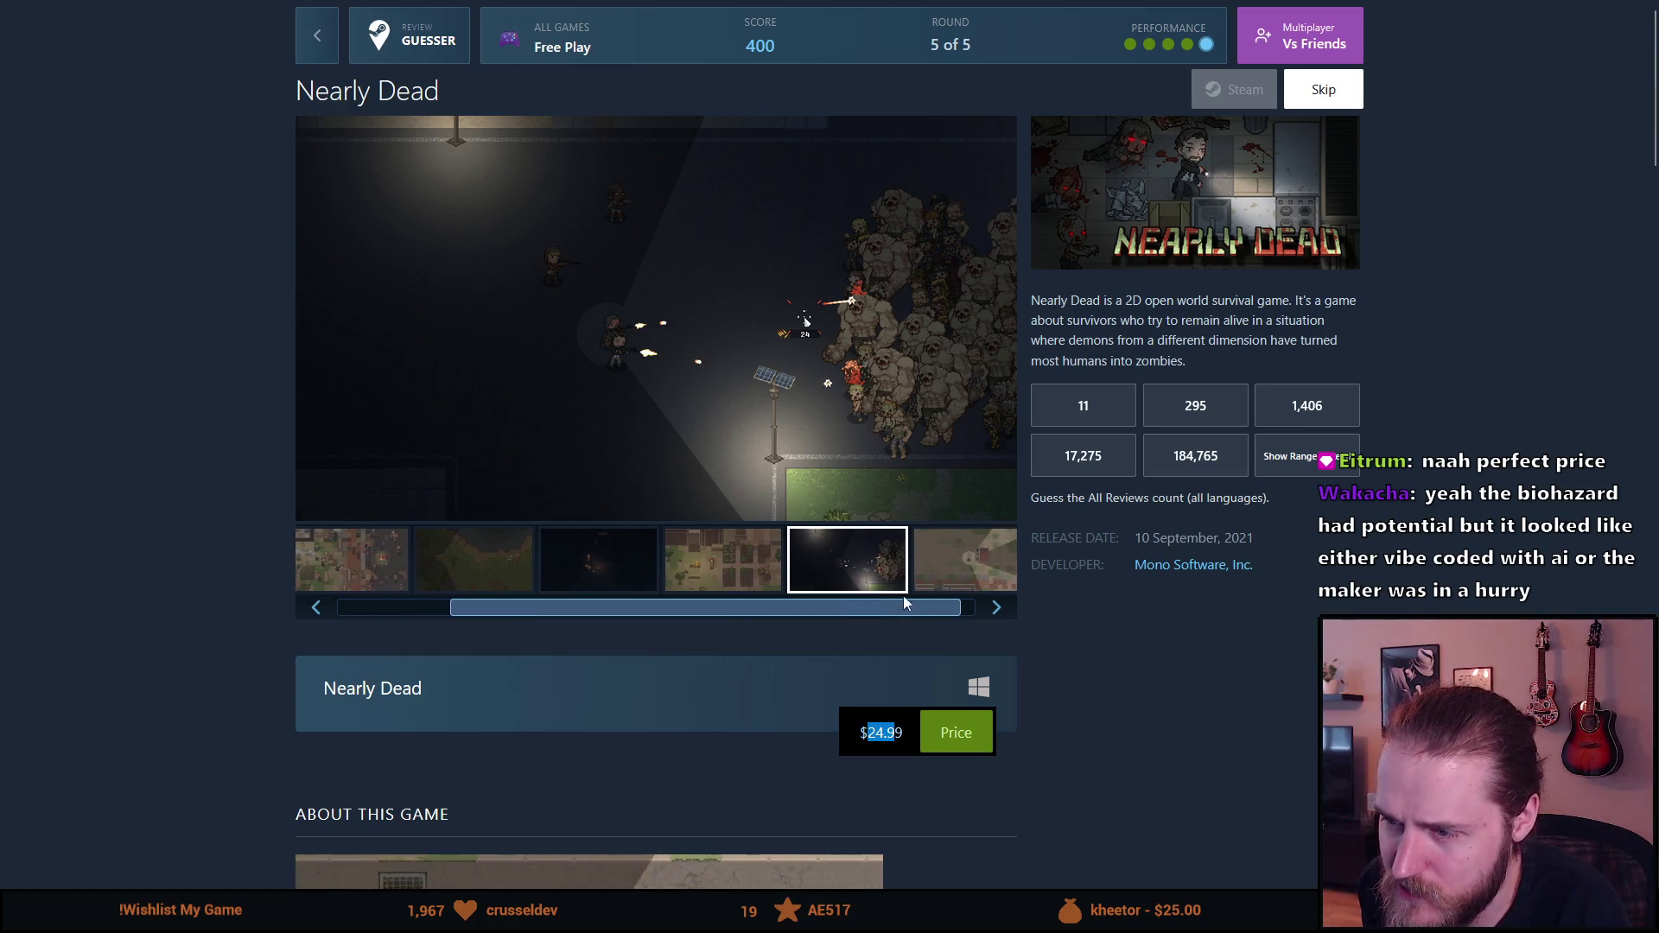
pyautogui.click(997, 612)
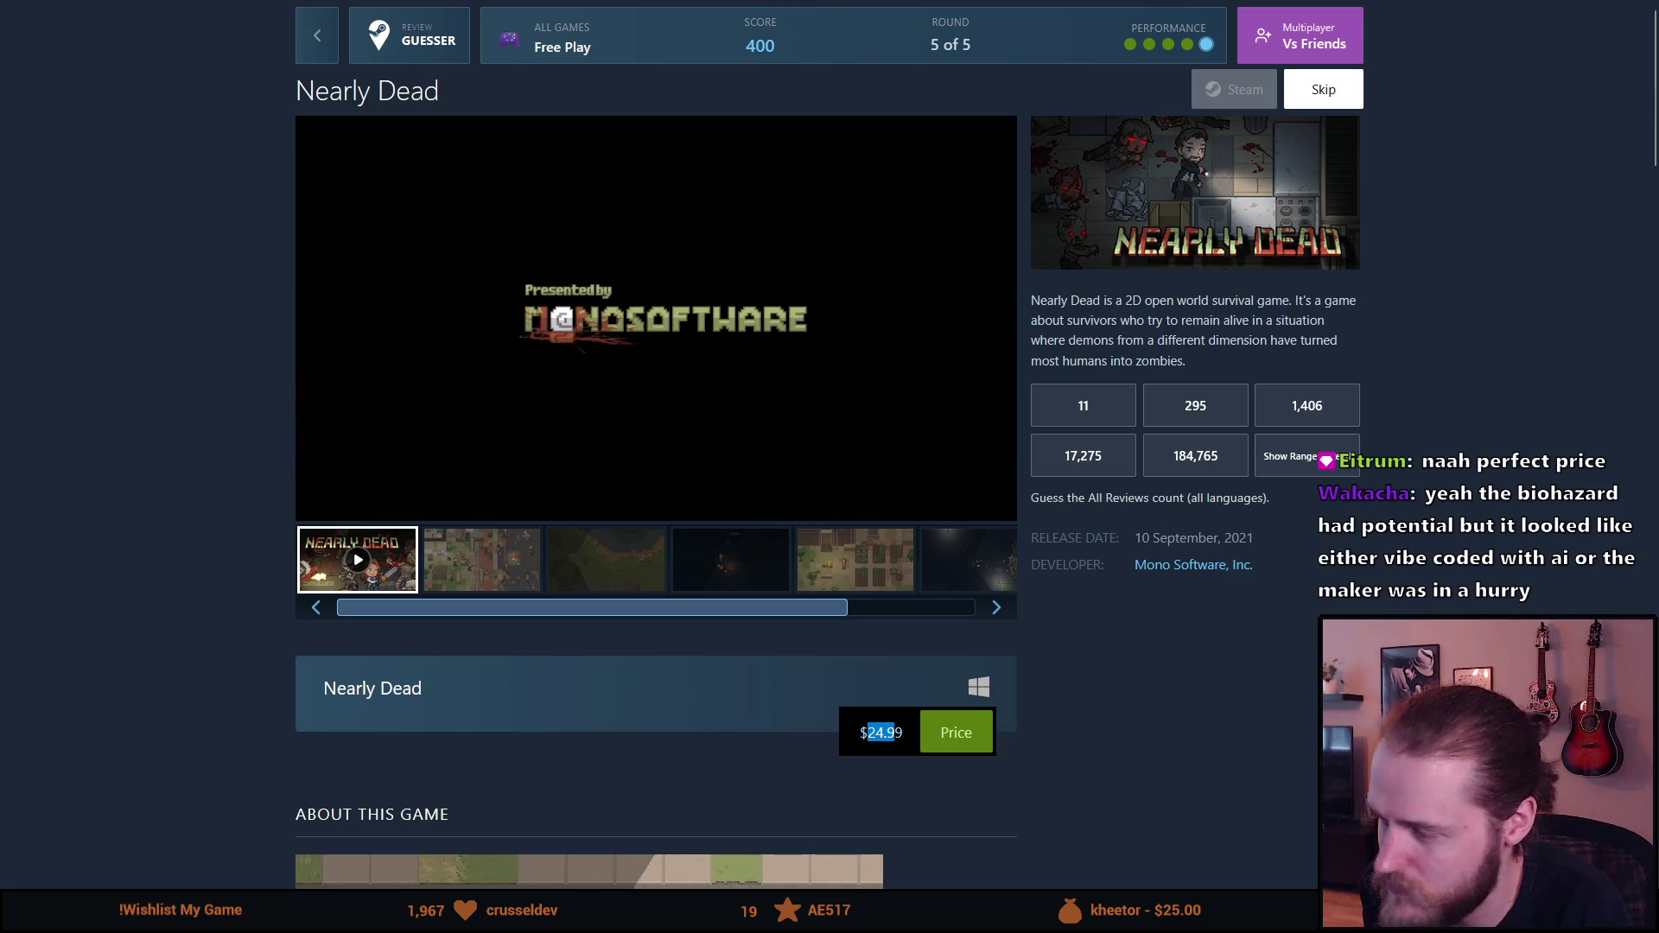
pyautogui.click(987, 494)
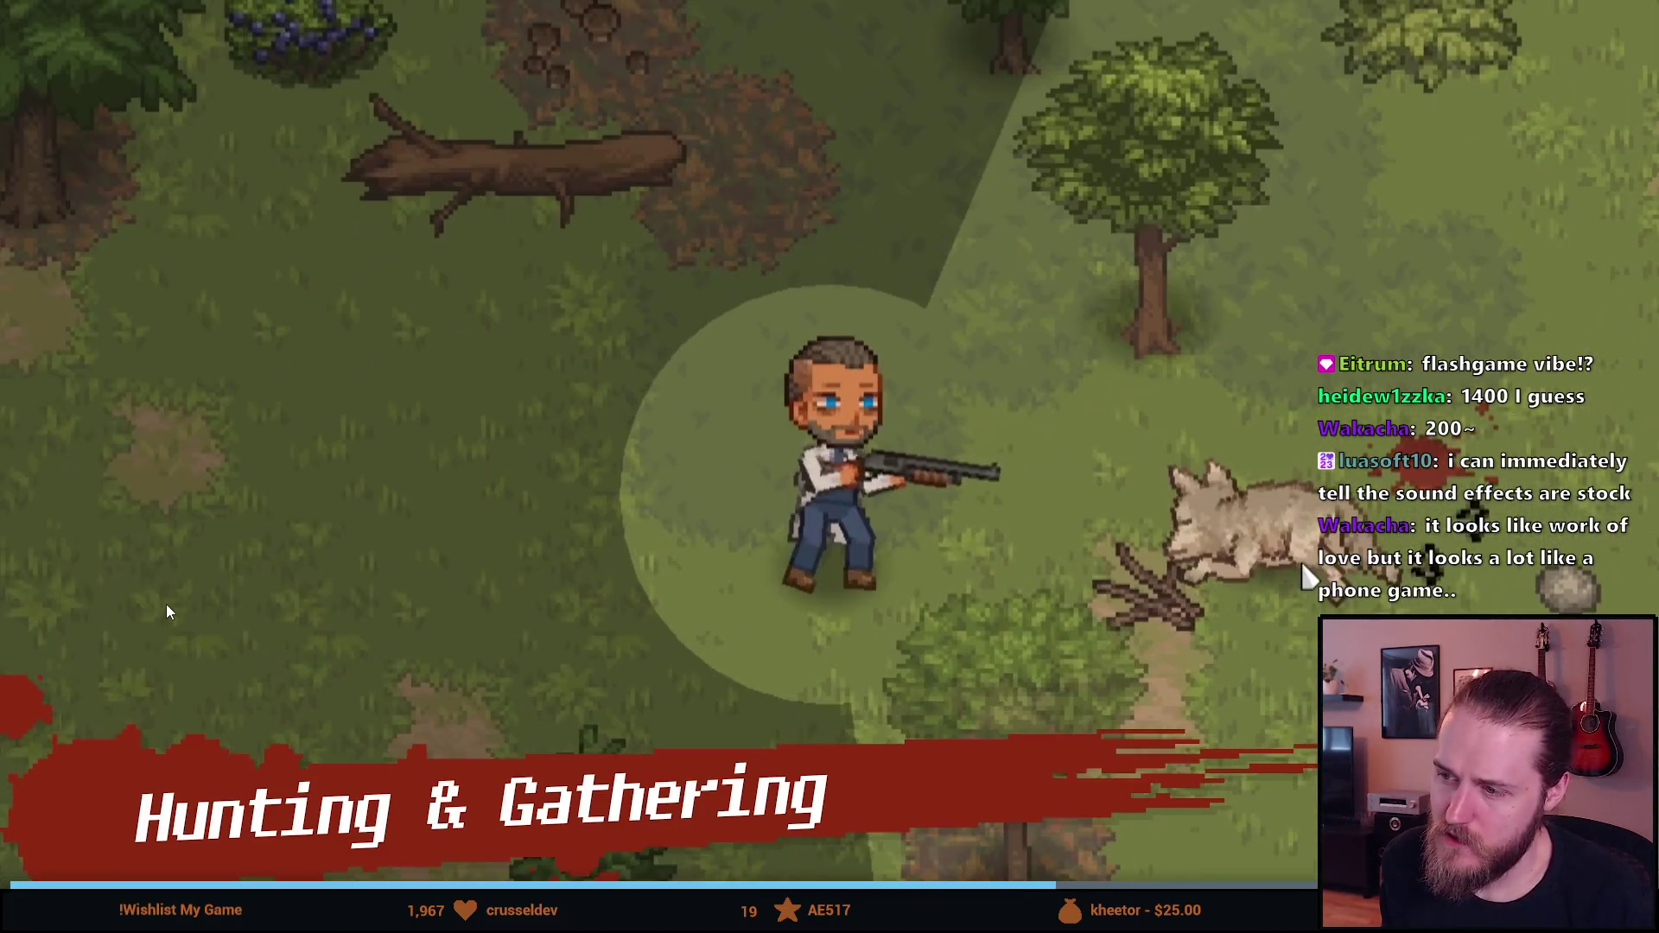
# Step: Exit full screen, select the $24.99 price, and show the second and dark forest screenshots
pyautogui.press('Escape')
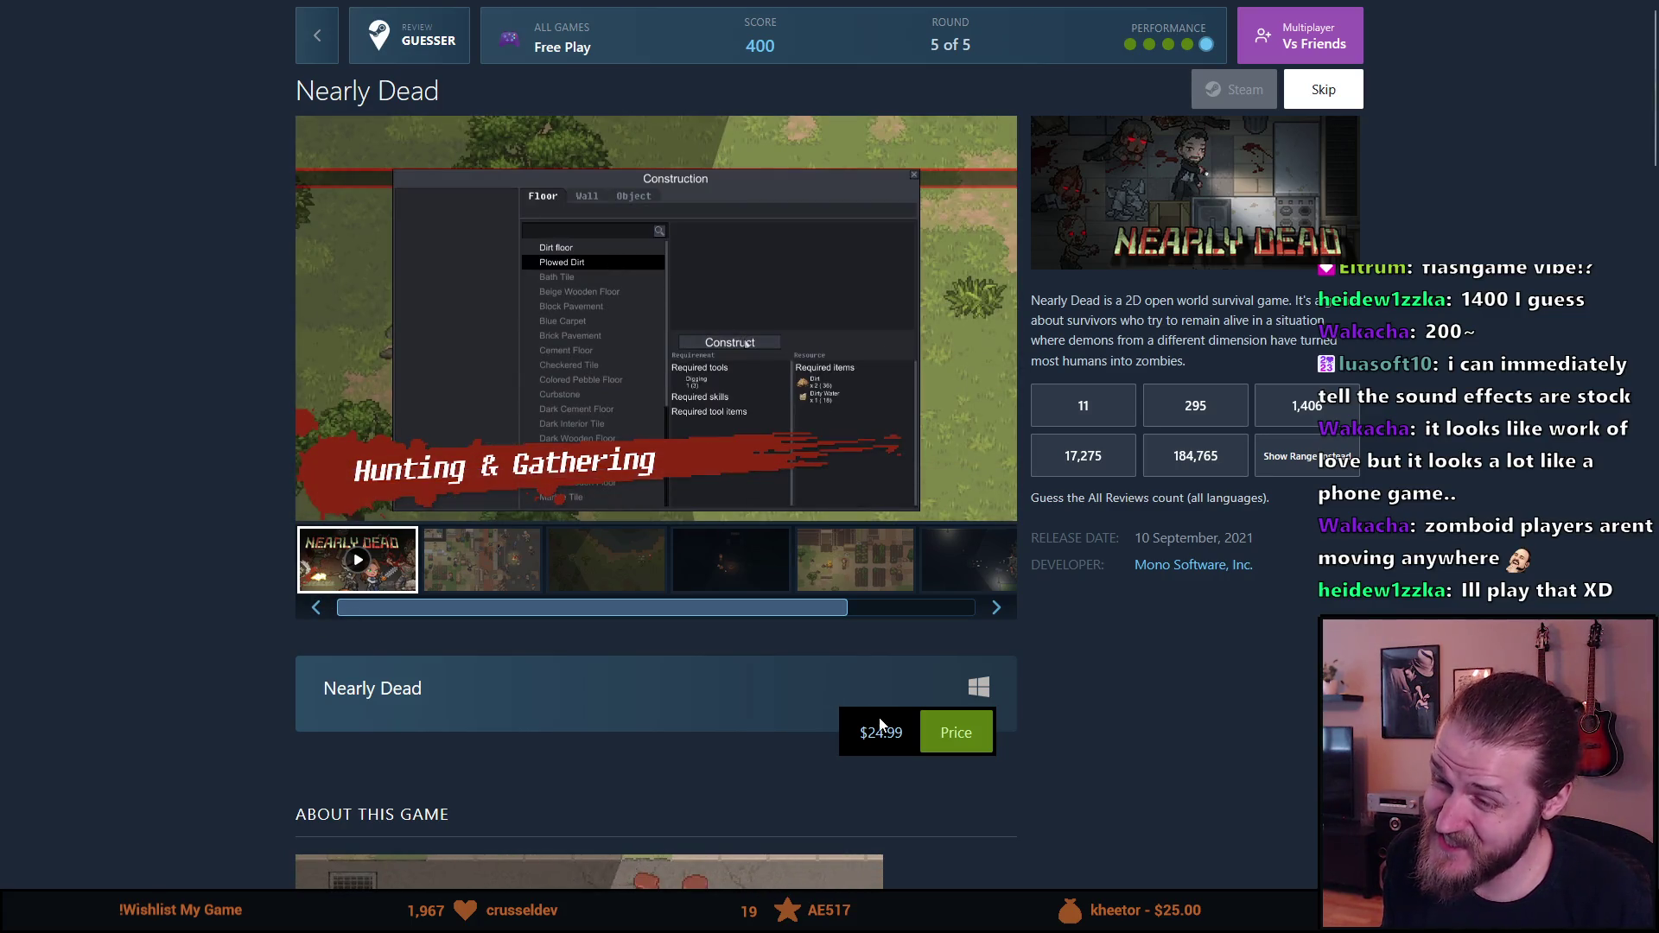
pyautogui.moveTo(869, 737); pyautogui.dragTo(909, 745)
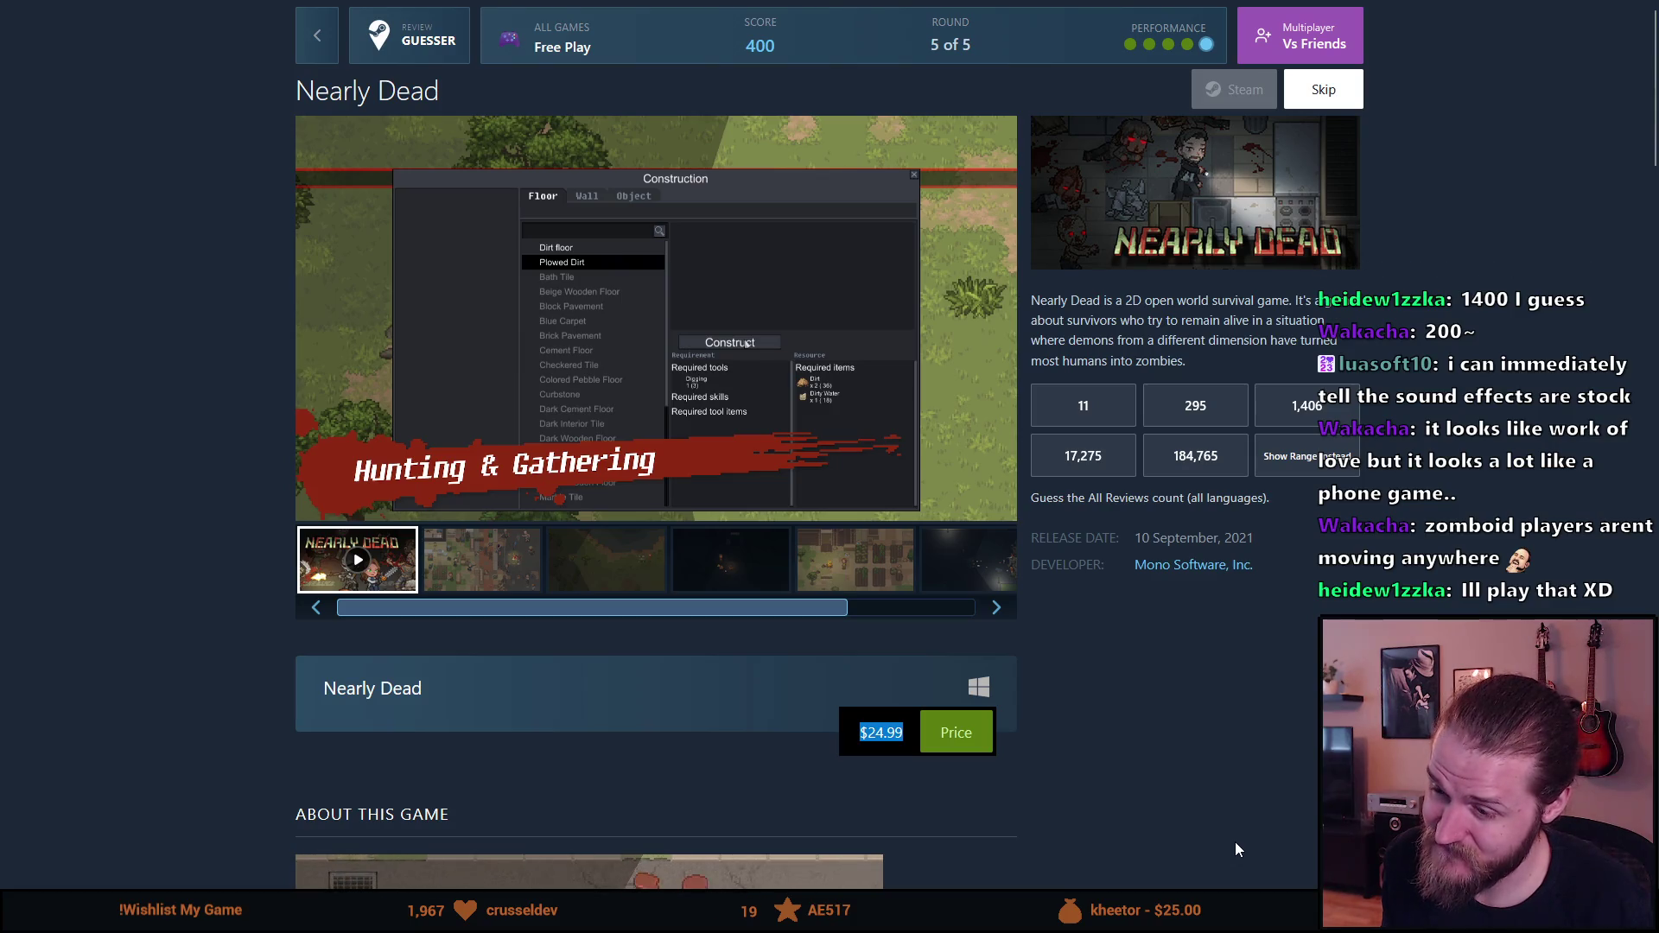
pyautogui.click(879, 742)
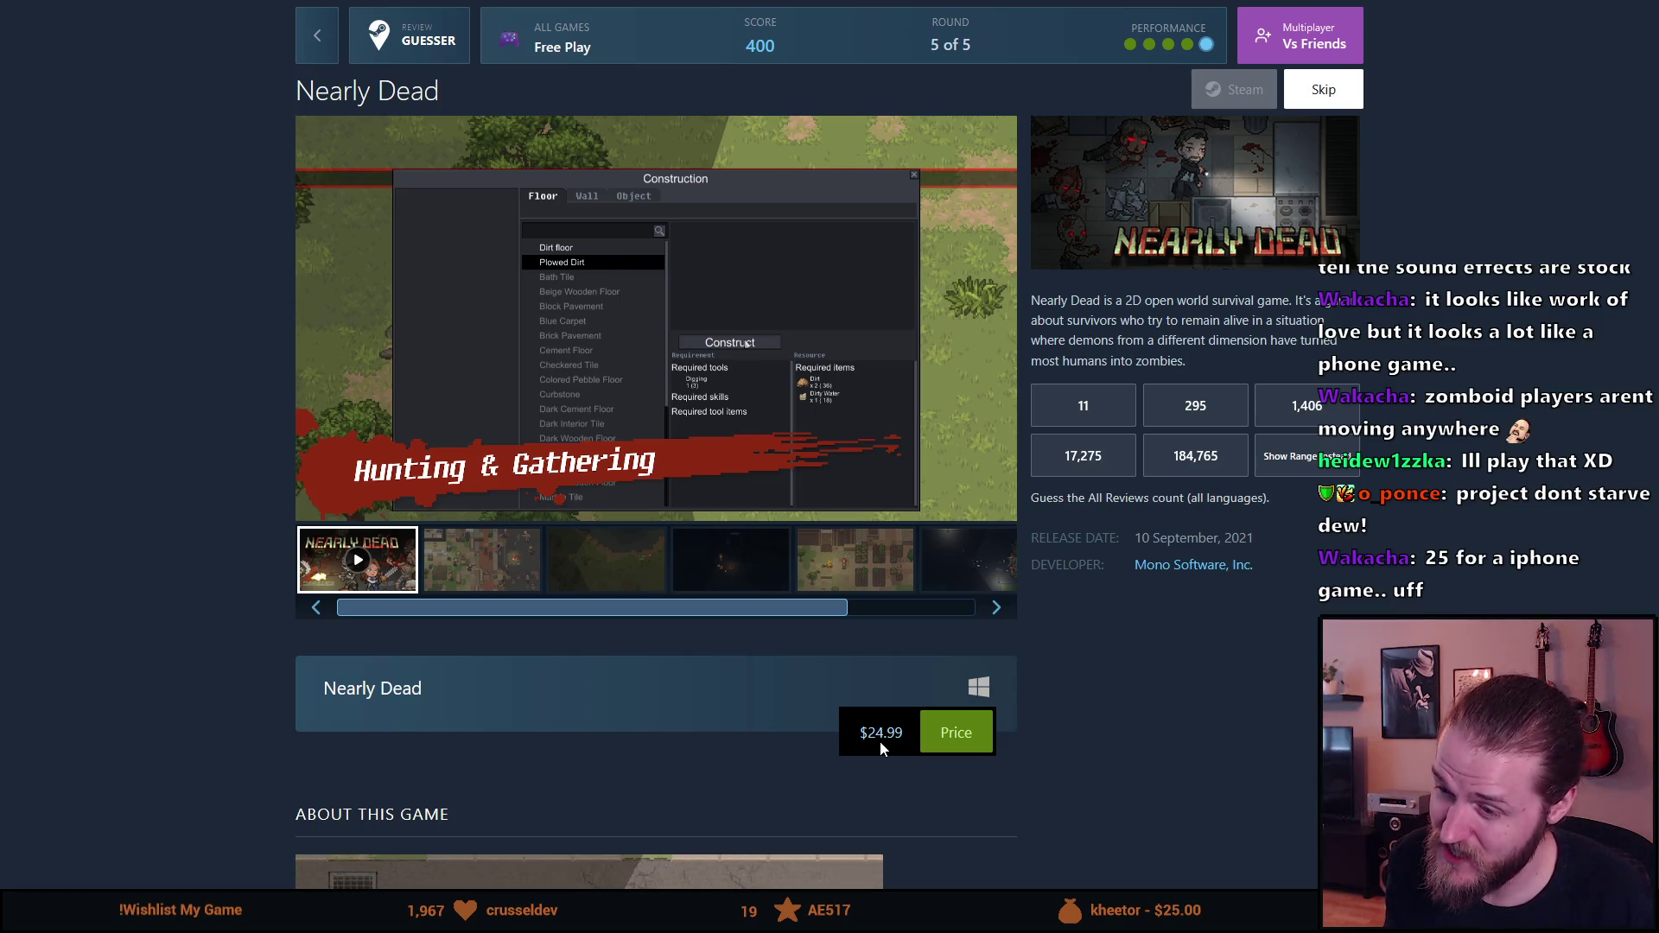
pyautogui.click(537, 569)
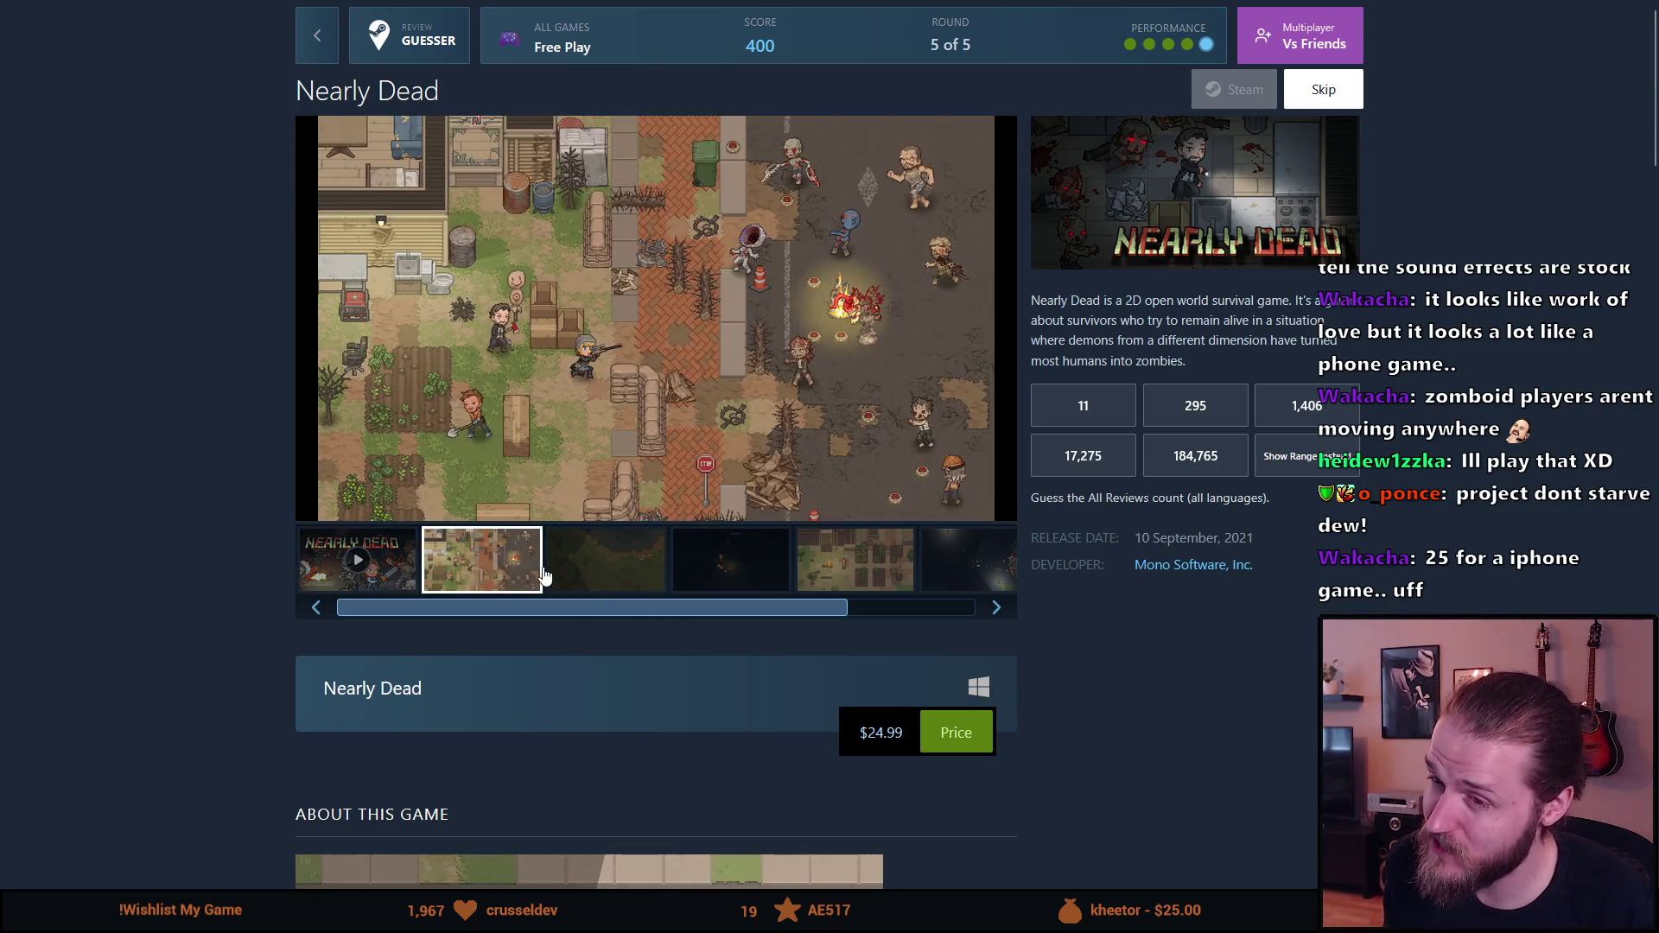
pyautogui.click(566, 575)
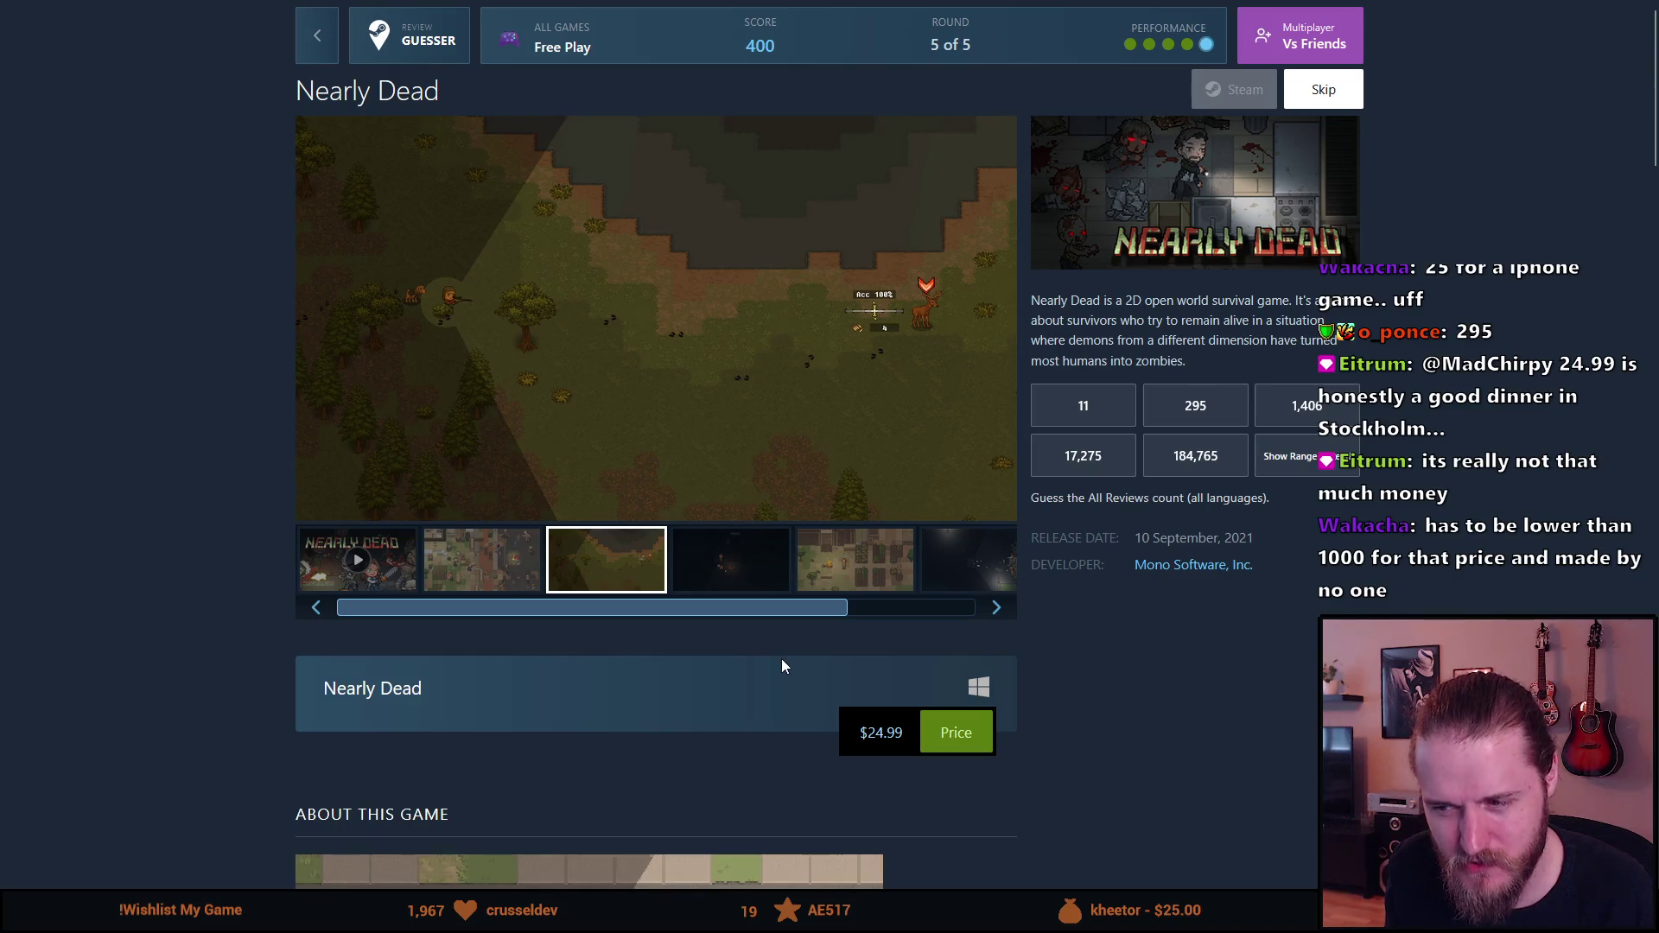
# Step: Revisit the dark fourth and farm Nearly Dead screenshots
pyautogui.moveTo(754, 611)
pyautogui.mouseDown()
pyautogui.moveTo(899, 614)
pyautogui.moveTo(726, 618)
pyautogui.mouseUp()
pyautogui.click(729, 563)
pyautogui.click(855, 575)
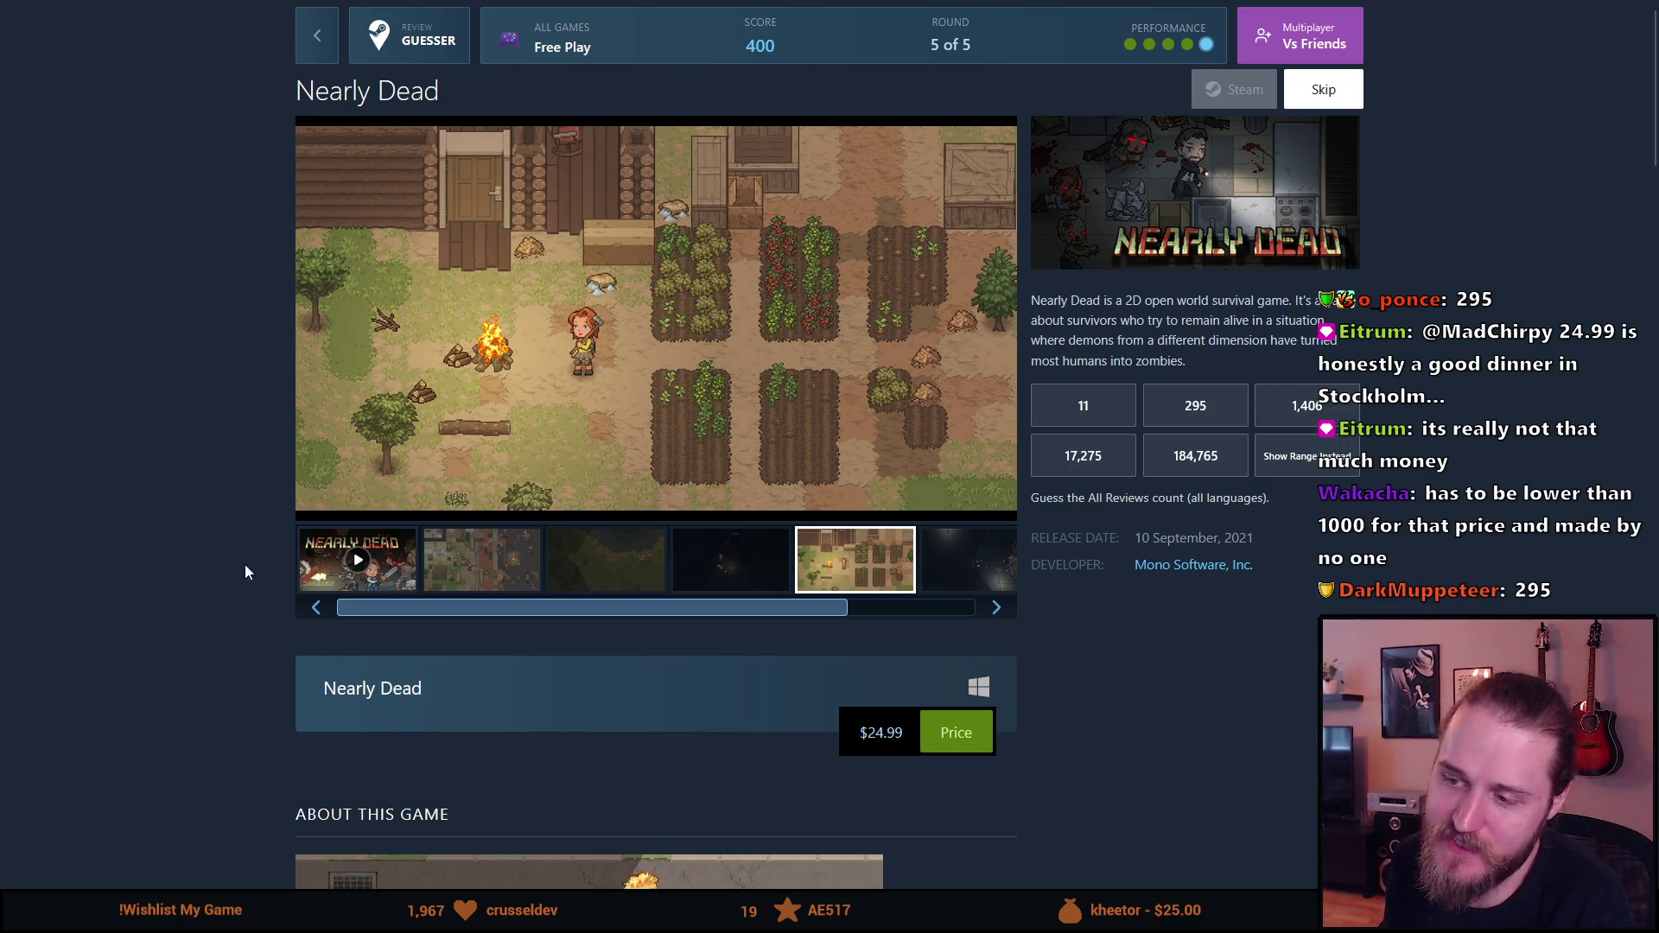
pyautogui.moveTo(398, 613)
pyautogui.mouseDown()
pyautogui.moveTo(536, 629)
pyautogui.moveTo(359, 622)
pyautogui.moveTo(397, 618)
pyautogui.moveTo(513, 638)
pyautogui.moveTo(355, 635)
pyautogui.moveTo(503, 622)
pyautogui.moveTo(335, 620)
pyautogui.mouseUp()
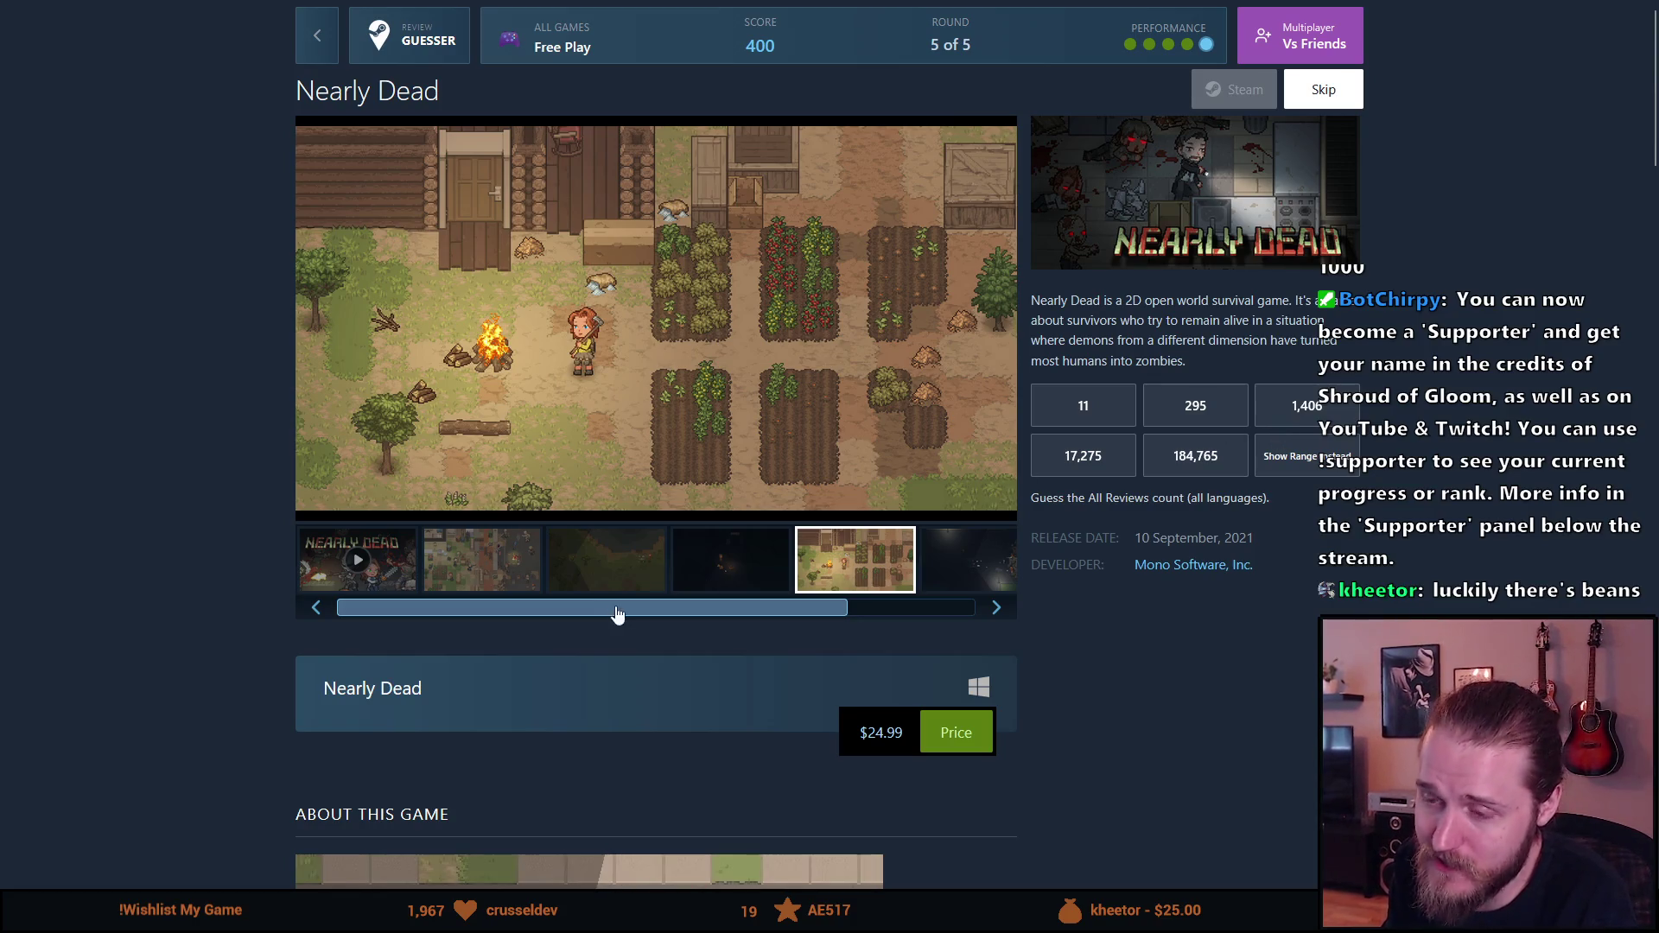
# Step: Cycle through all six screenshots and wrap the gallery back to the trailer
pyautogui.click(519, 567)
pyautogui.click(574, 562)
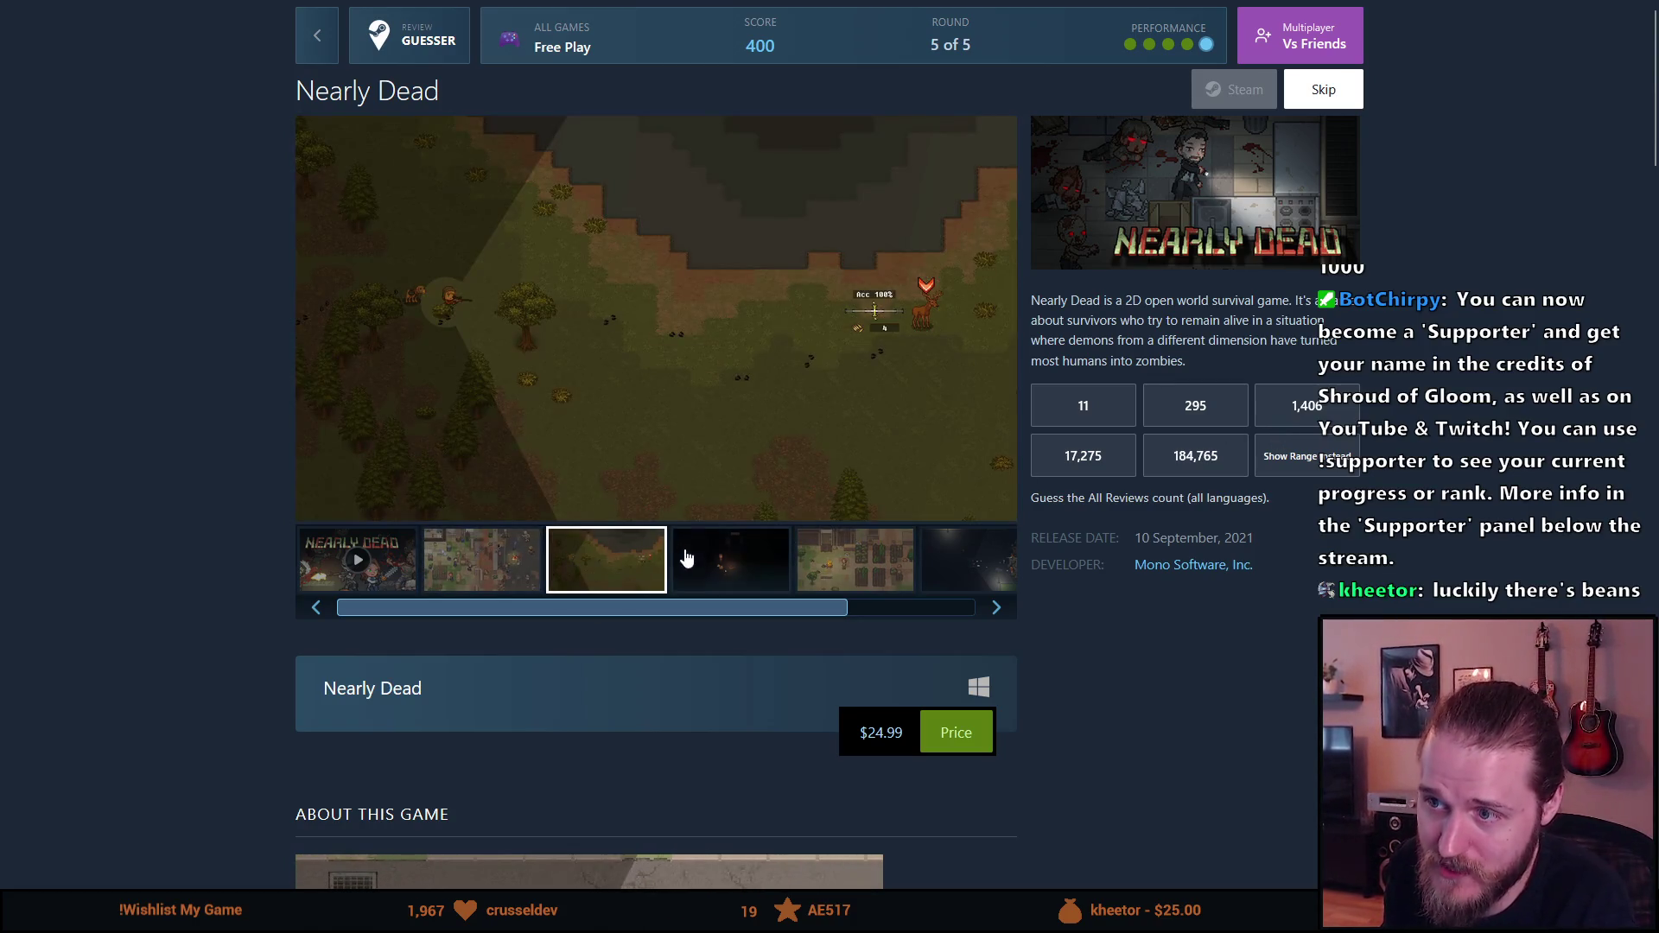
pyautogui.click(741, 573)
pyautogui.click(834, 570)
pyautogui.click(968, 580)
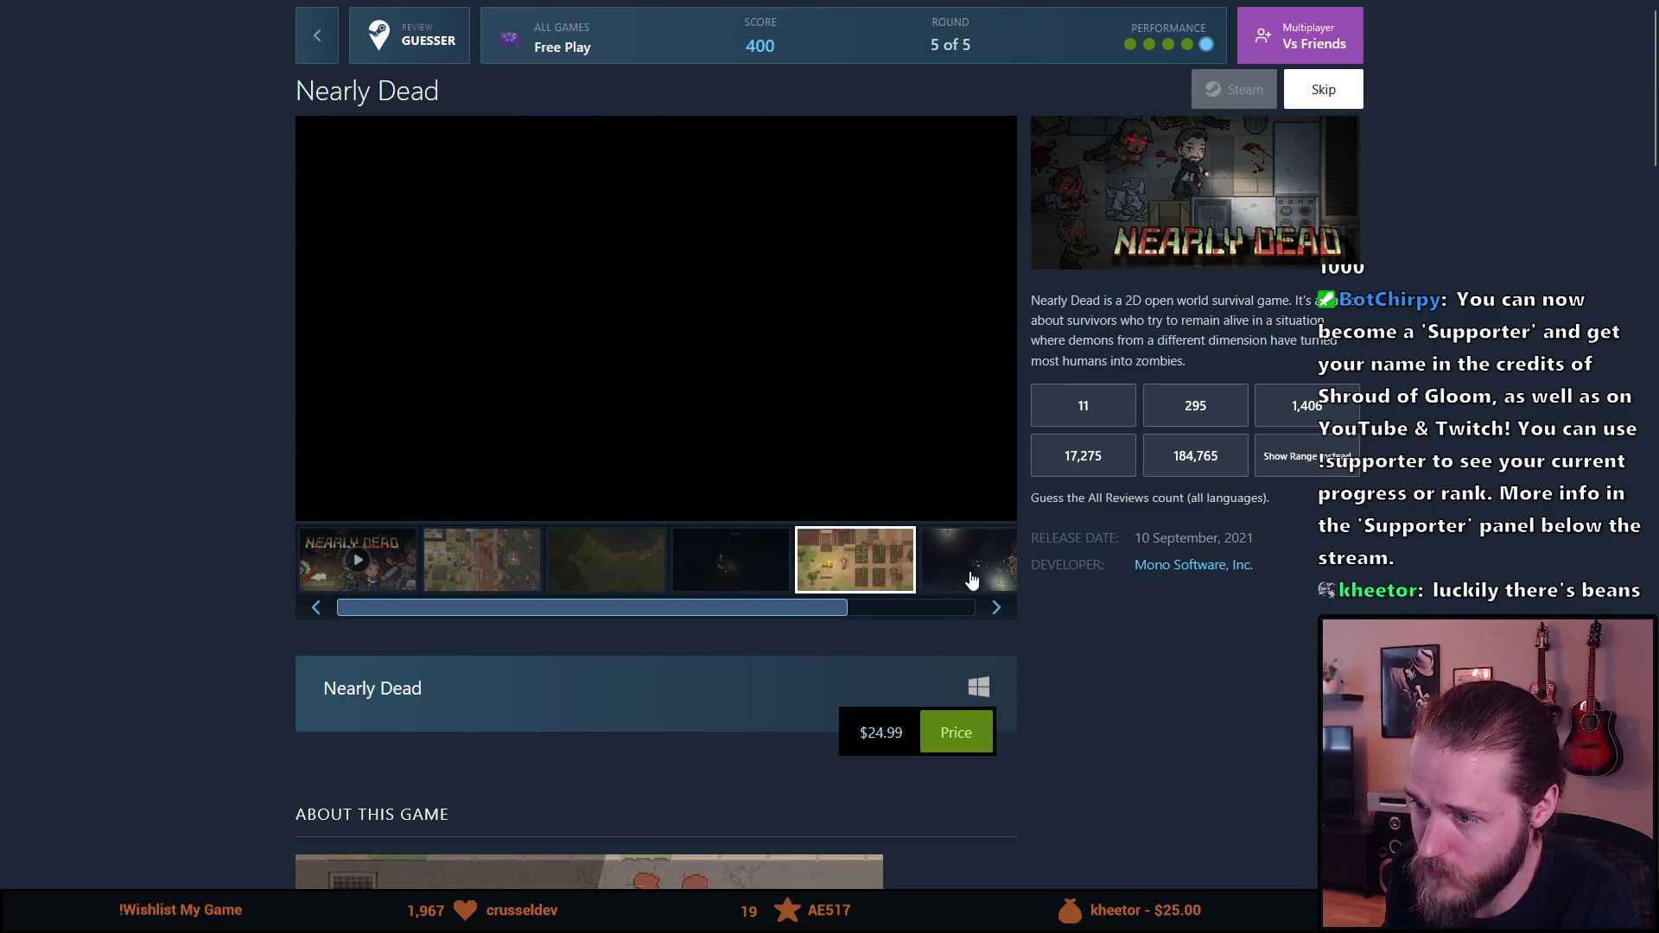
pyautogui.click(1013, 615)
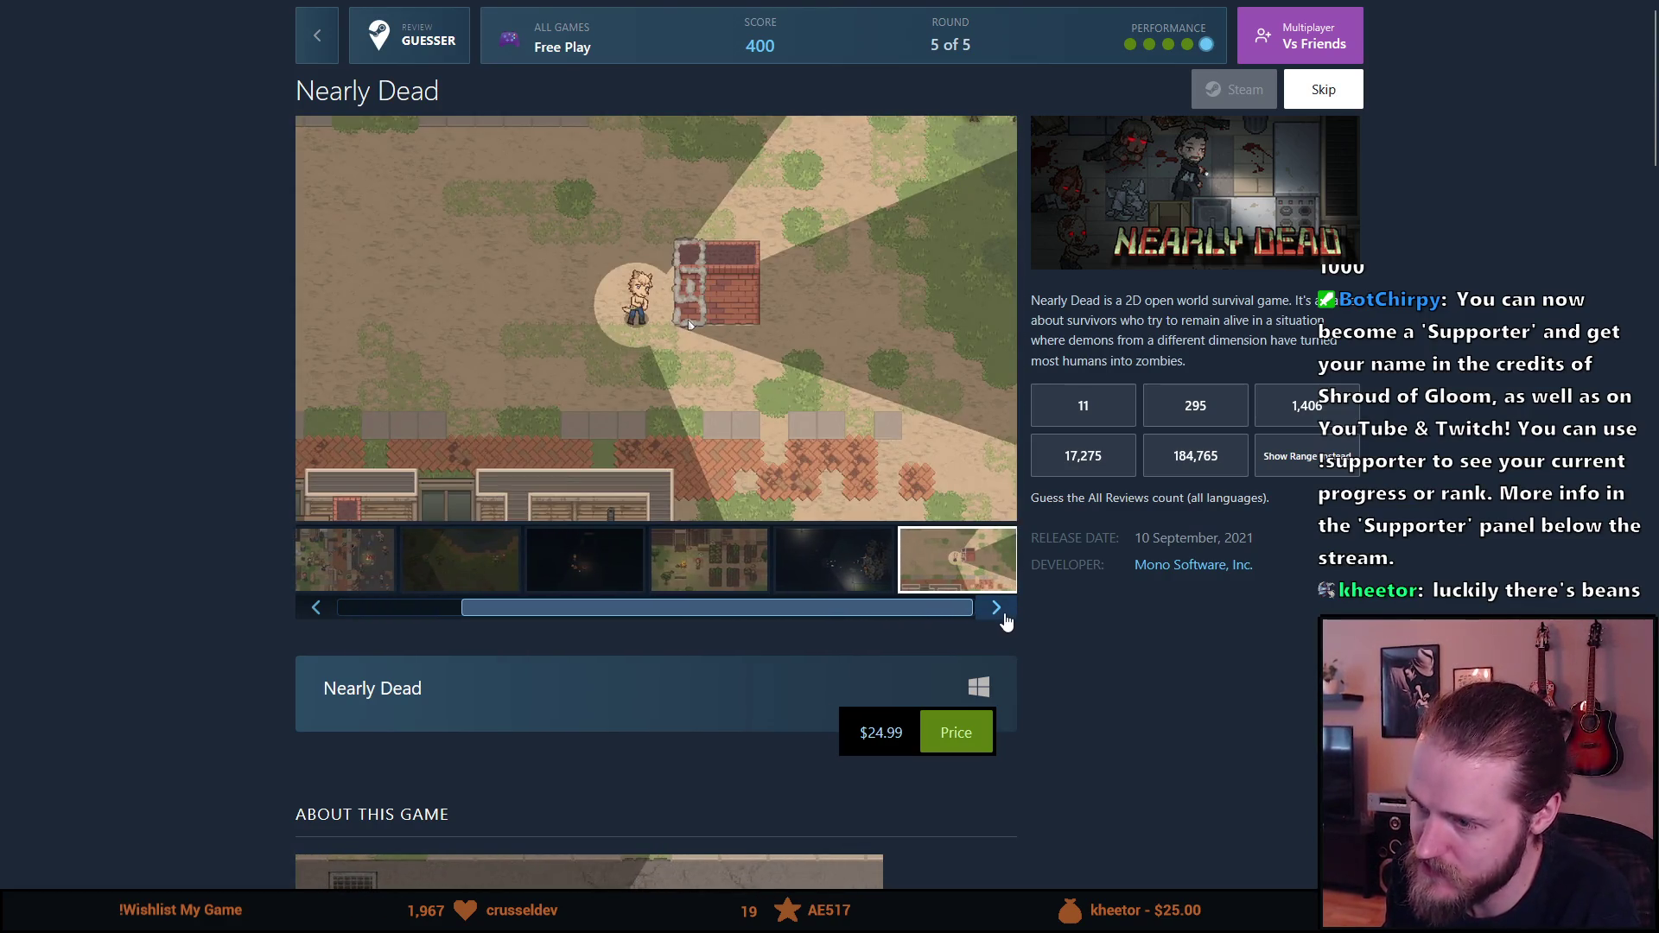
pyautogui.click(1004, 617)
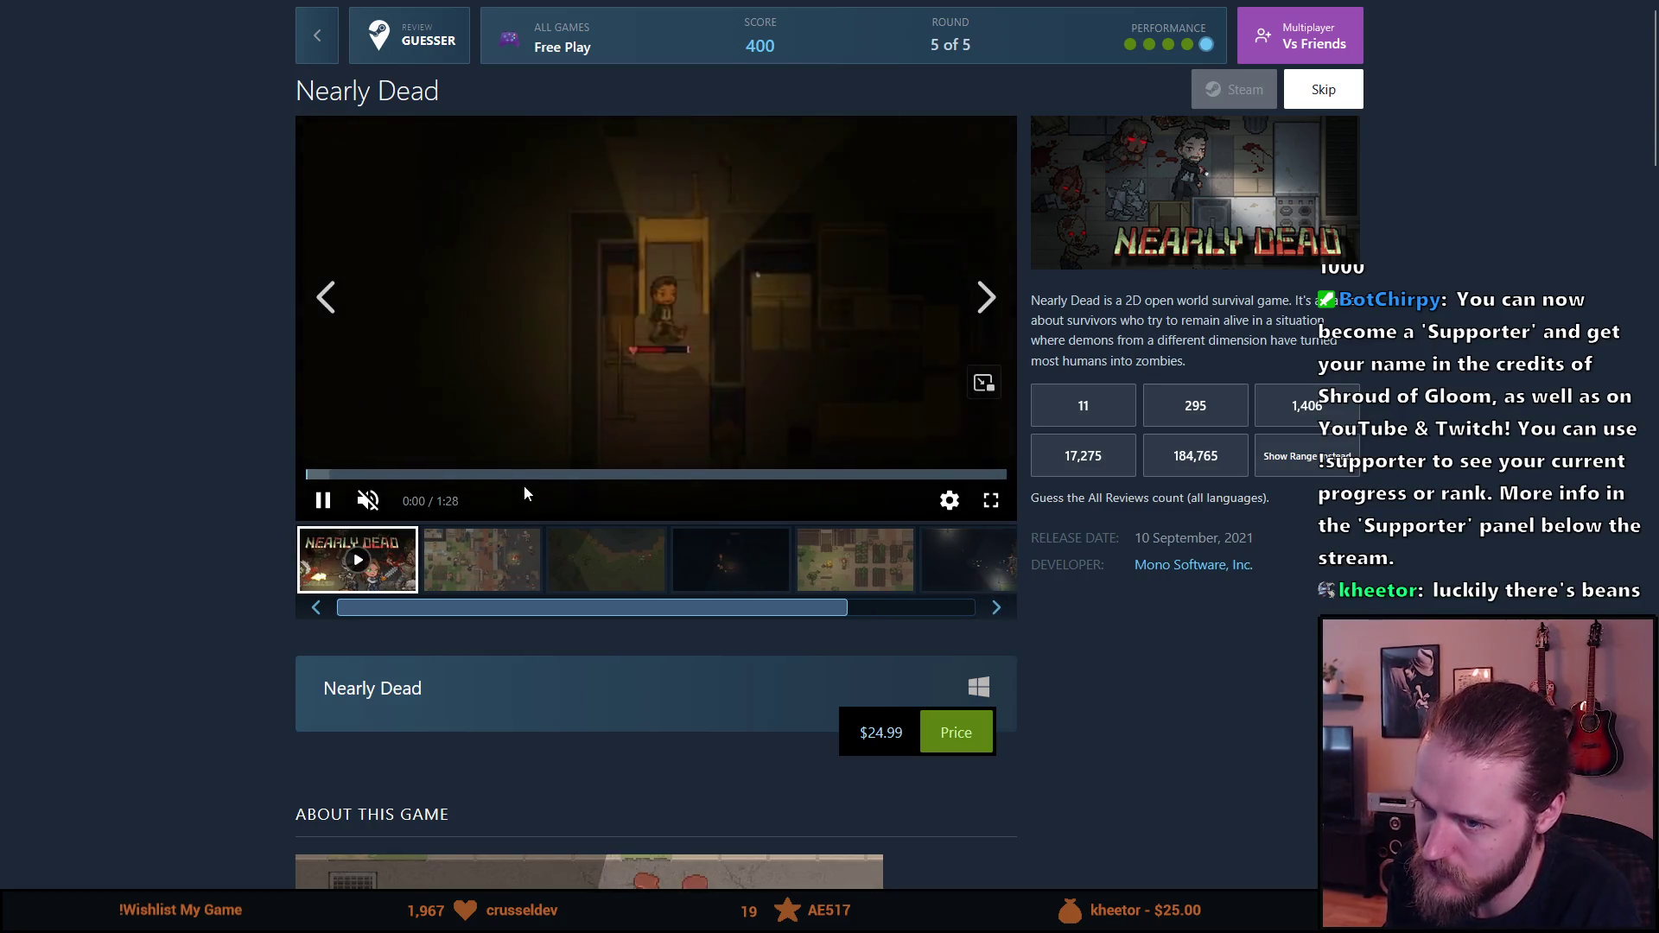
# Step: Seek the trailer to about 1:05 and open a blank new browser tab
pyautogui.click(818, 475)
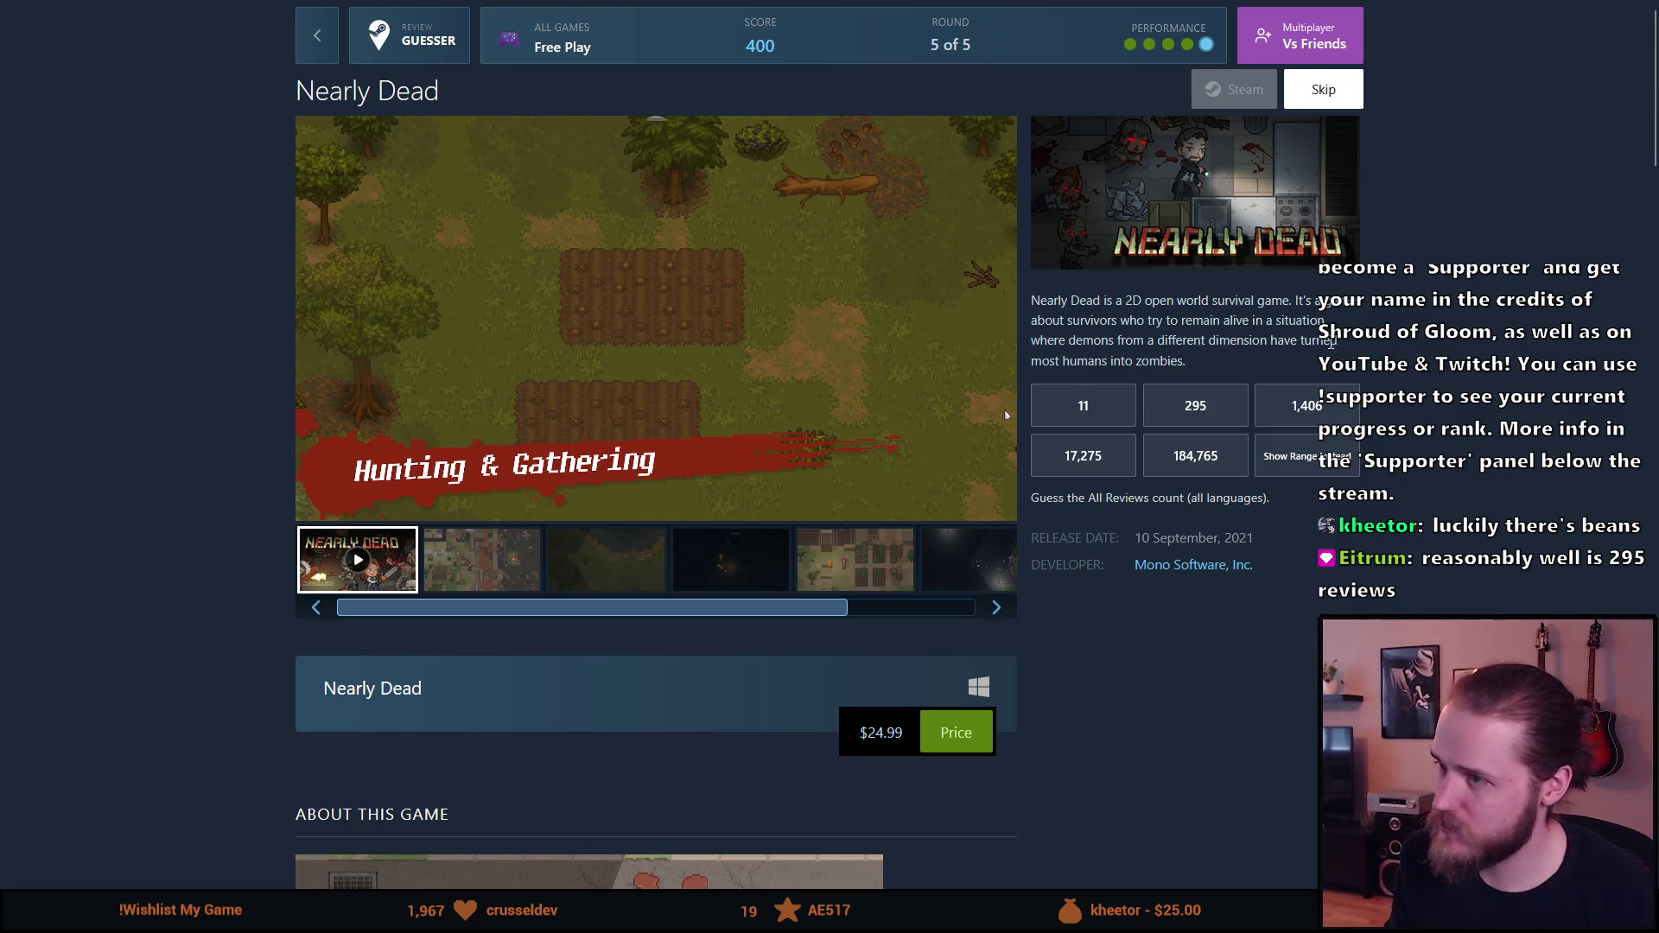
pyautogui.moveTo(337, 7)
pyautogui.click(250, 19)
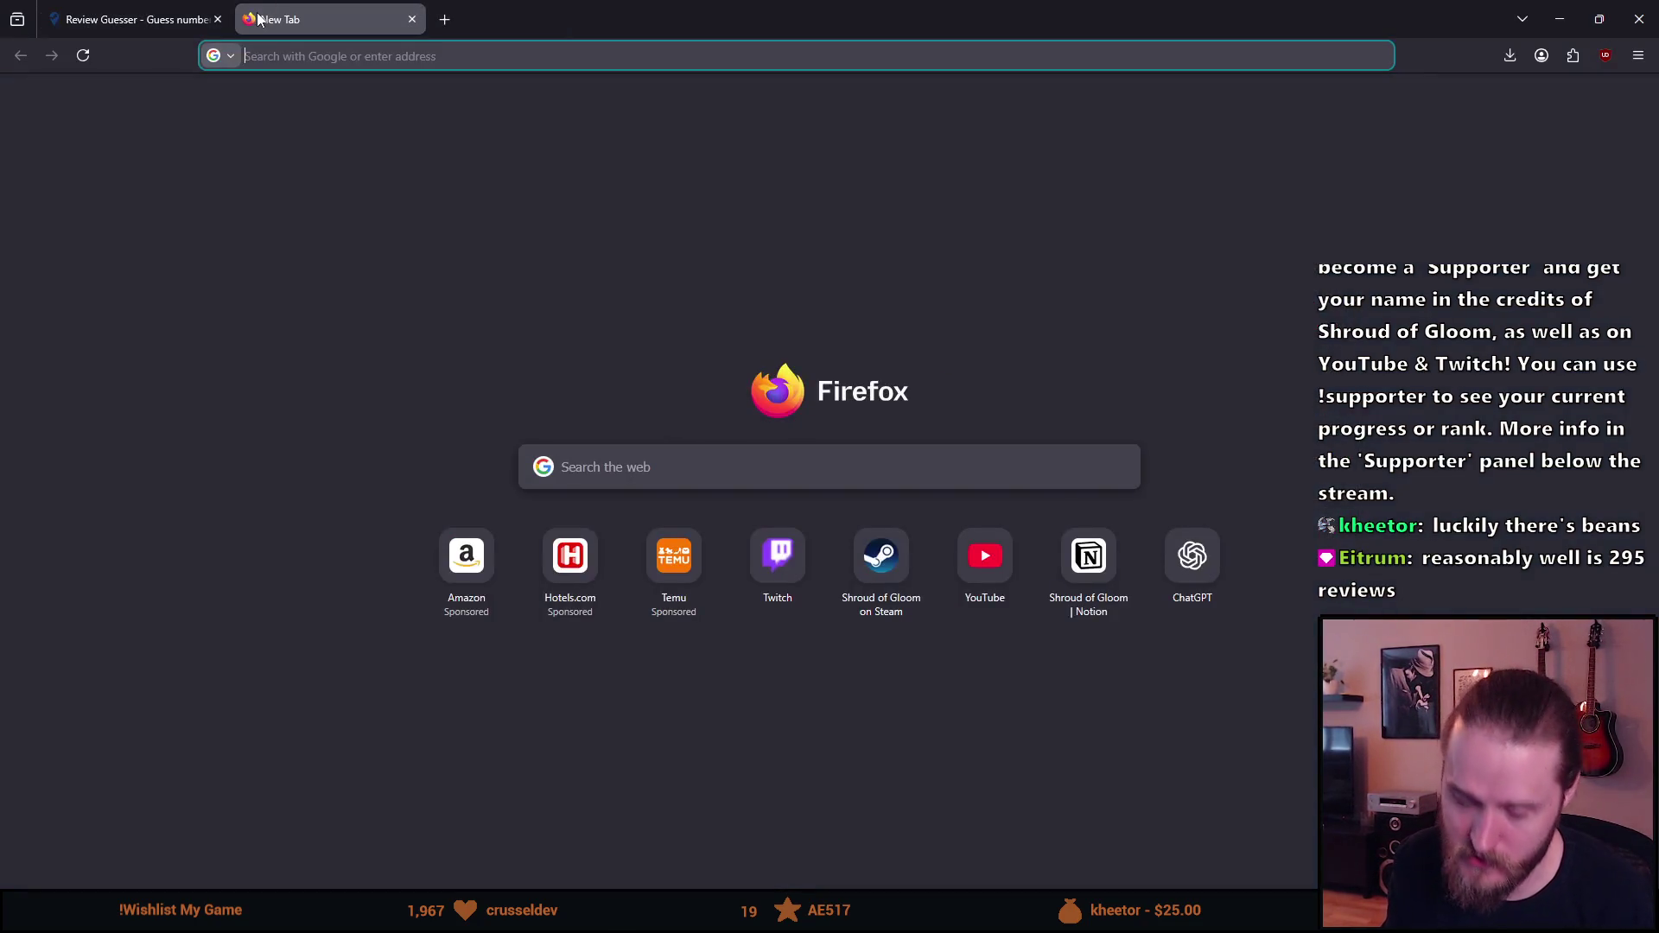
# Step: Search for 'project zomboid' and open its Steam store page
pyautogui.write('project zomboid')
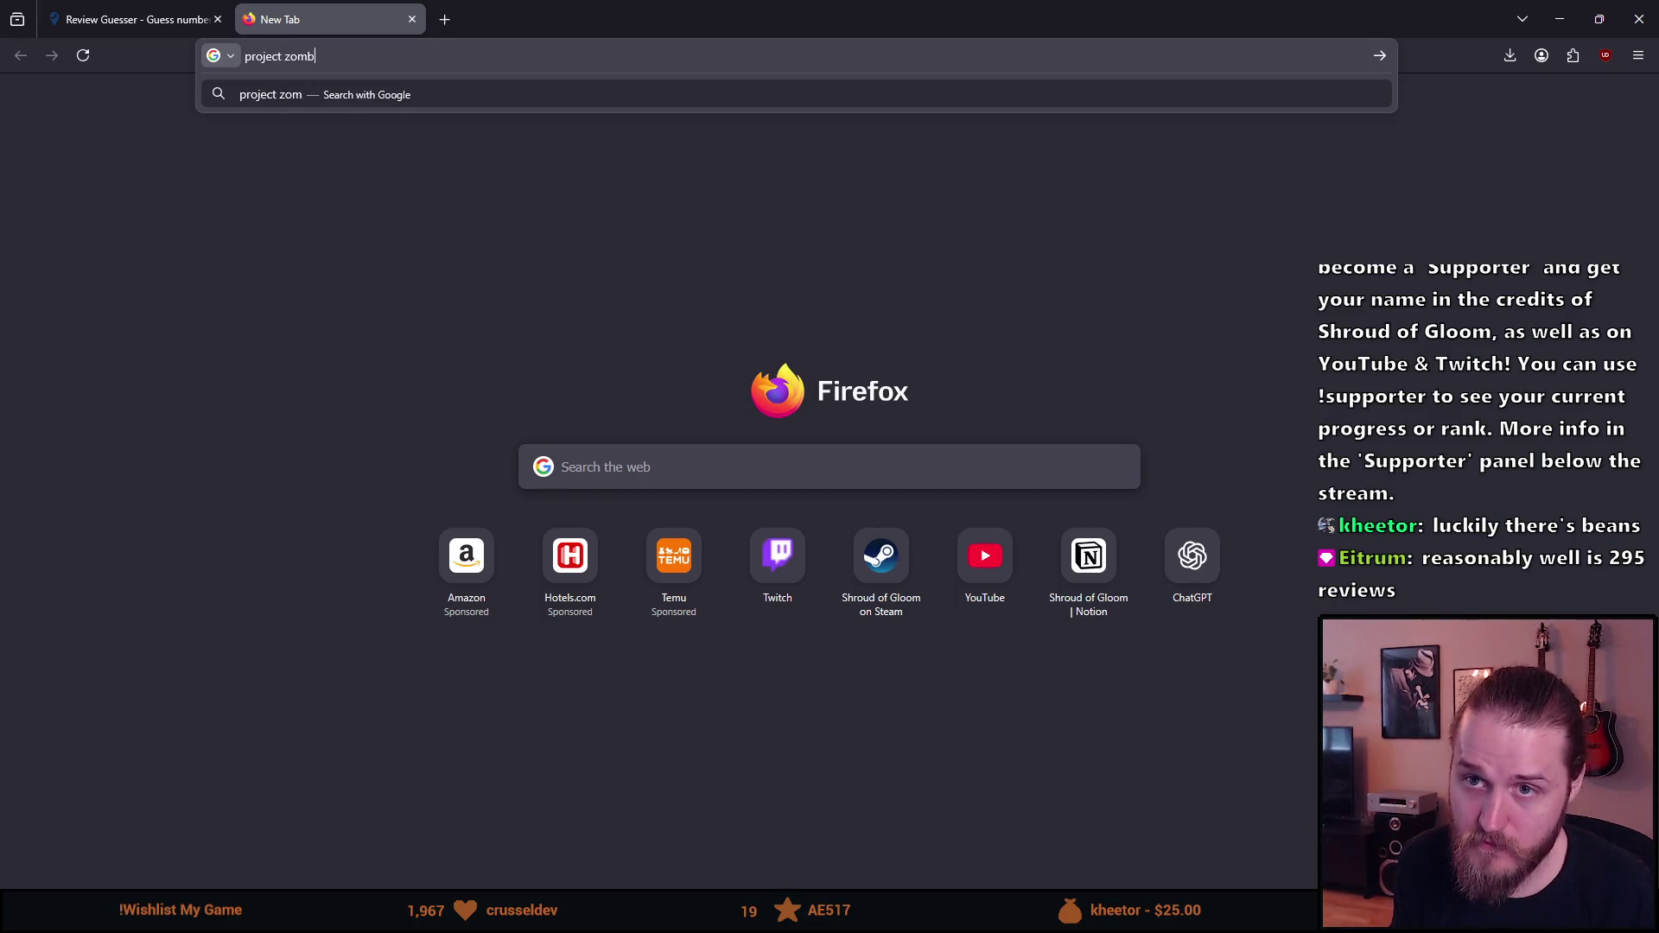
pyautogui.press('Return')
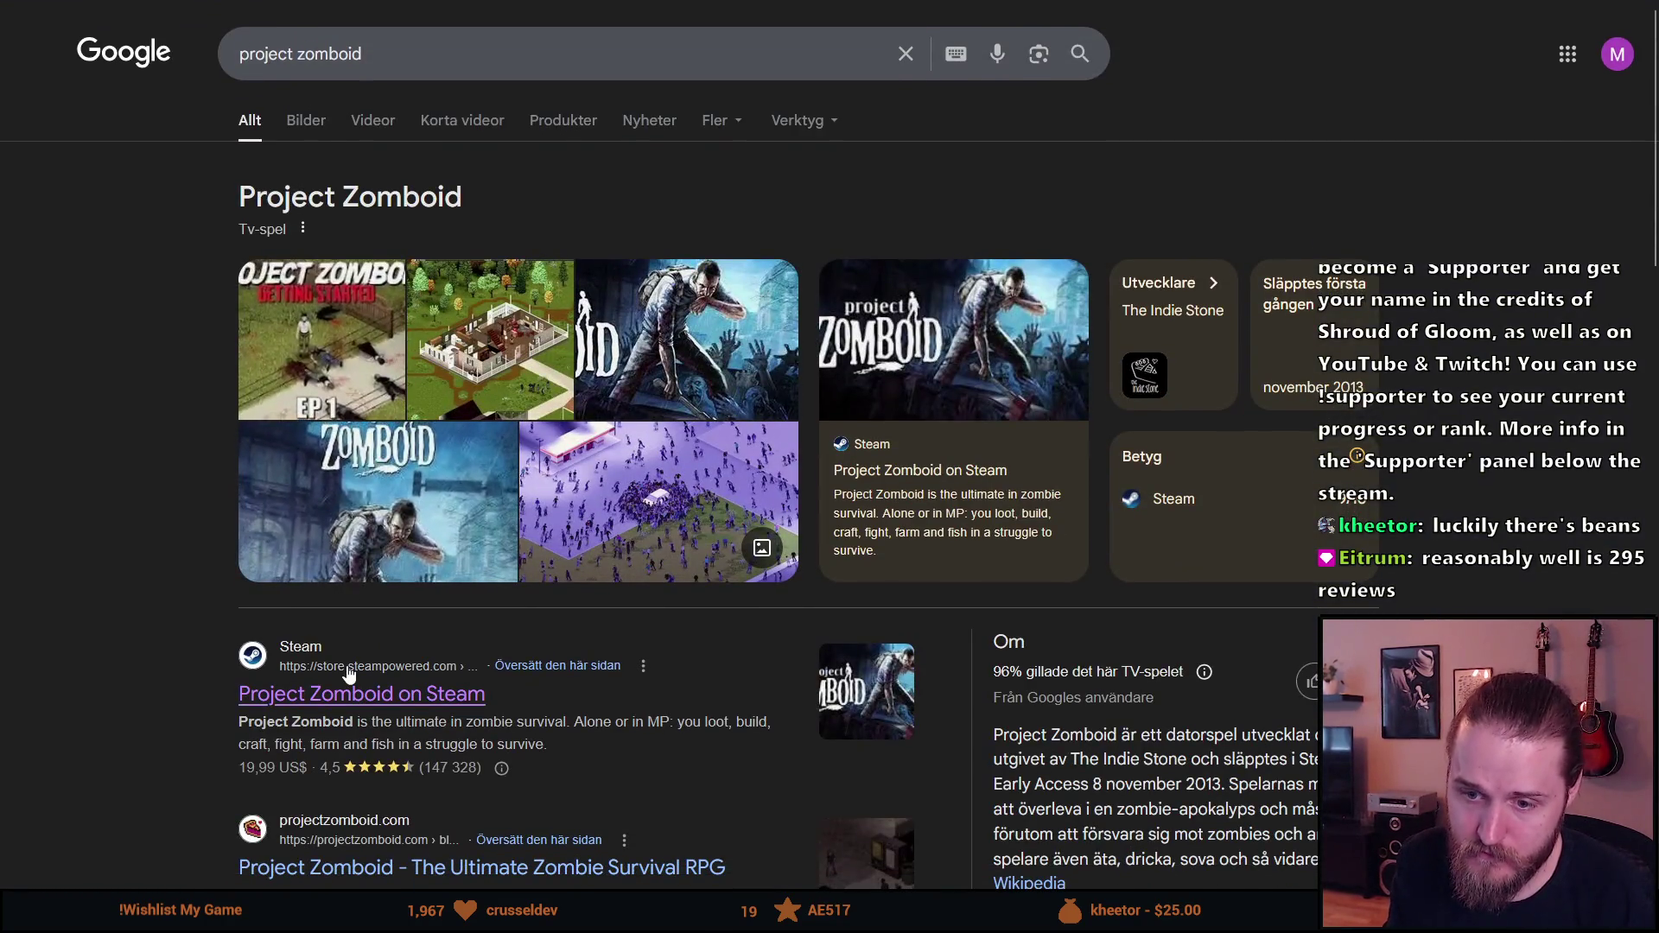
pyautogui.click(349, 673)
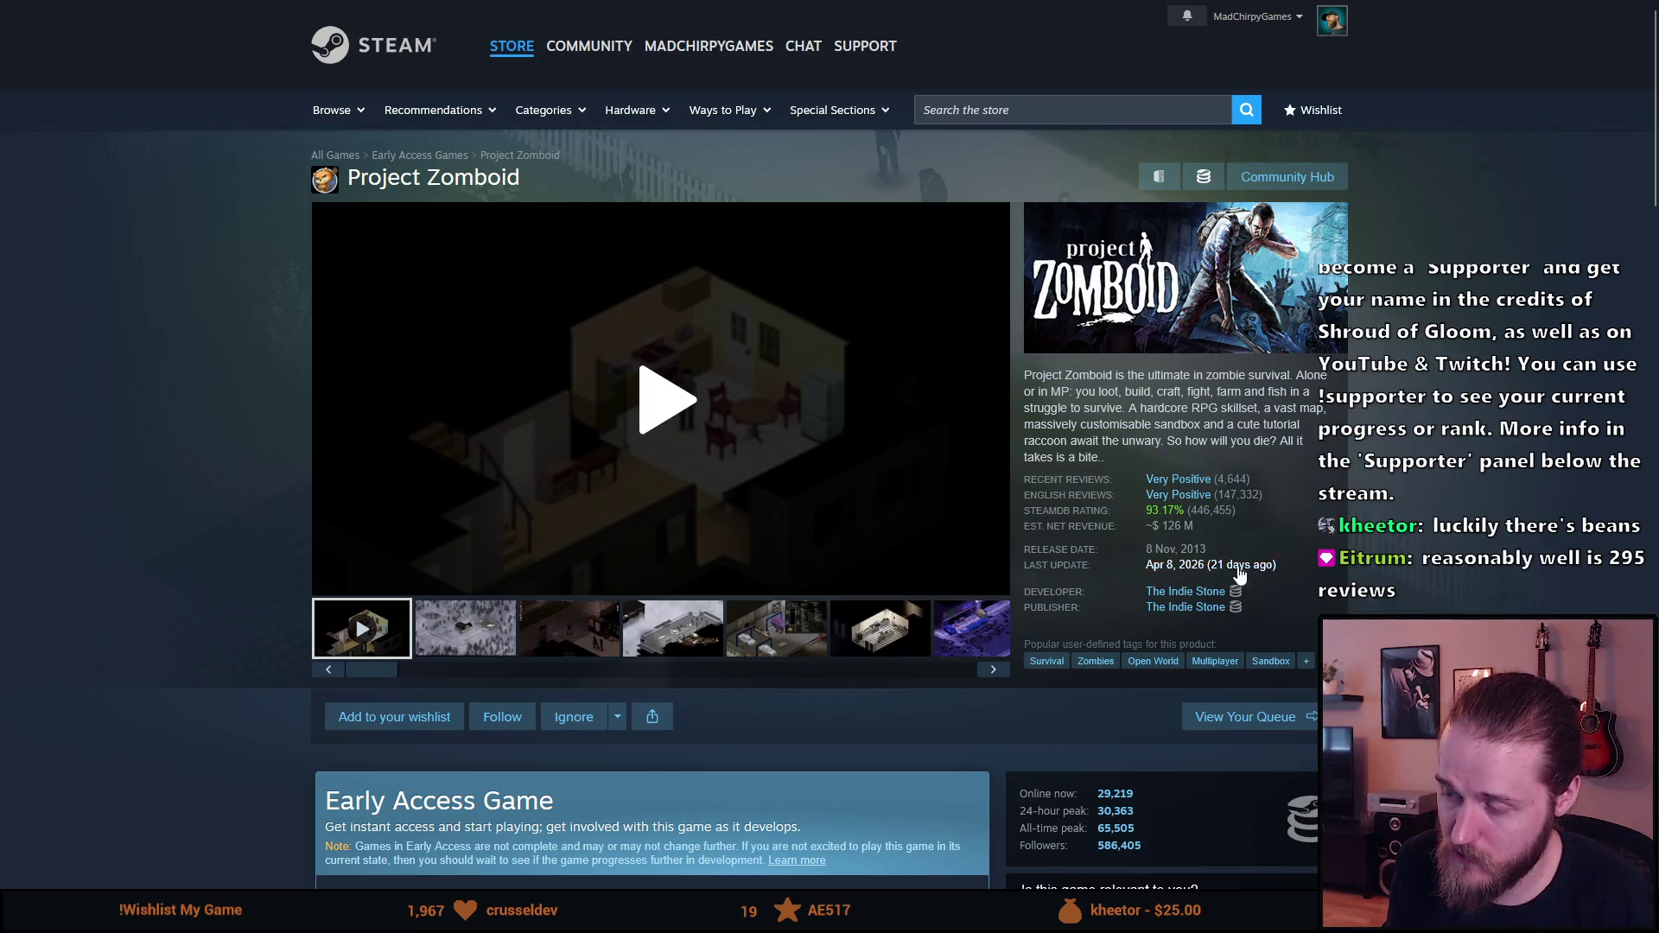
pyautogui.scroll(-2, 734, 524)
pyautogui.scroll(-1, 733, 524)
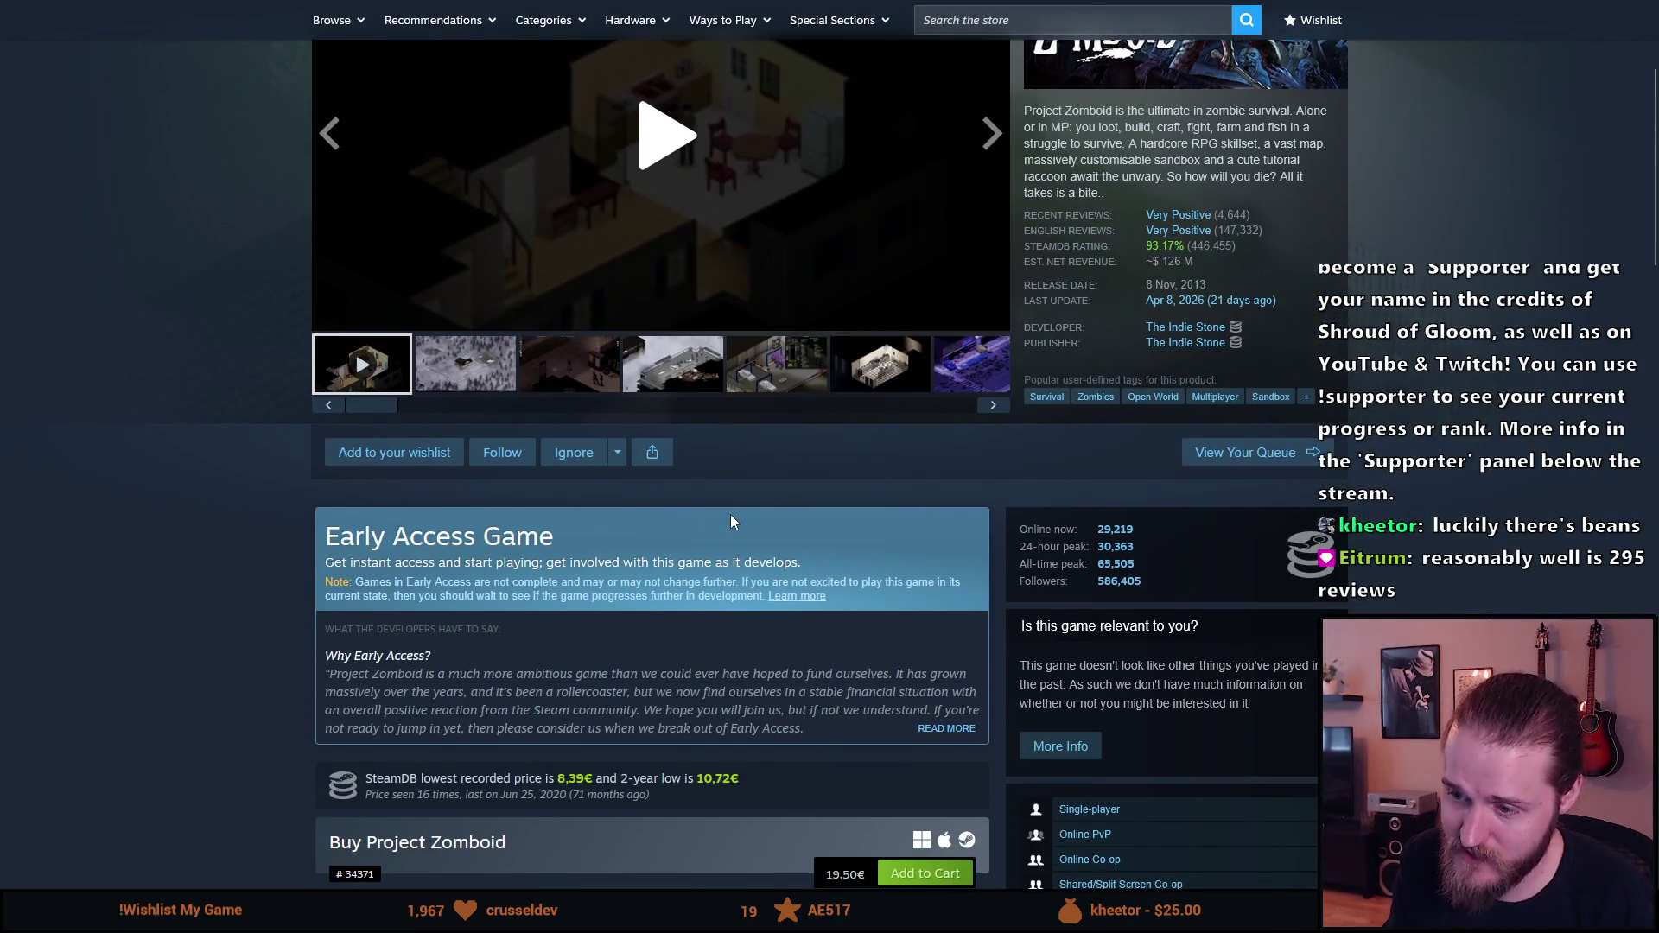
pyautogui.scroll(3, 732, 523)
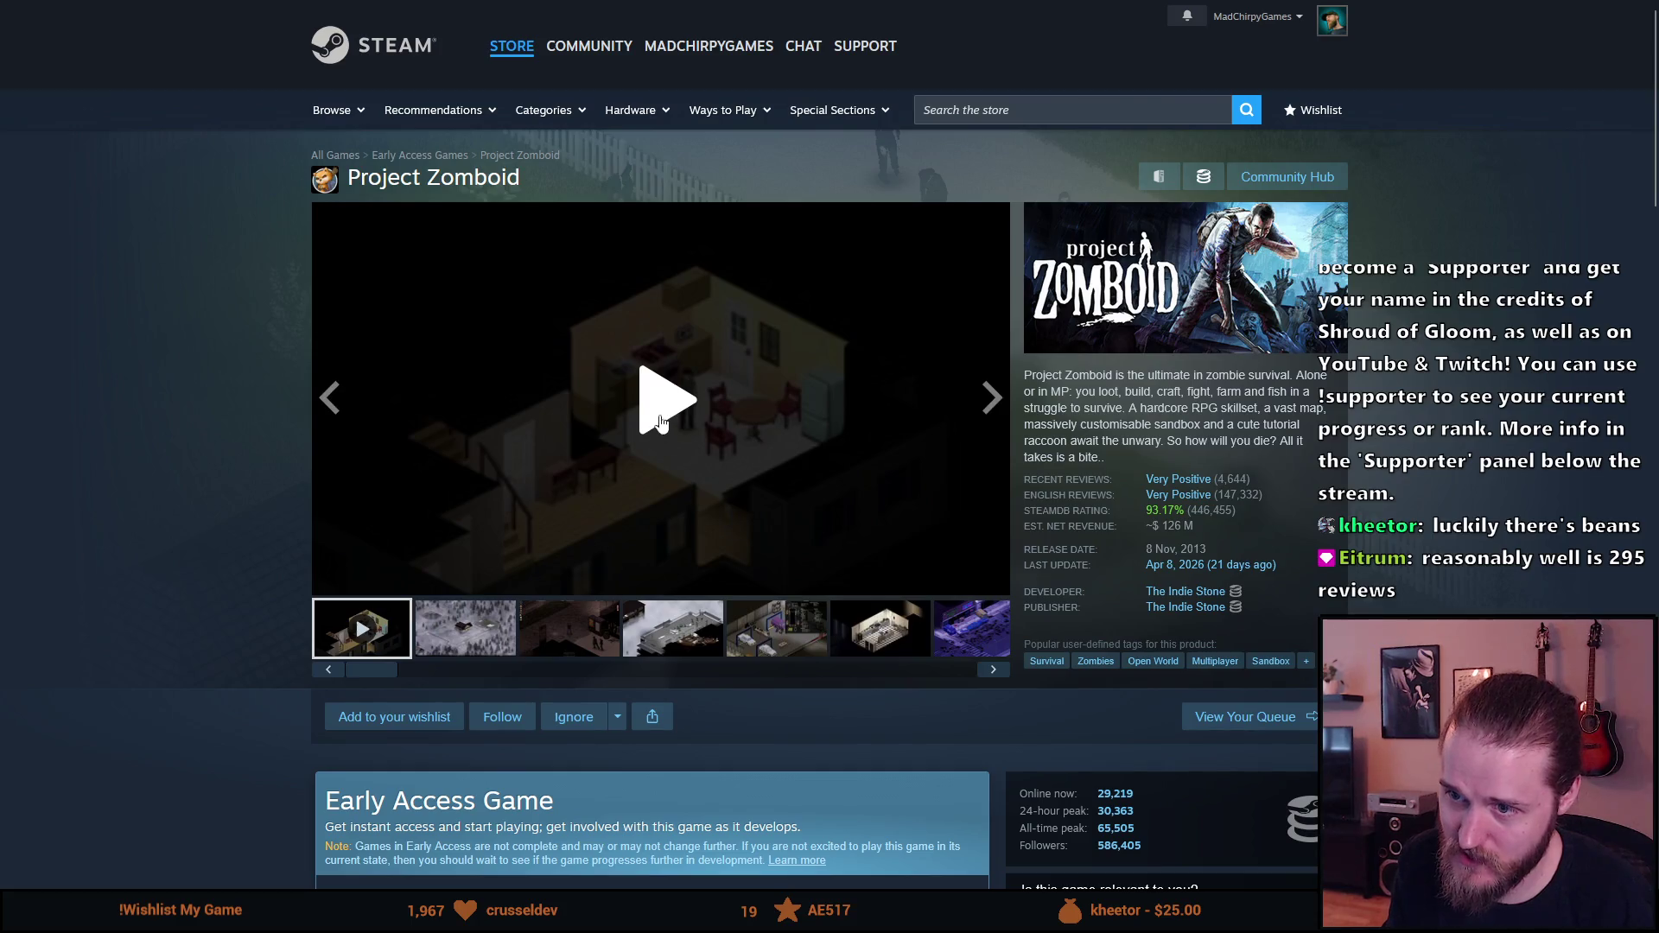
# Step: Play the Project Zomboid trailer muted to 0:13, pause it, and return to the Review Guesser tab
pyautogui.click(406, 585)
pyautogui.click(364, 579)
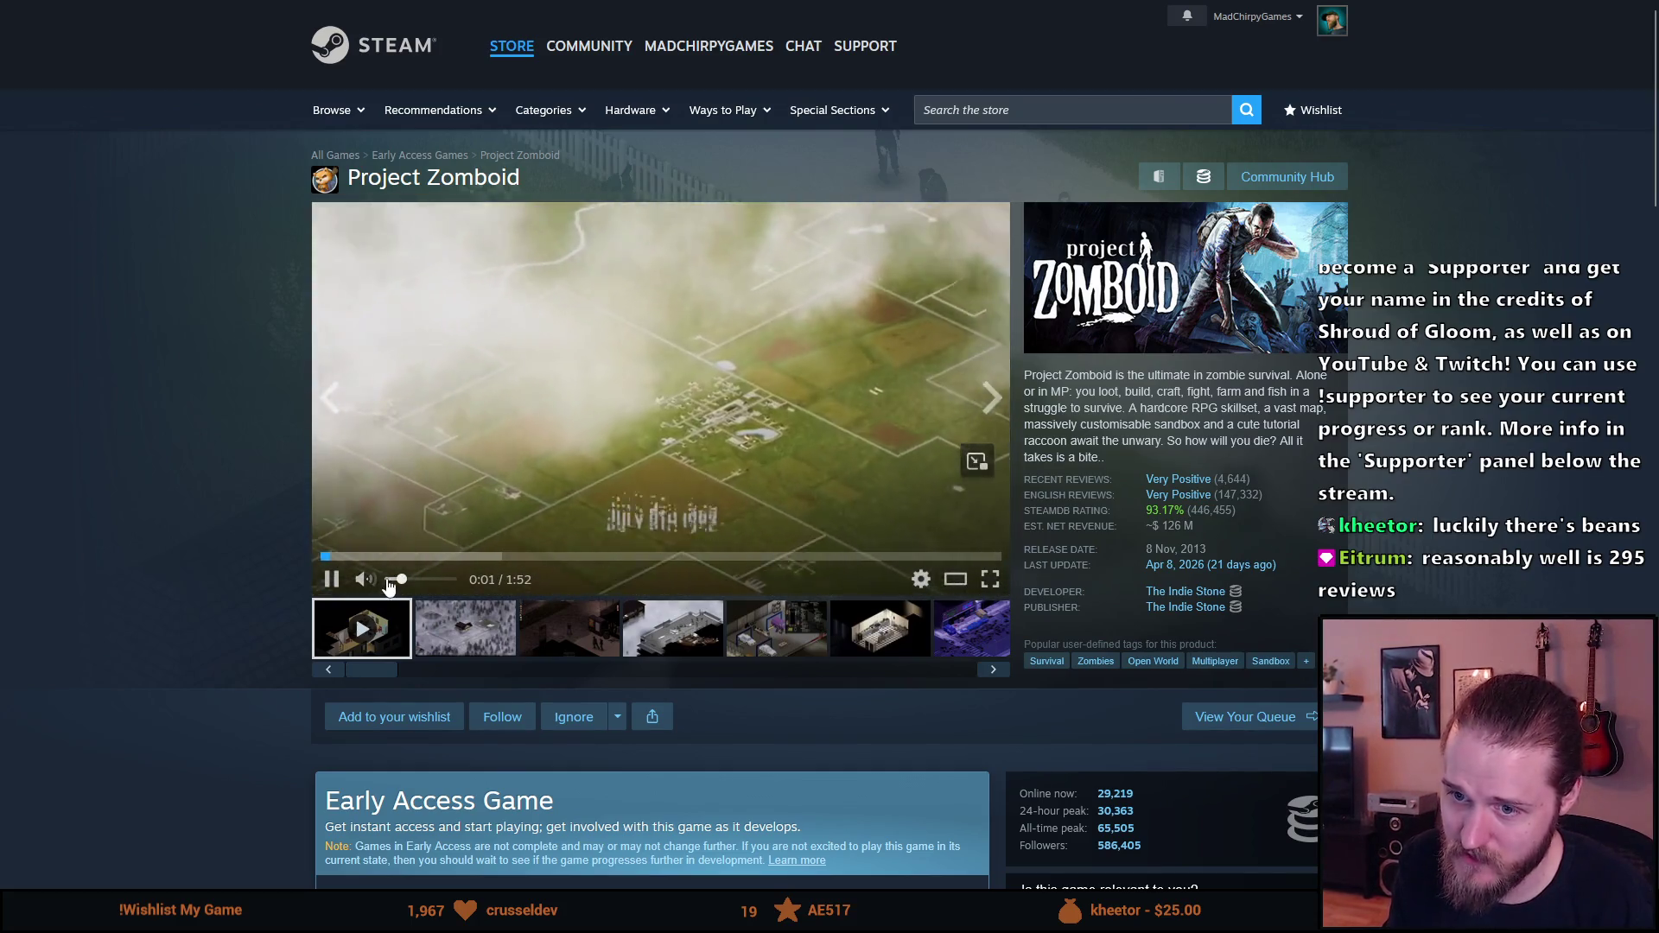
pyautogui.click(402, 558)
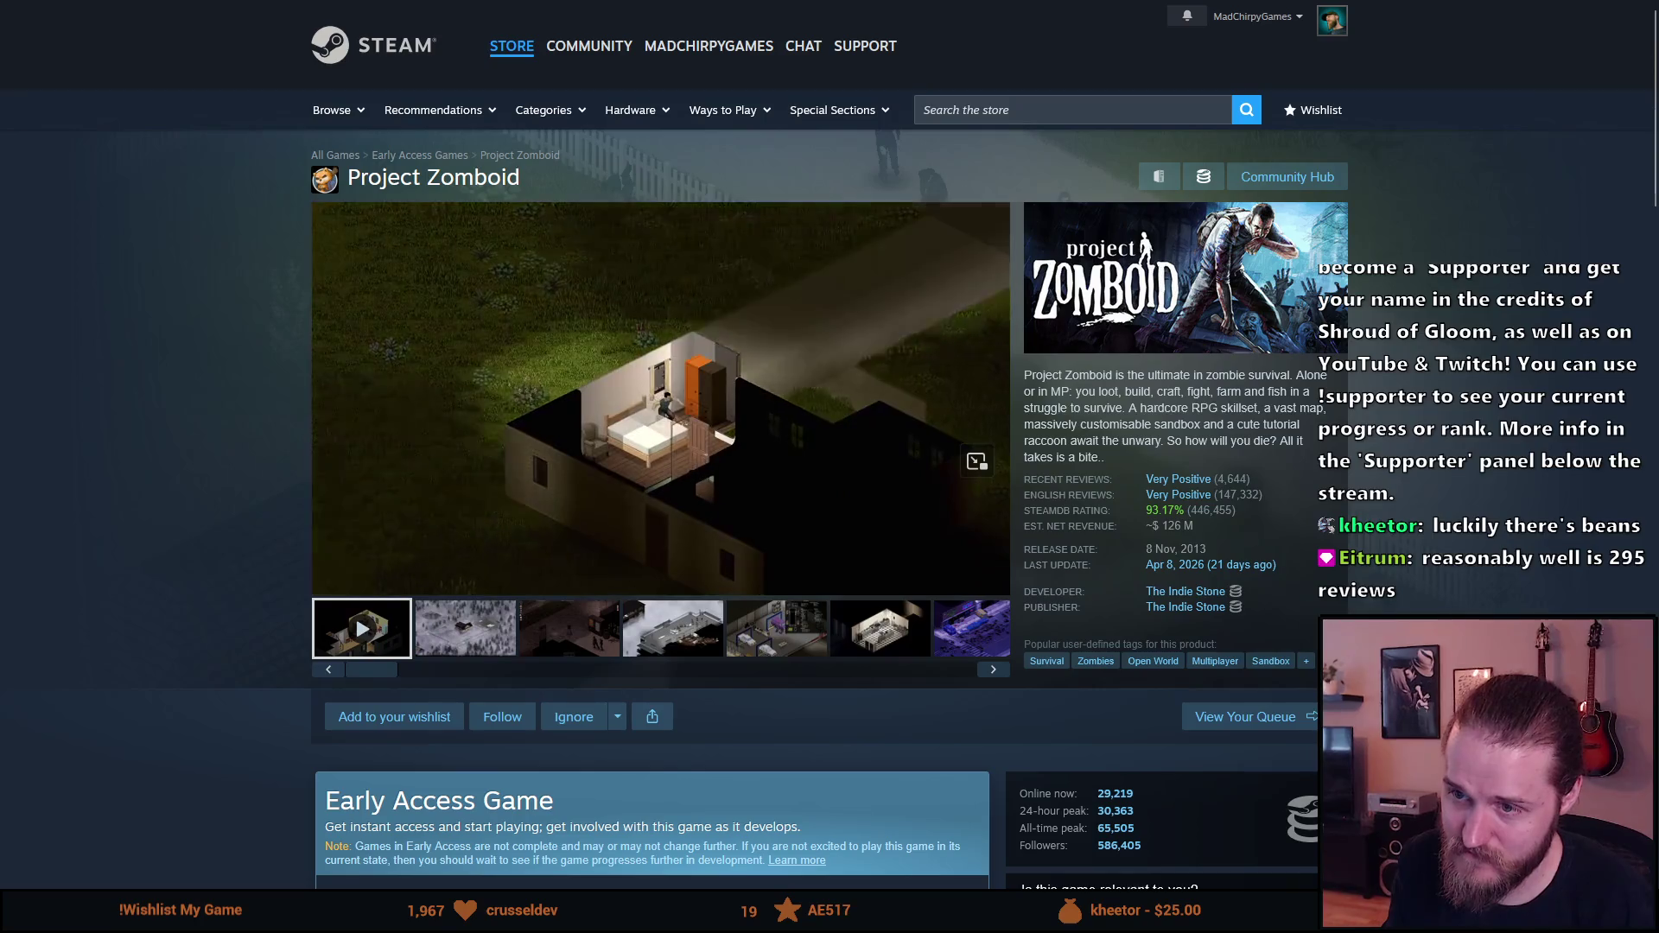
pyautogui.click(501, 455)
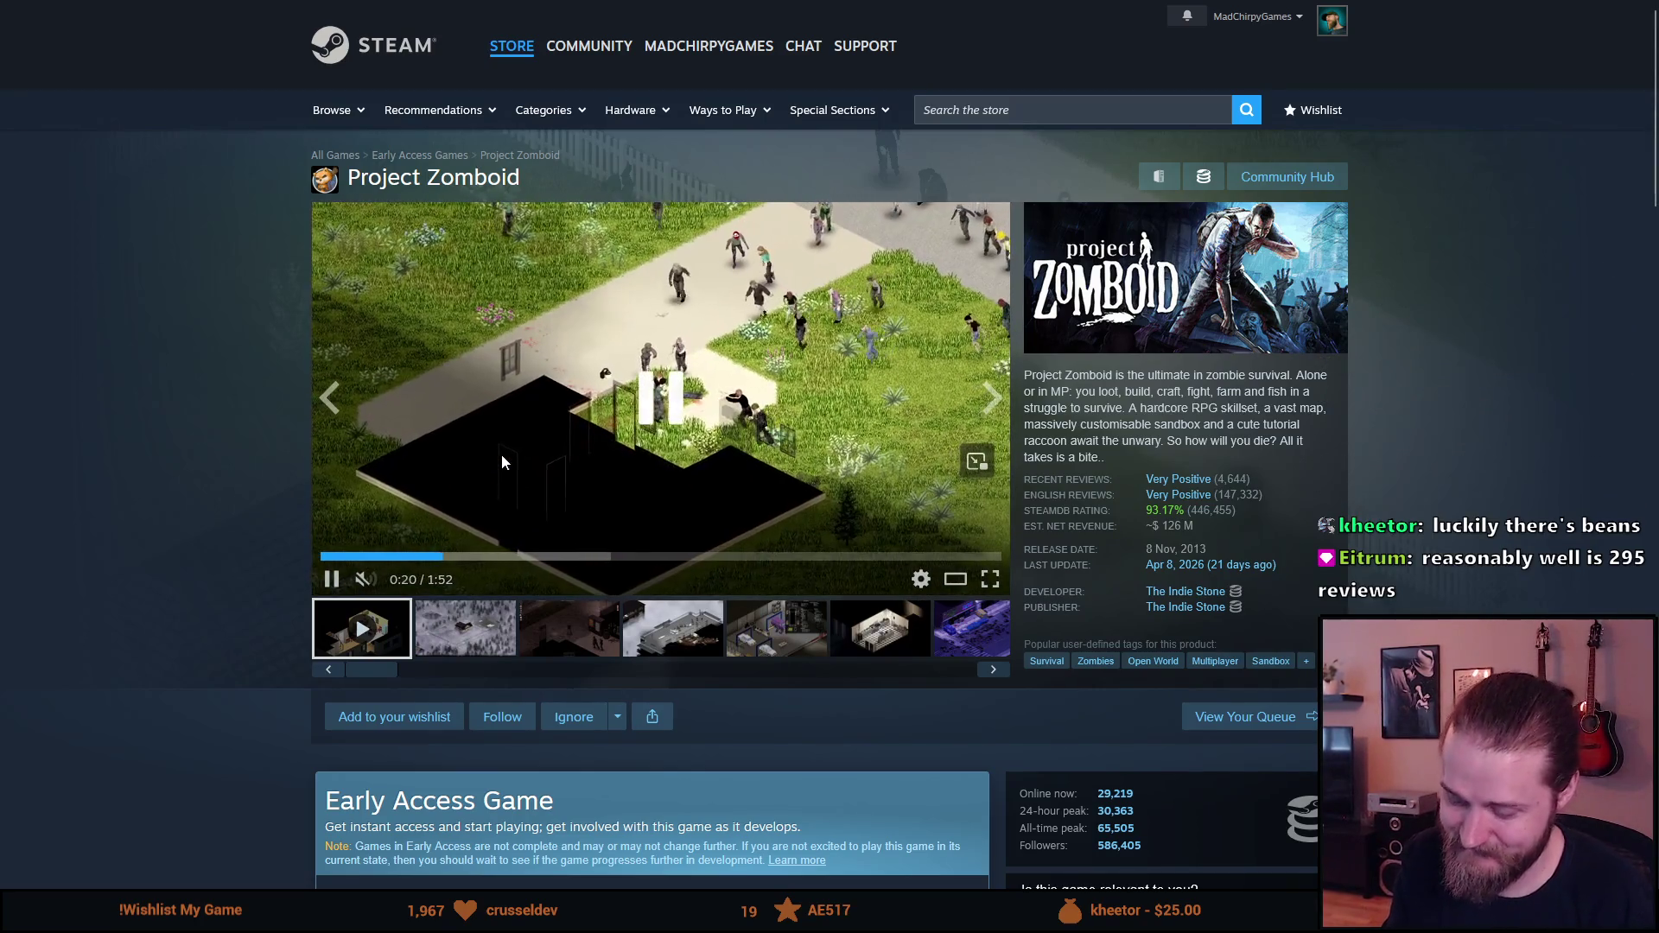
pyautogui.press('F11')
pyautogui.click(157, 8)
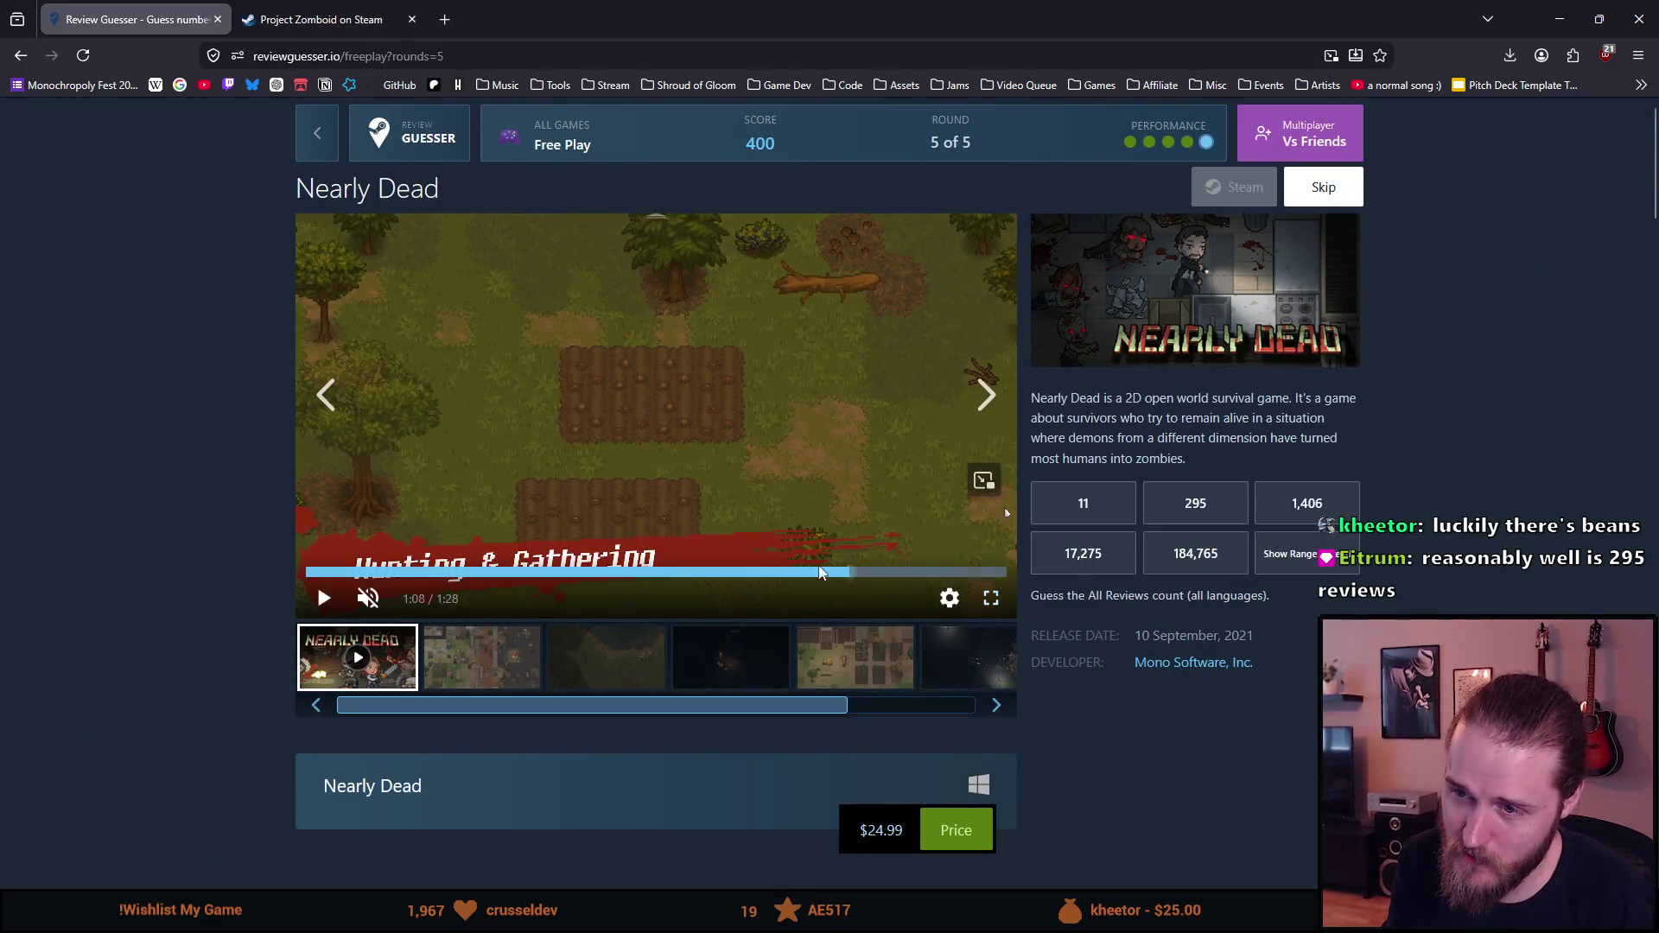
# Step: Resume the Nearly Dead trailer, then guess 295 reviews for a perfect final round
pyautogui.click(547, 383)
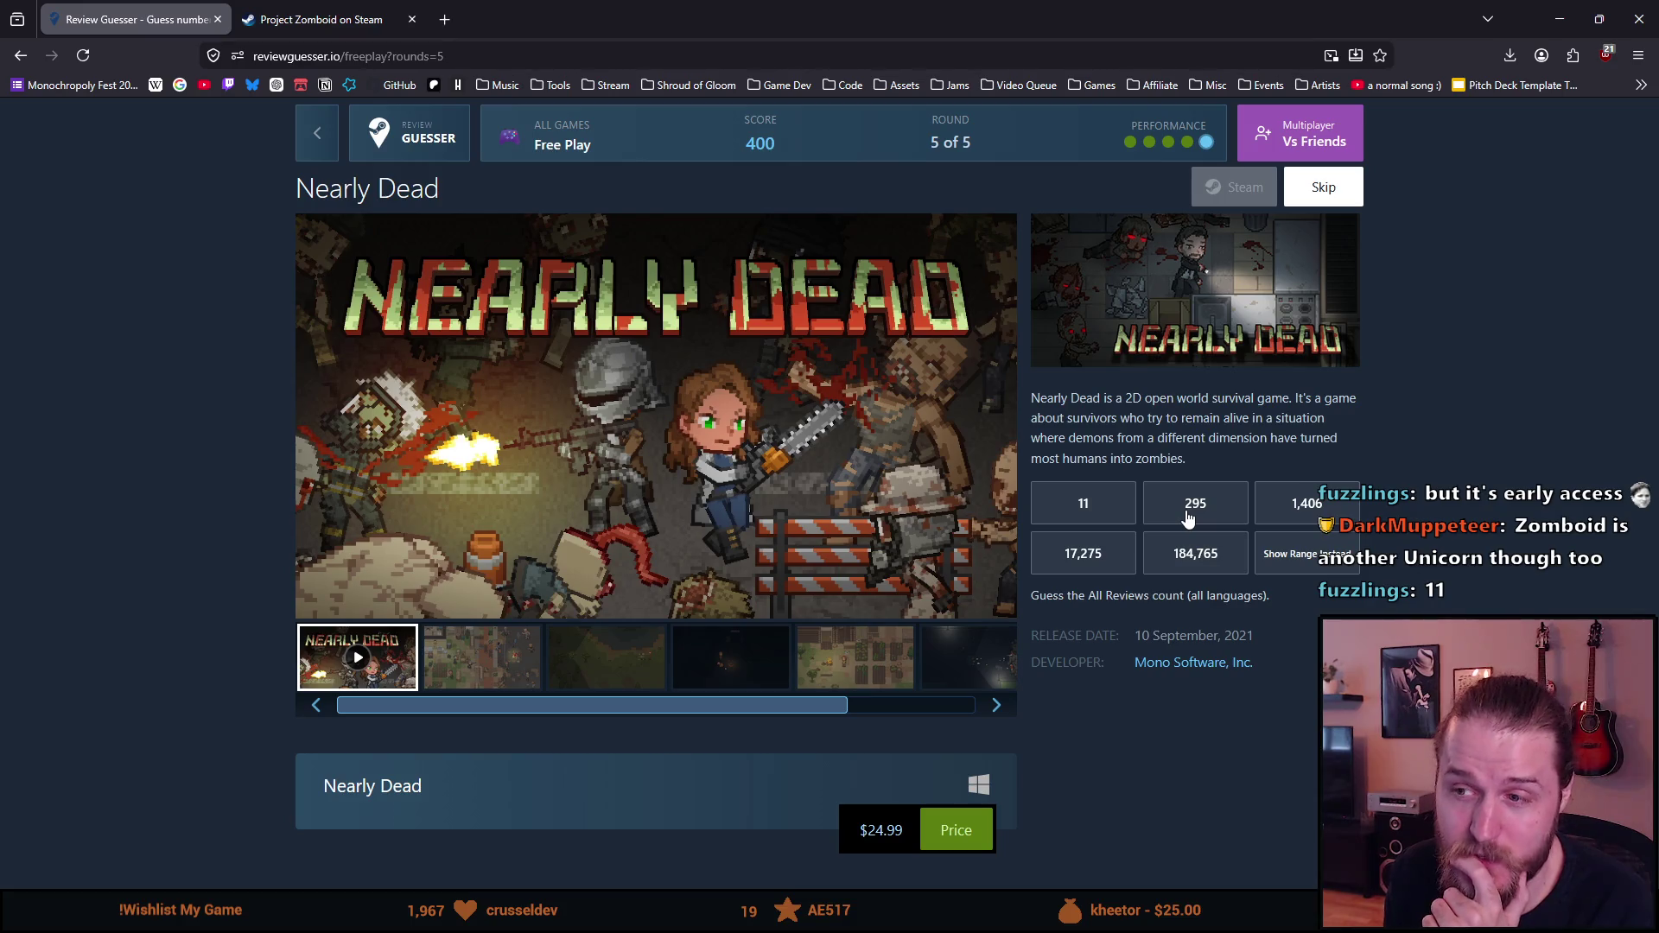
pyautogui.click(1187, 510)
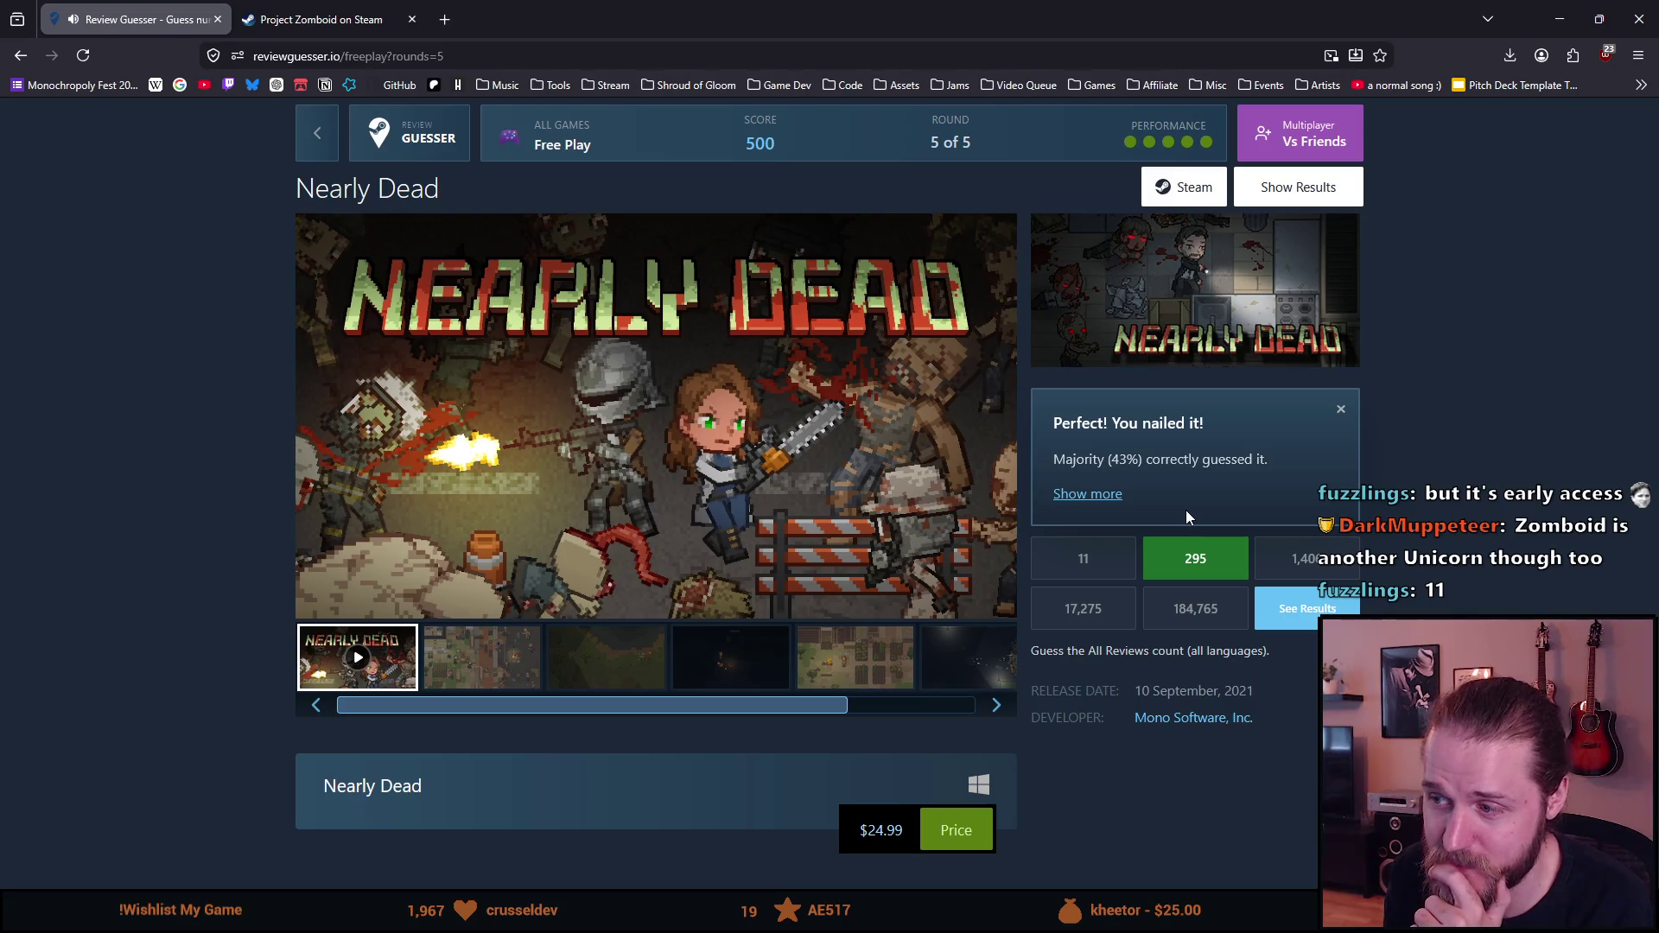
pyautogui.middleClick(1207, 197)
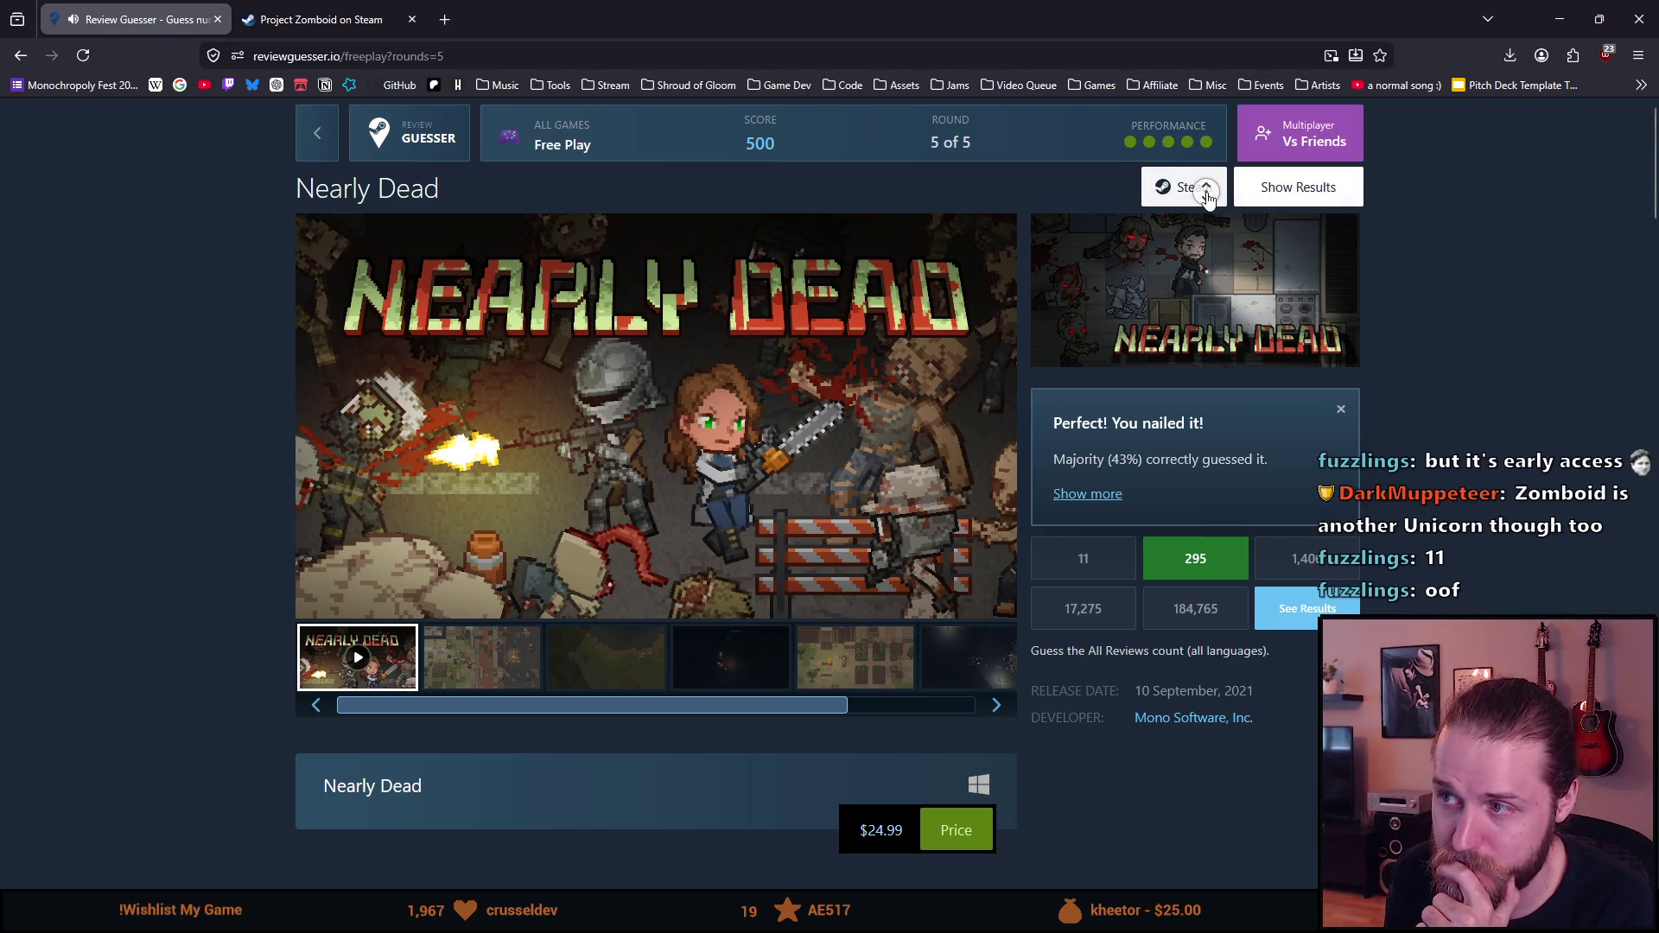
# Step: Open Nearly Dead's Steam store page in a new tab and pause its trailer
pyautogui.click(1201, 197)
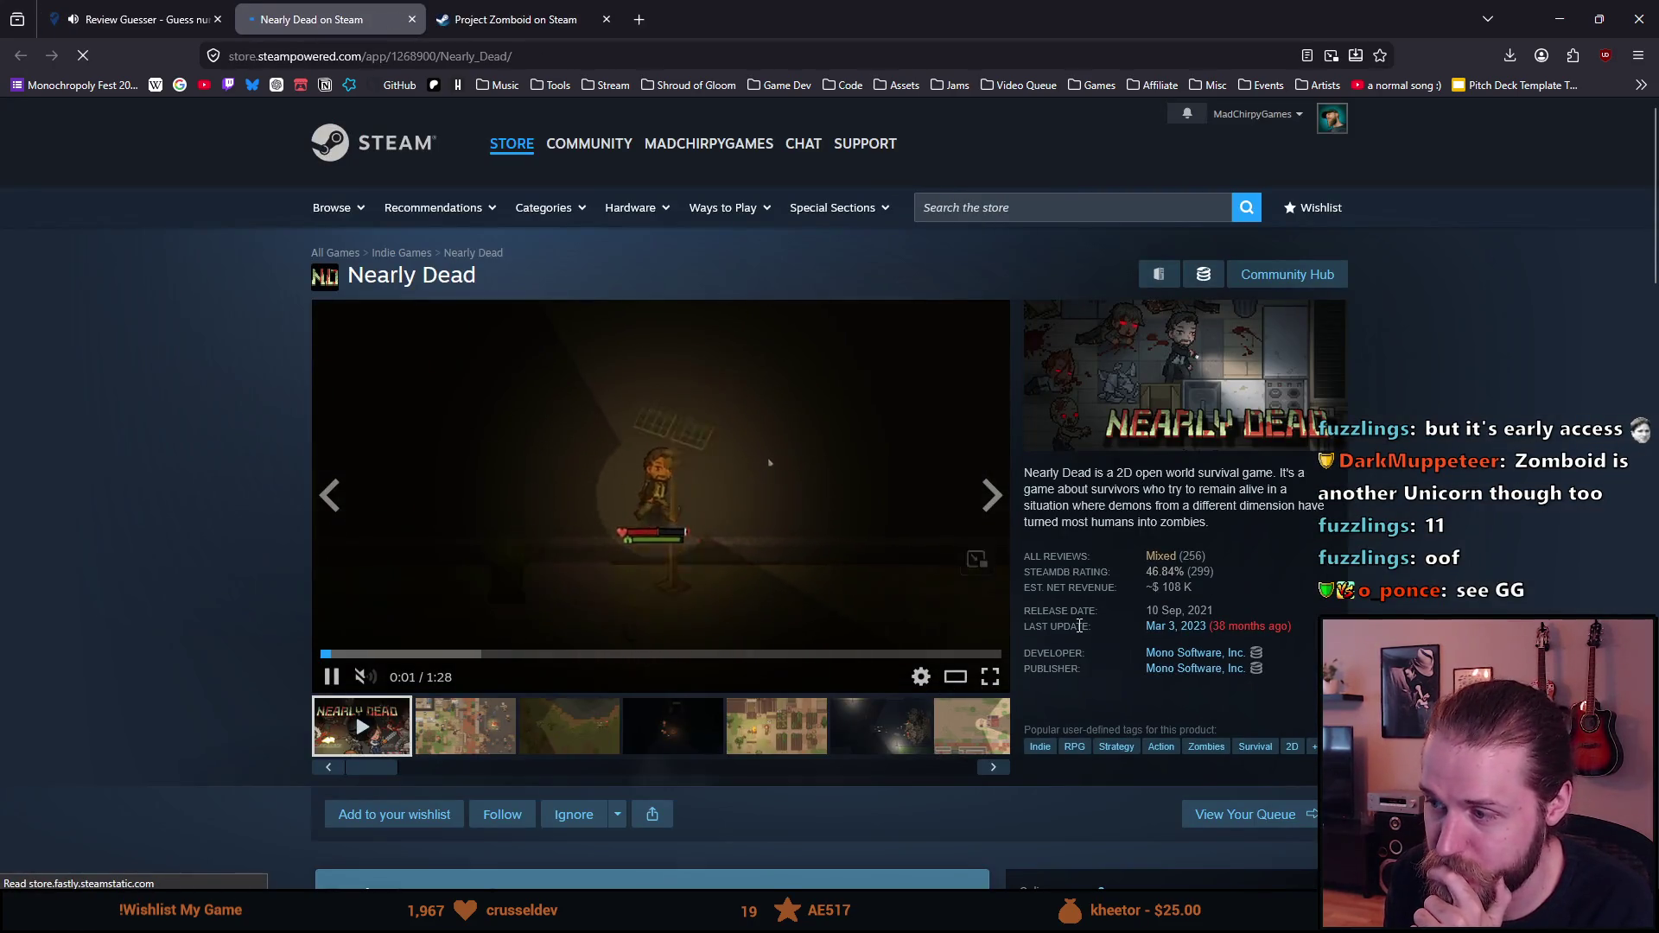
pyautogui.moveTo(1166, 566)
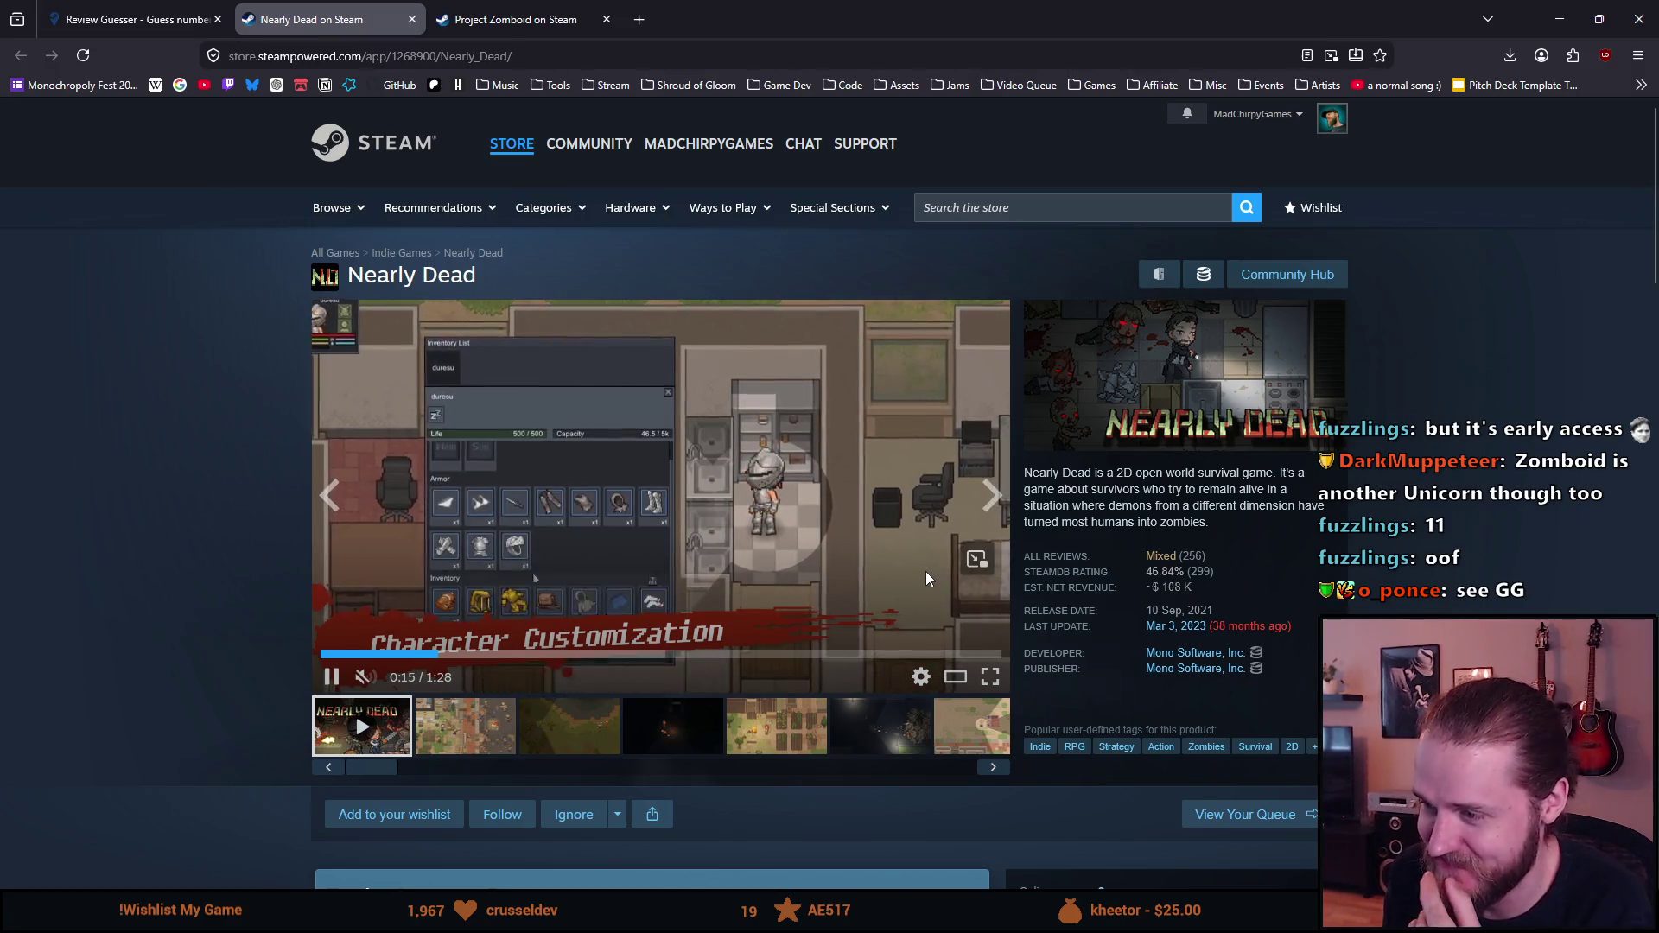
pyautogui.click(593, 500)
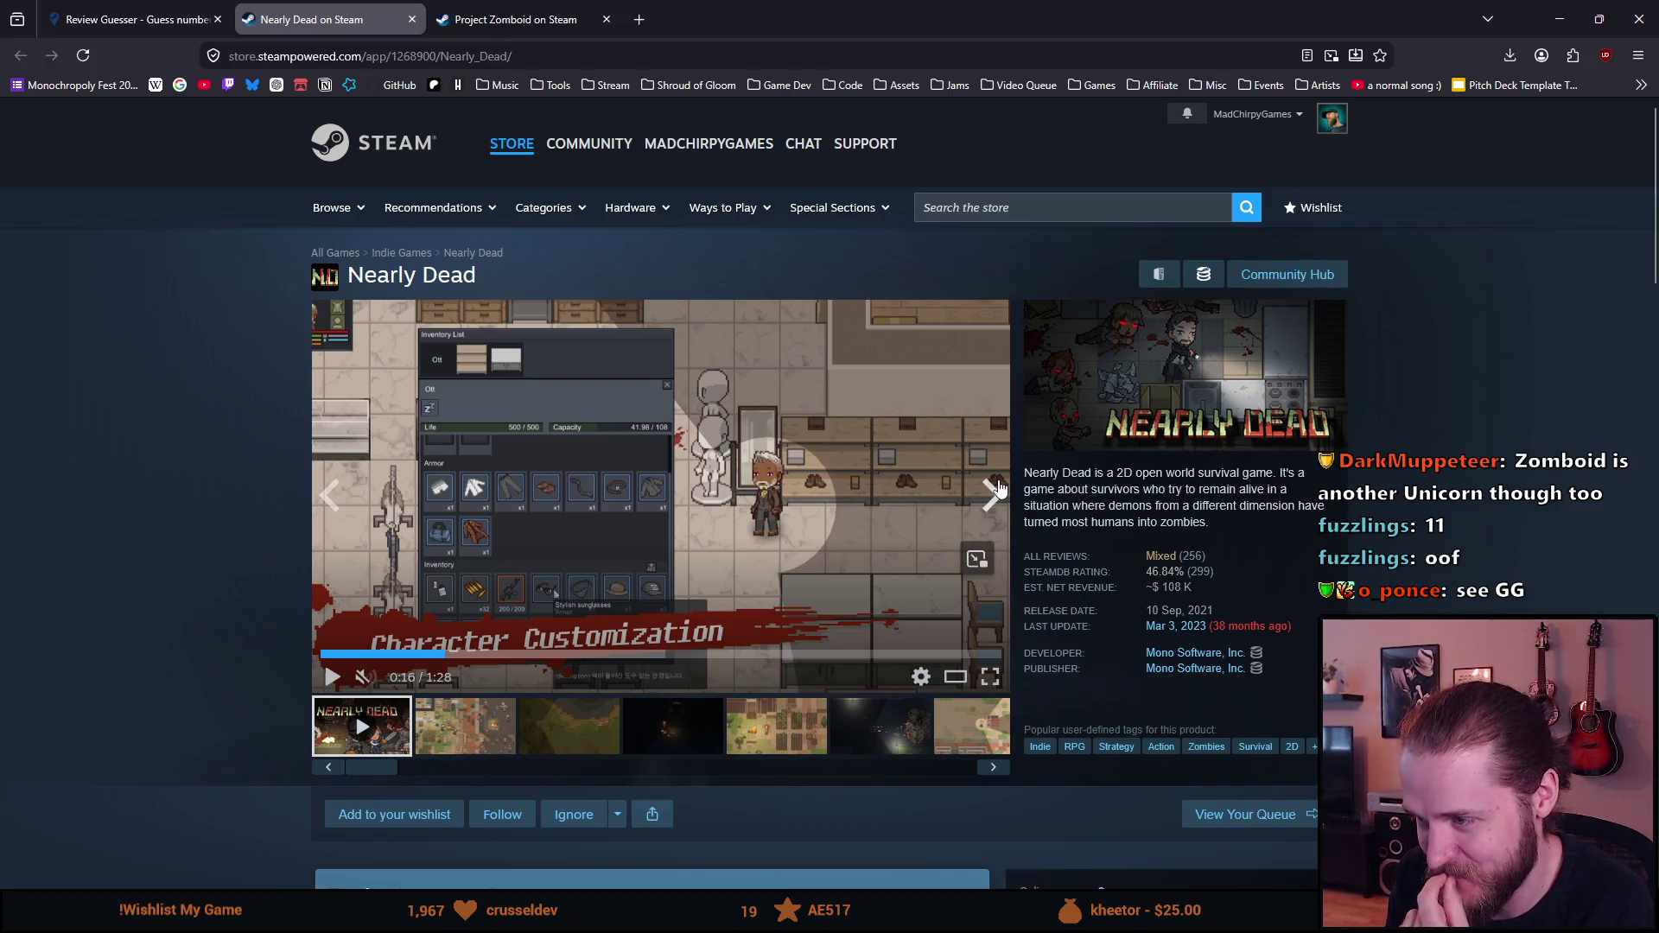
pyautogui.scroll(-1, 1057, 557)
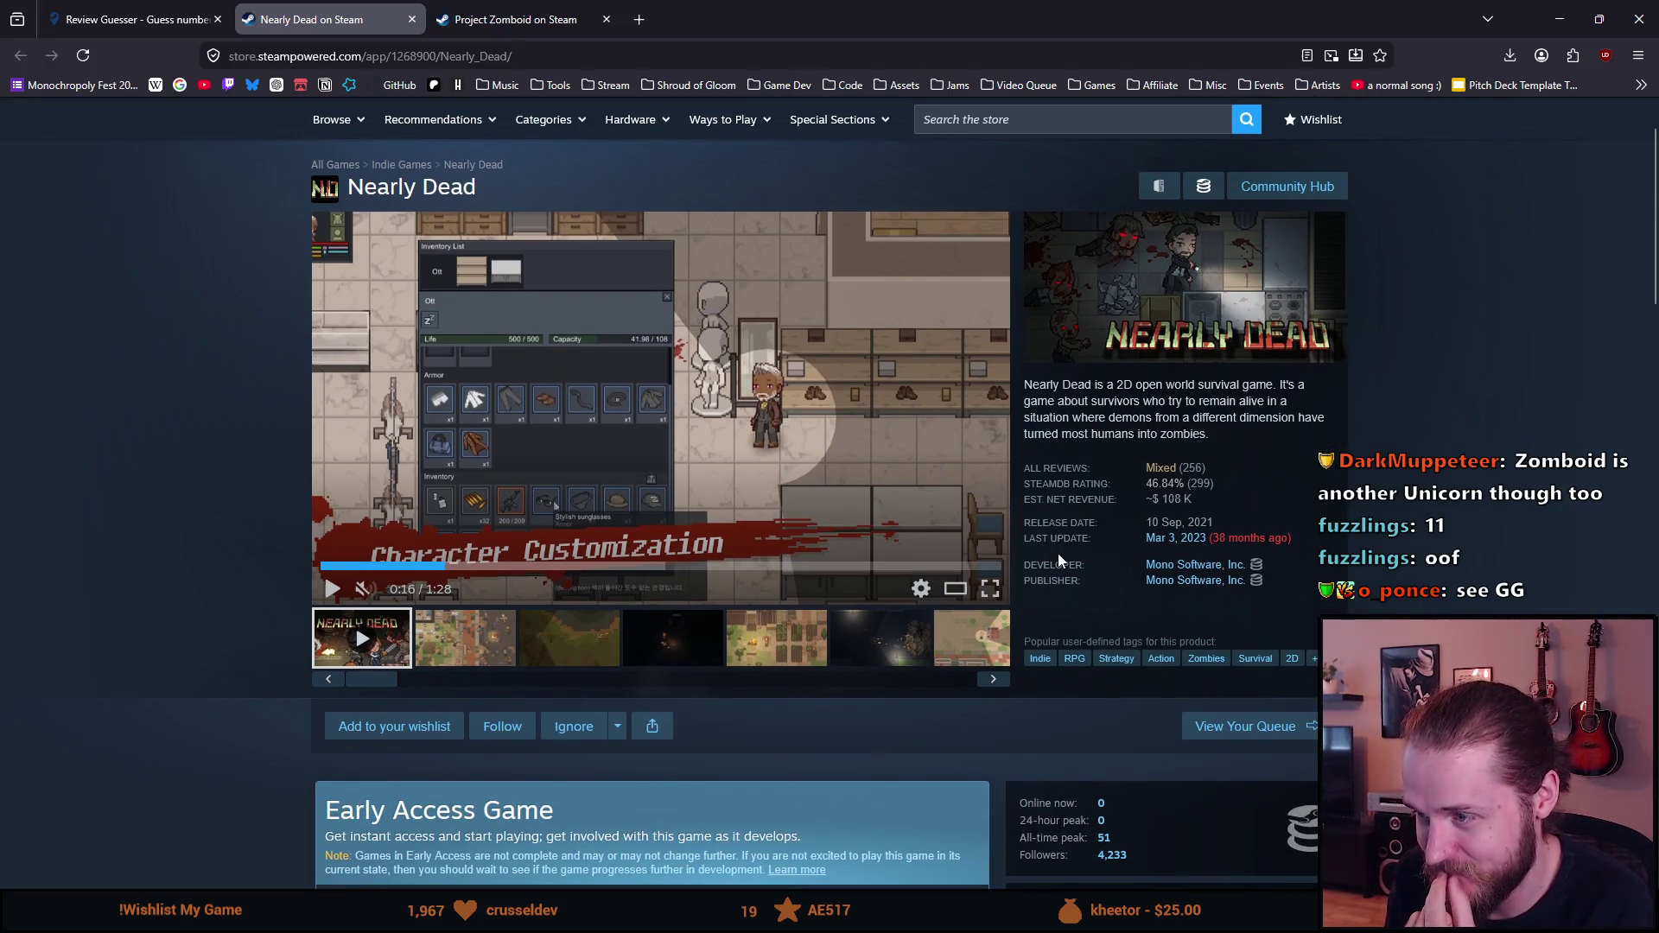
pyautogui.moveTo(1161, 499); pyautogui.dragTo(1221, 501)
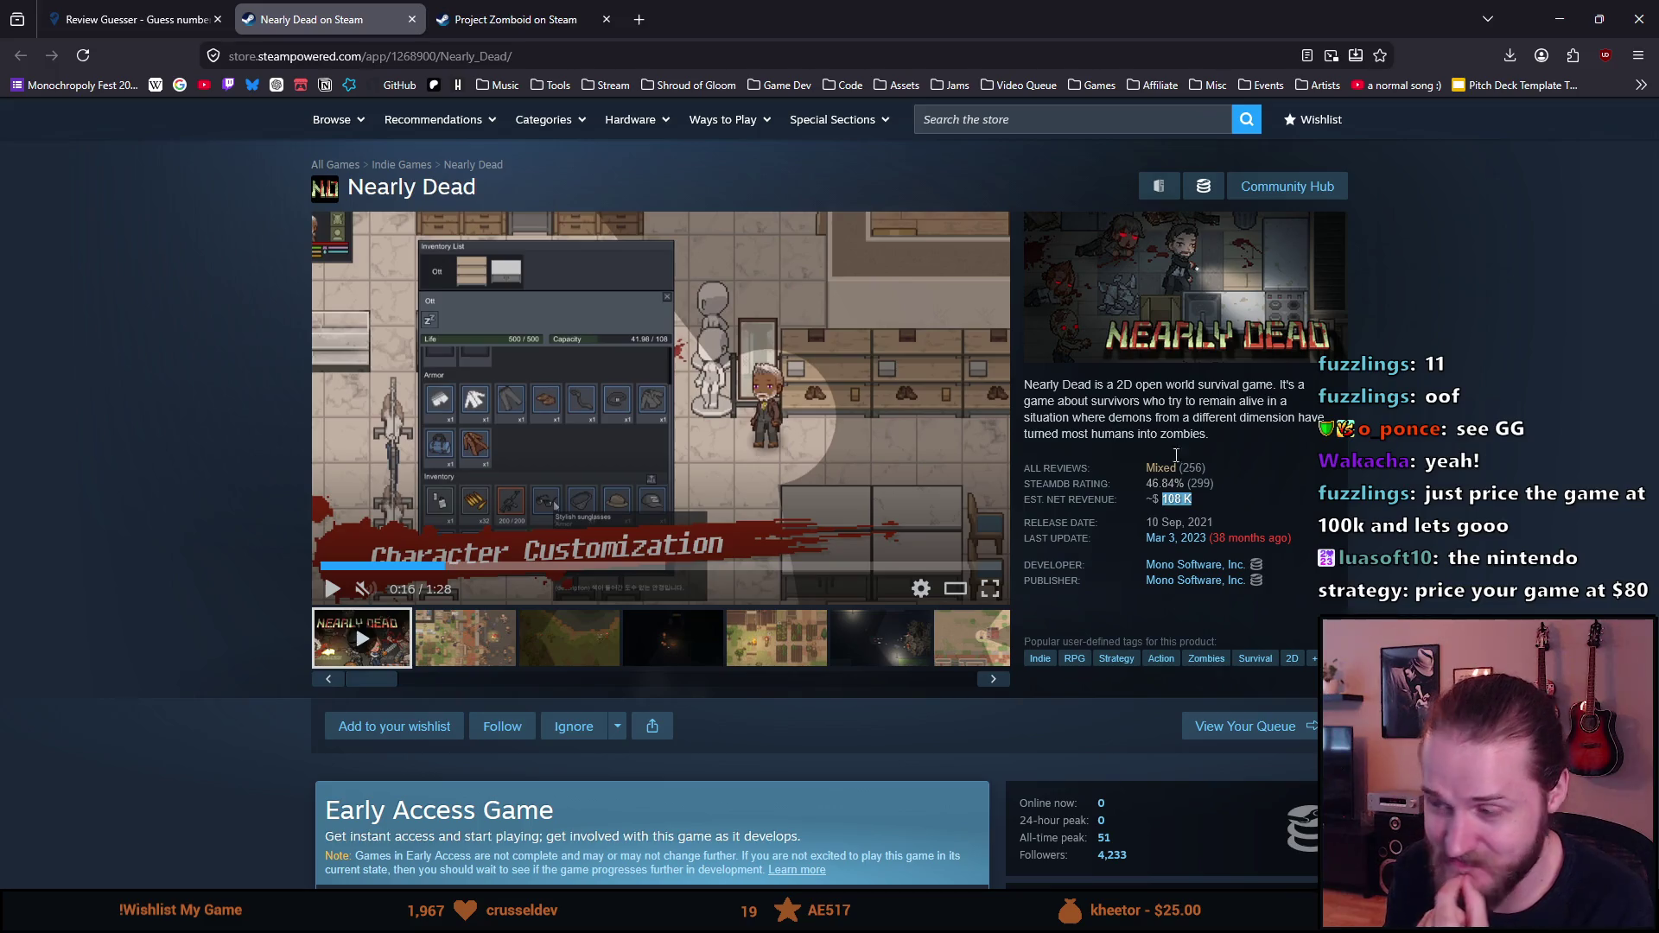
pyautogui.click(1159, 423)
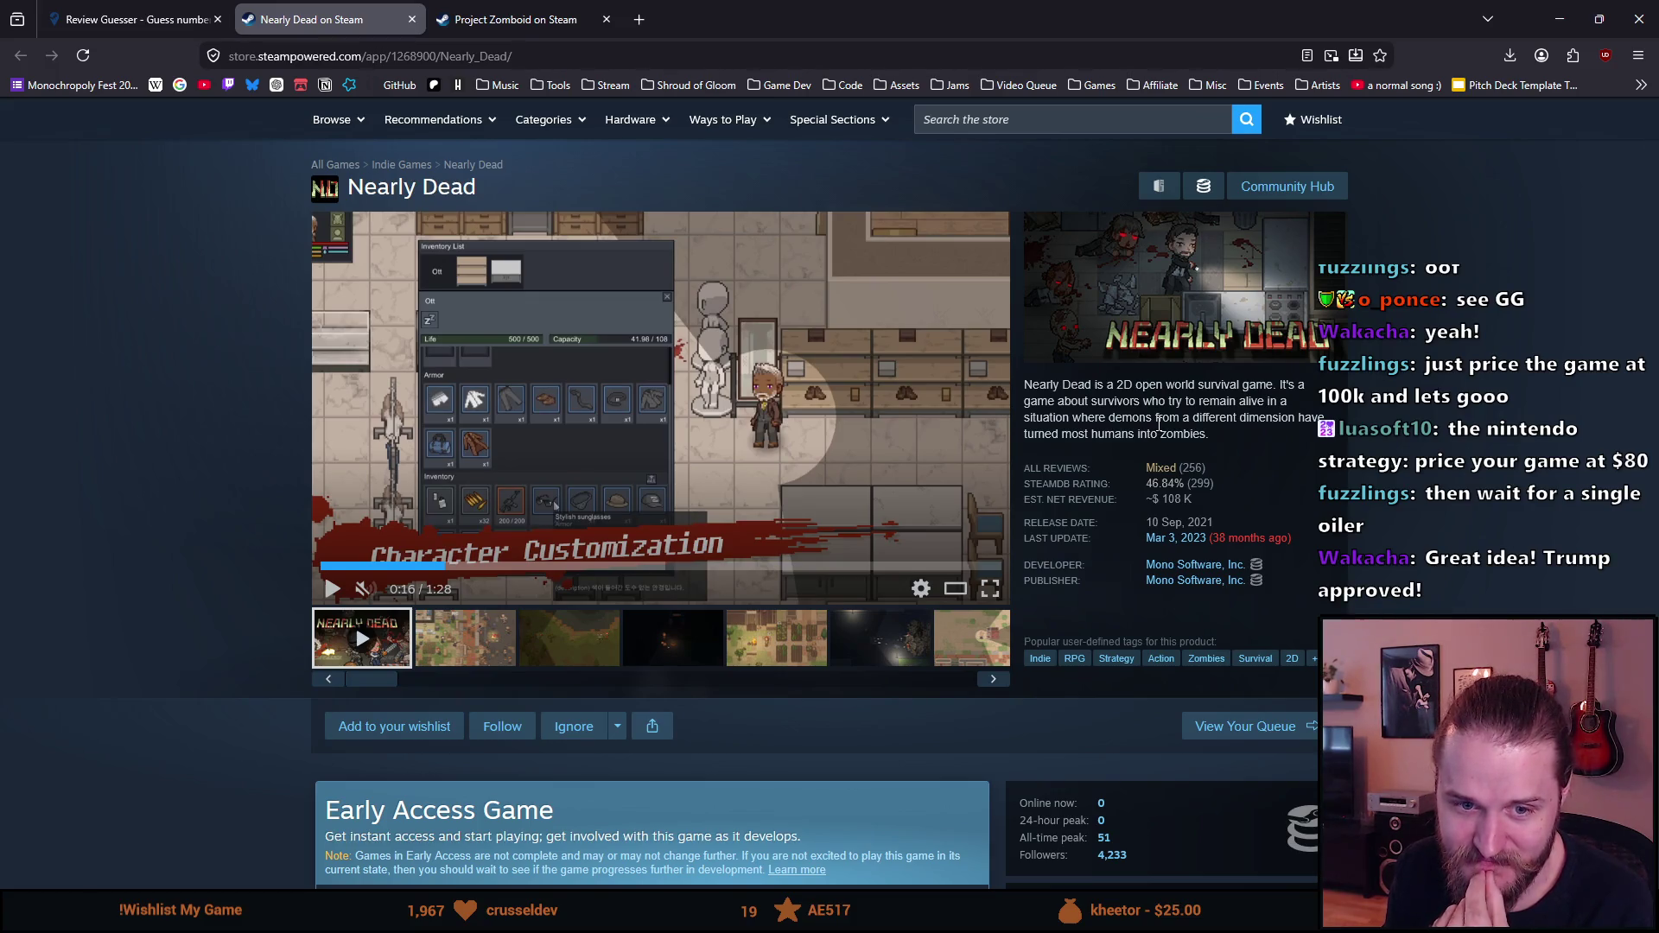
# Step: Scroll down to Customer reviews, showing Mixed from 256 reviews
pyautogui.scroll(-1, 1158, 426)
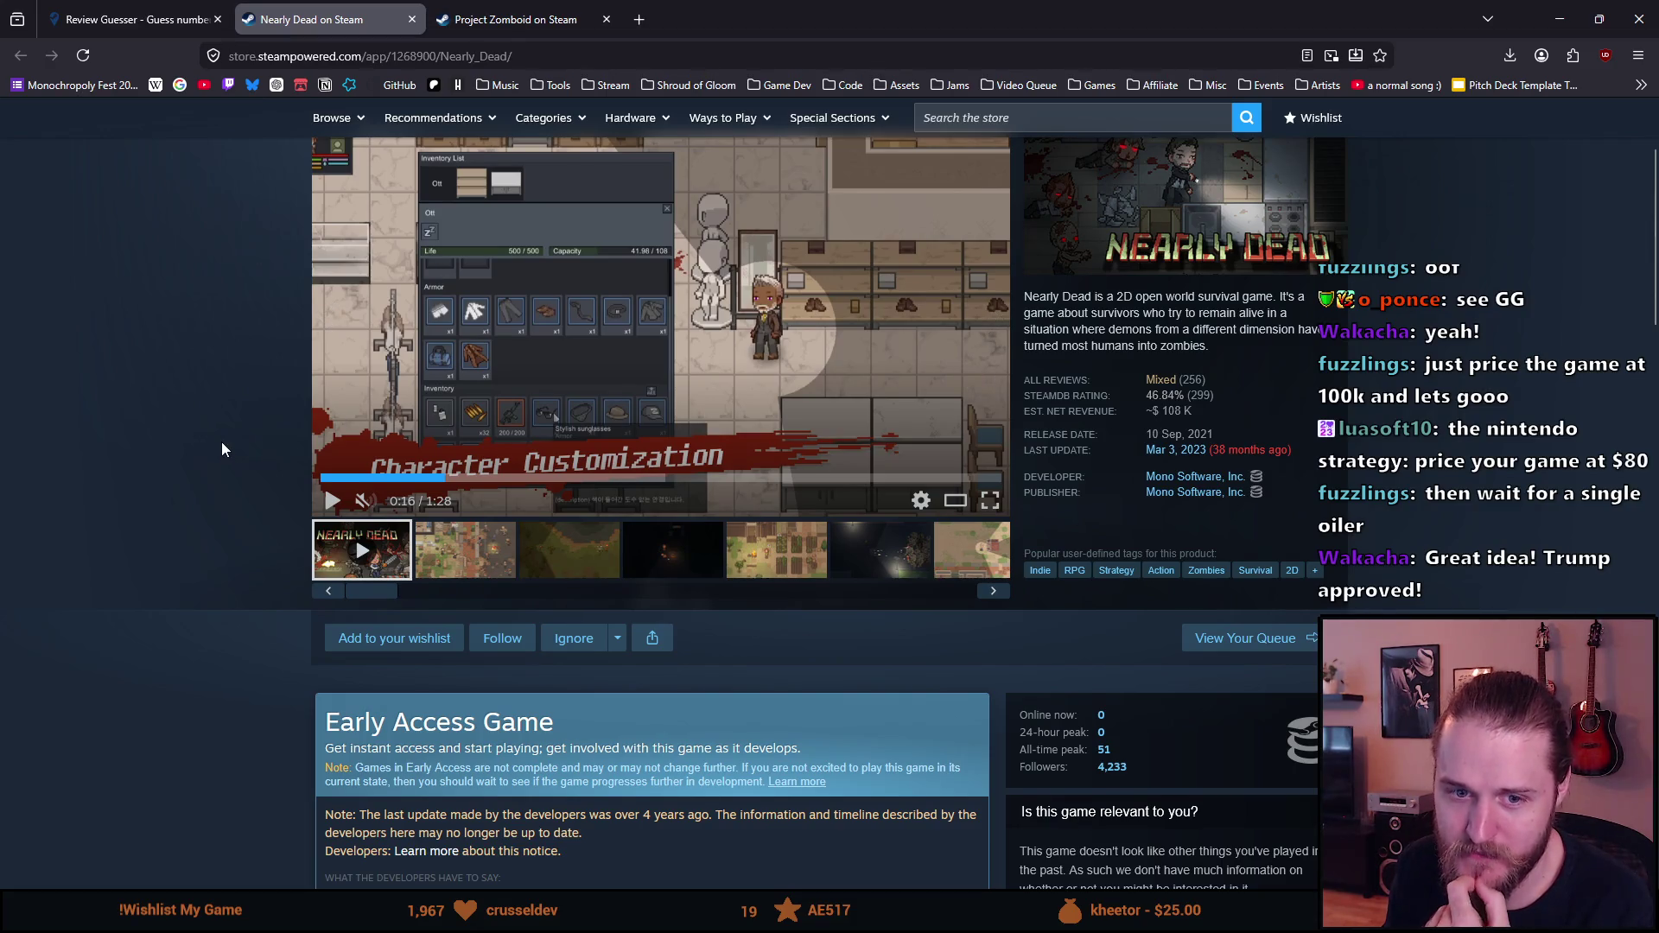
pyautogui.scroll(2, 222, 448)
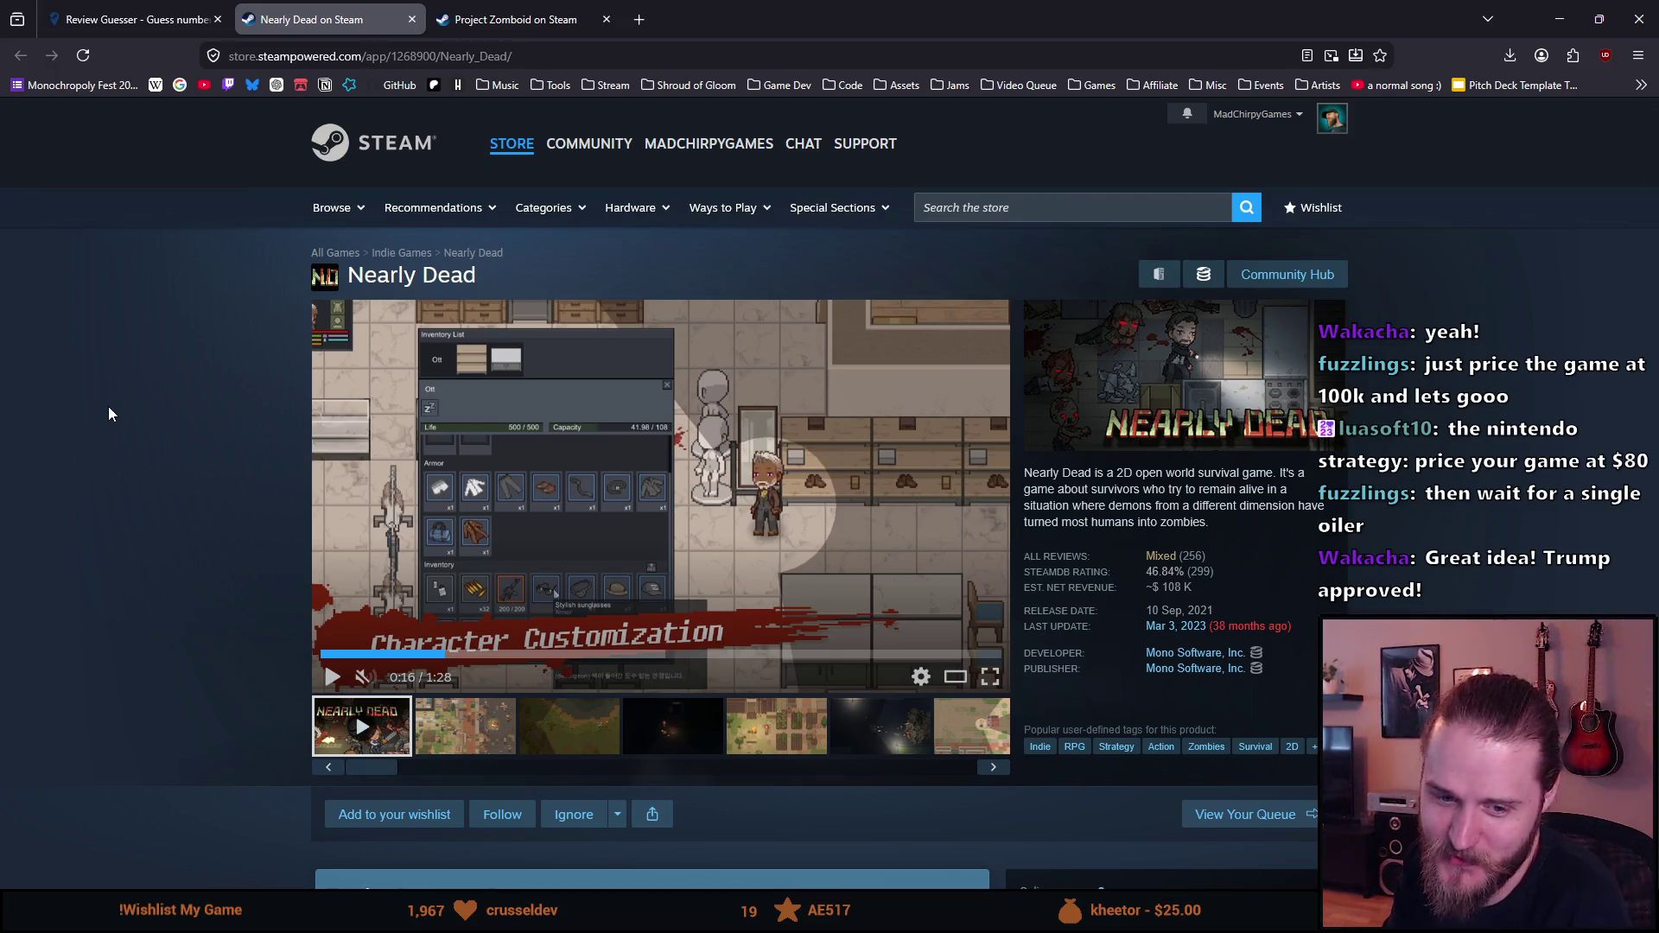
pyautogui.scroll(-8, 214, 421)
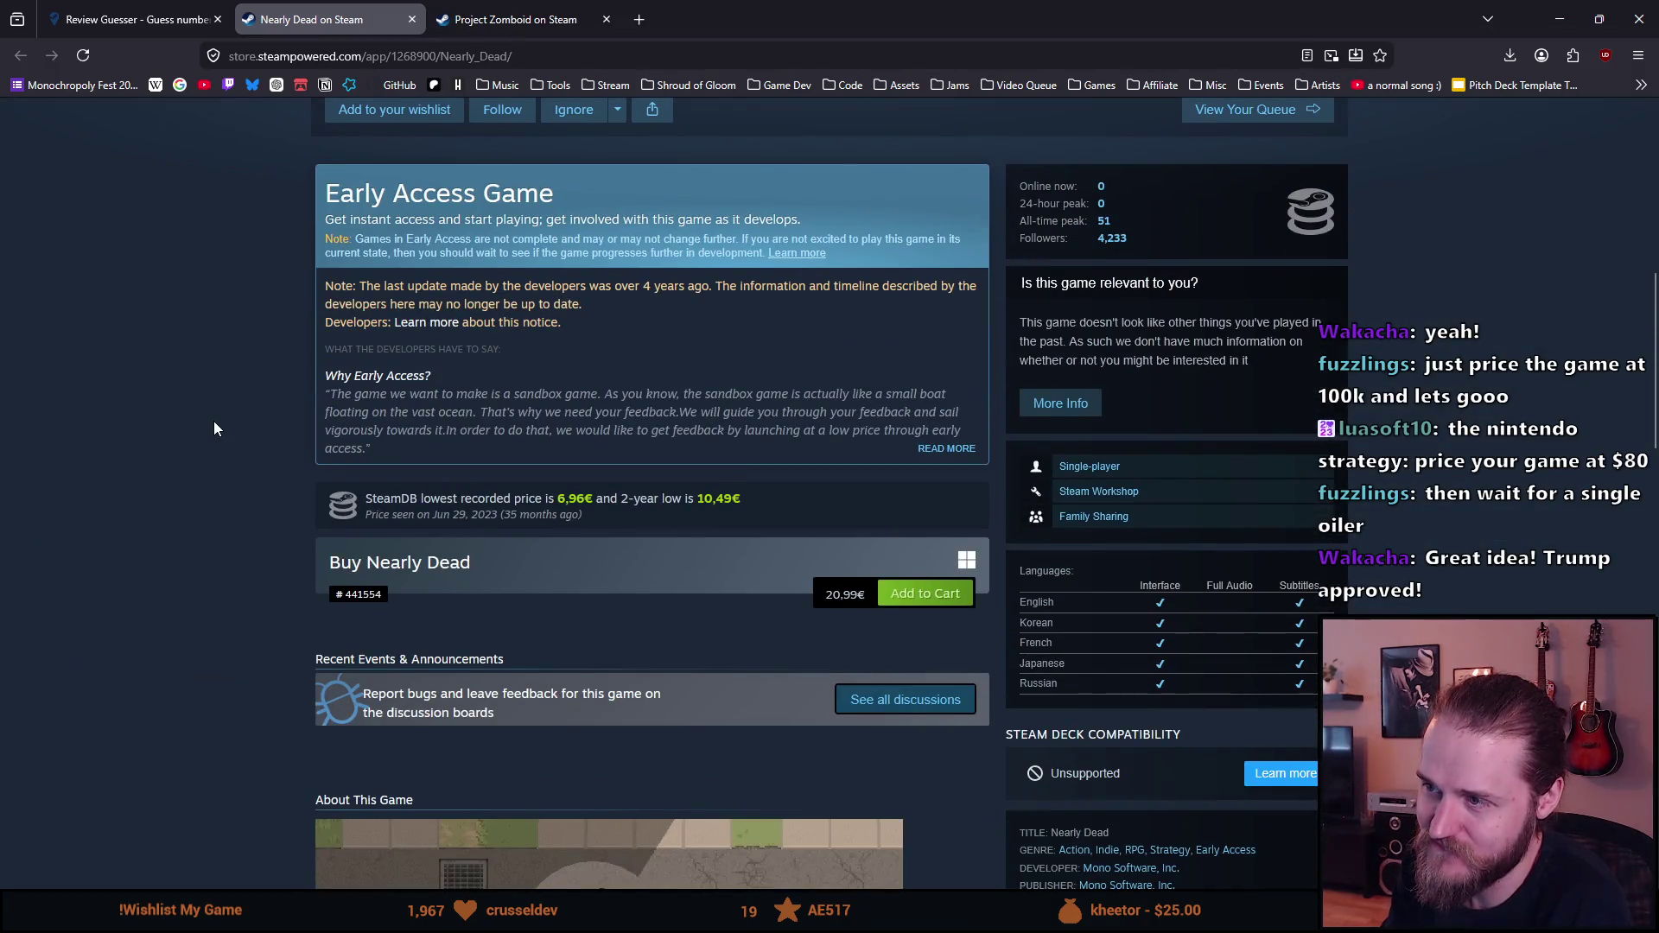
pyautogui.scroll(-1, 215, 422)
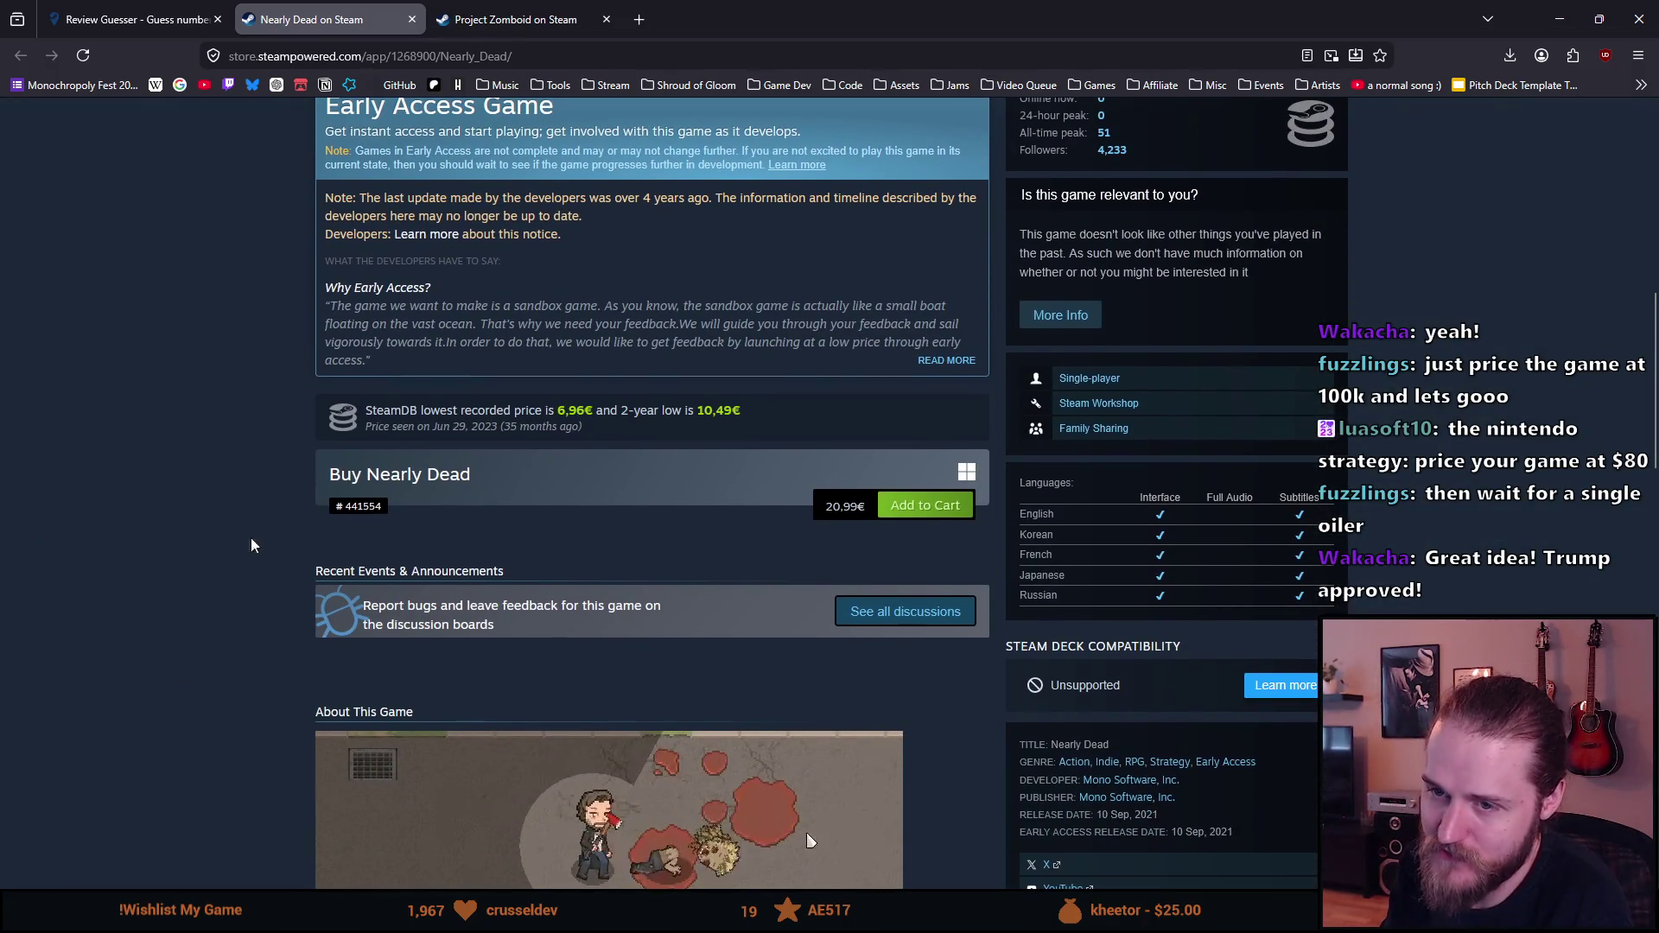
pyautogui.scroll(-2, 195, 563)
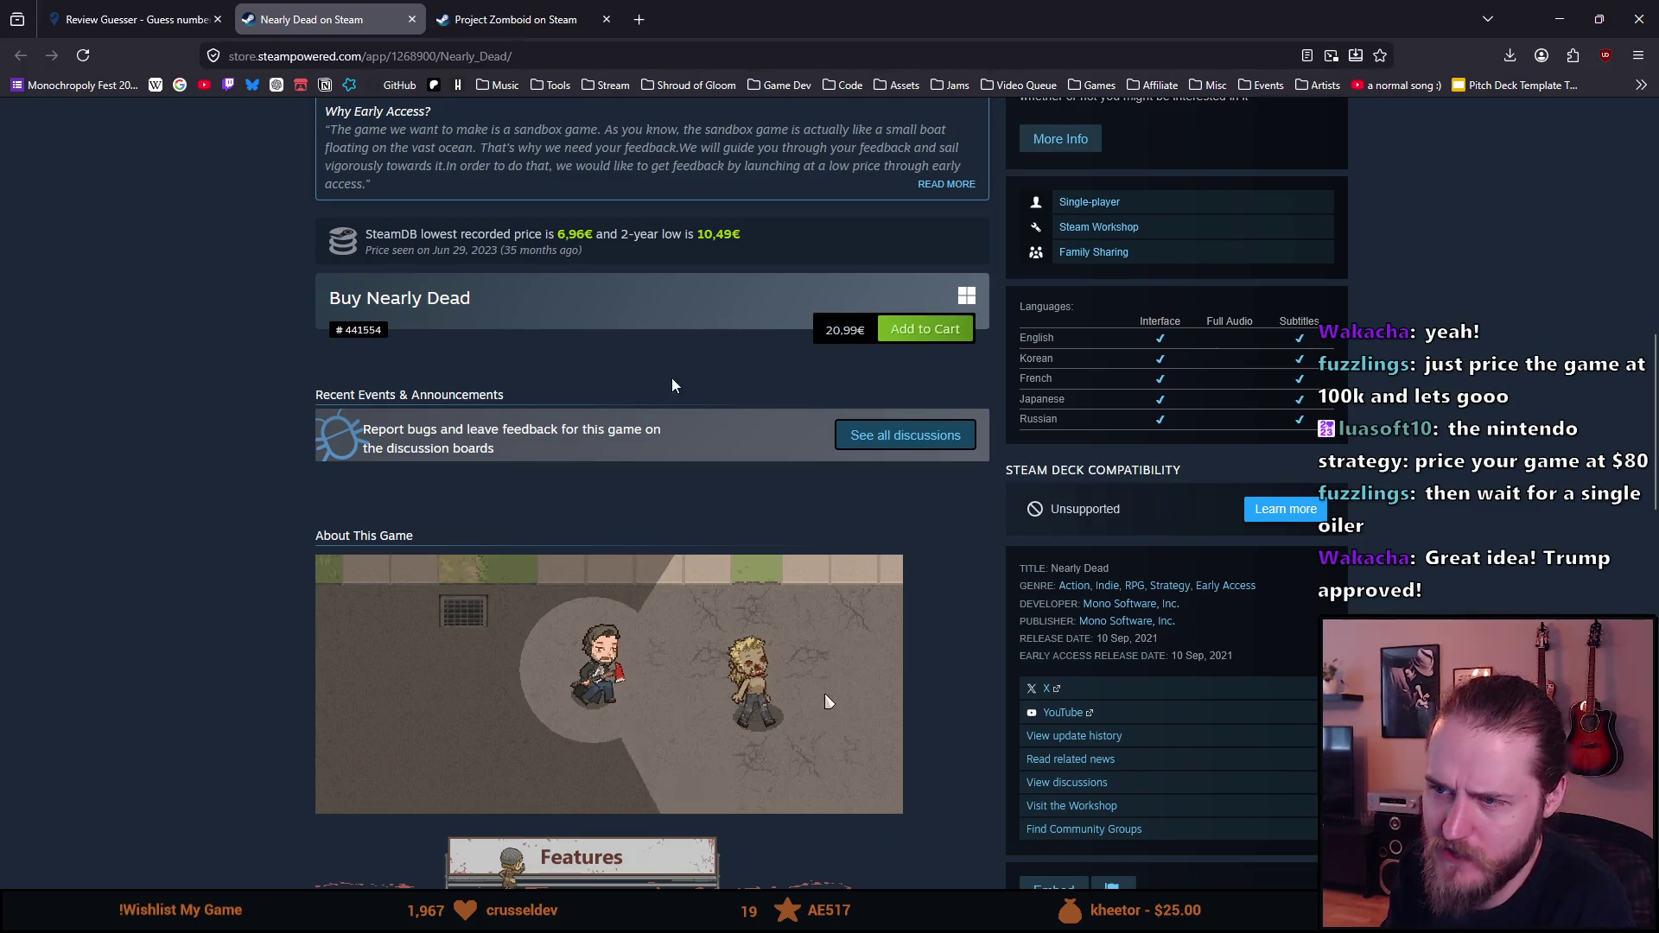
pyautogui.scroll(3, 688, 340)
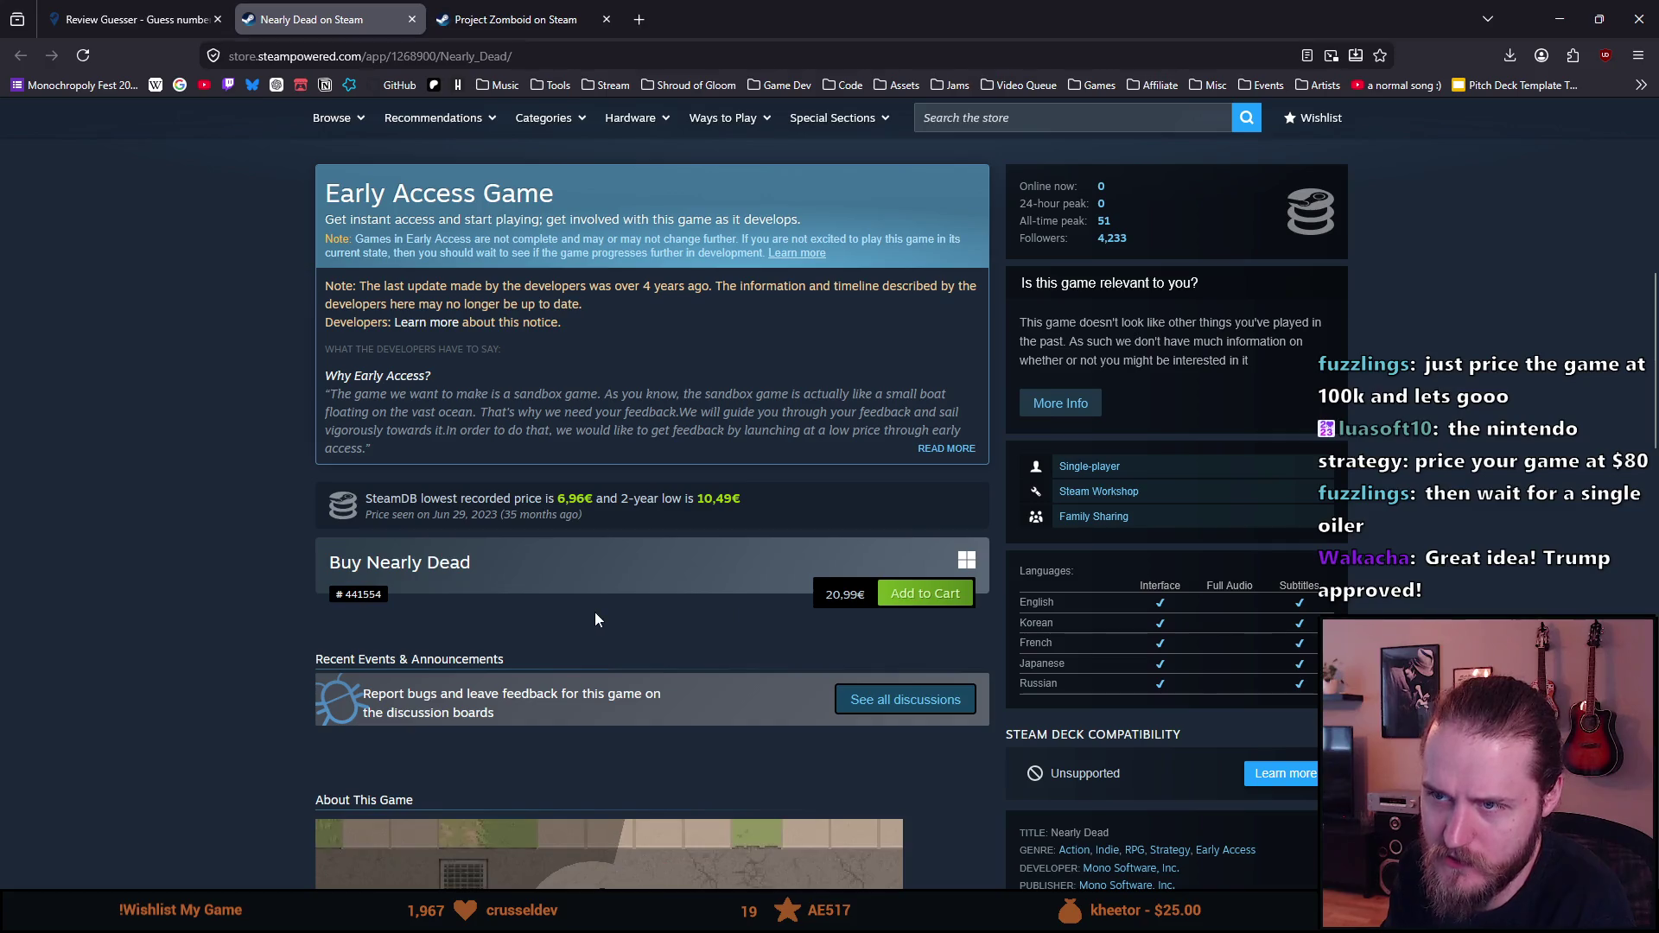
pyautogui.scroll(-3, 825, 701)
pyautogui.scroll(-3, 594, 618)
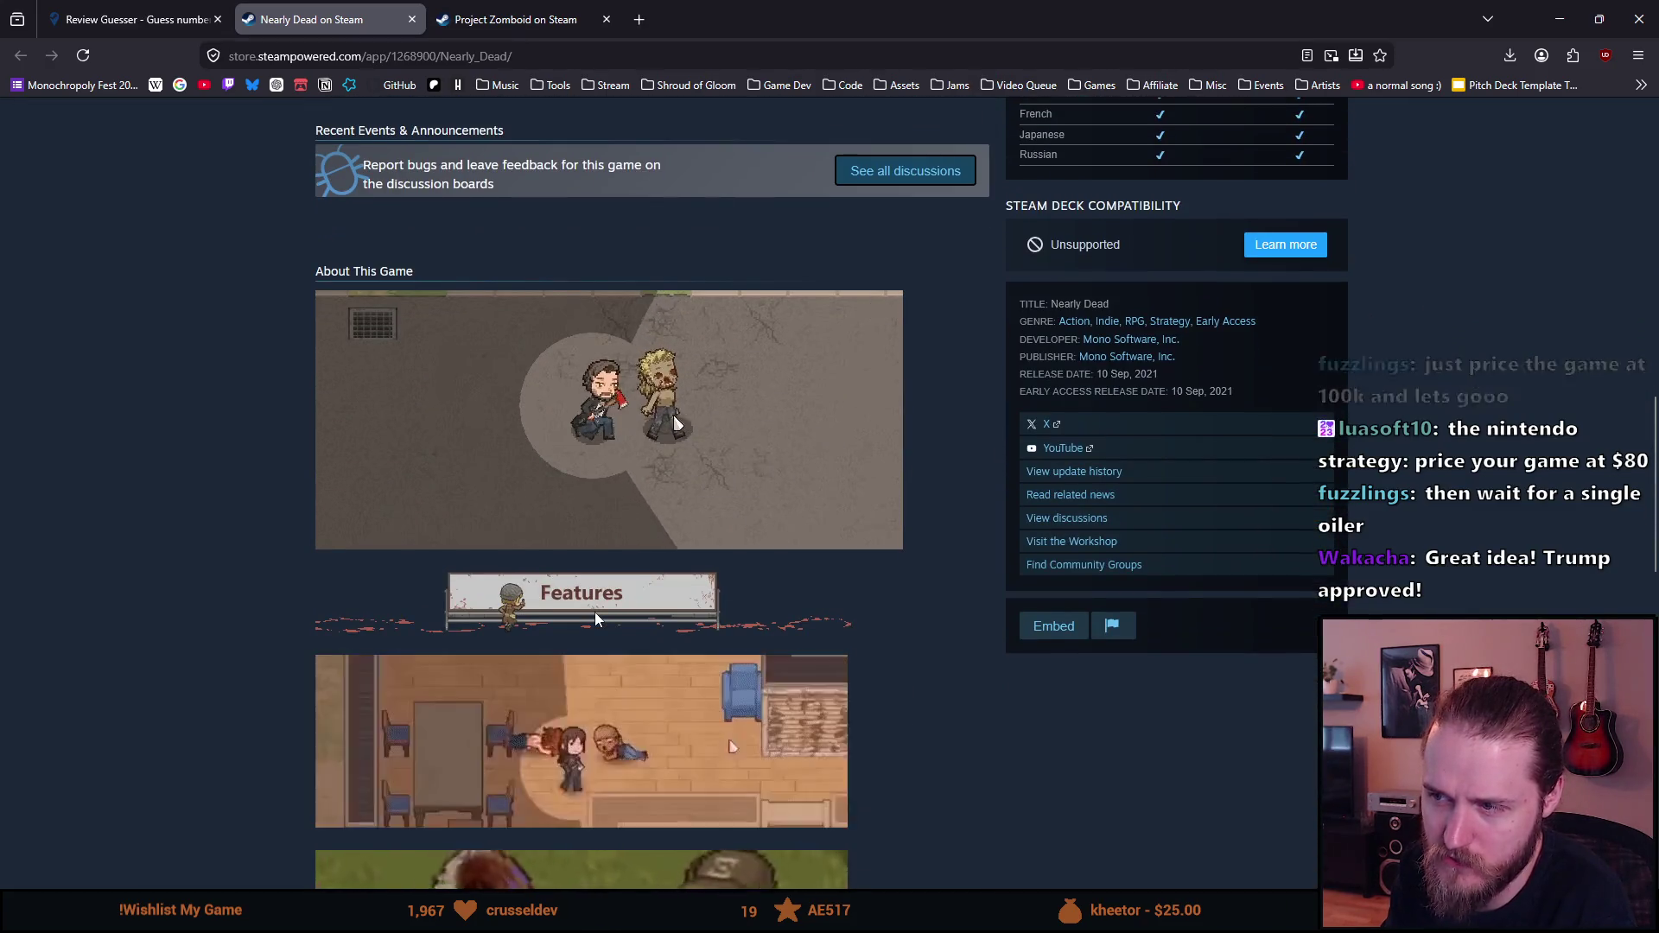
pyautogui.scroll(-3, 595, 617)
pyautogui.scroll(-1, 598, 653)
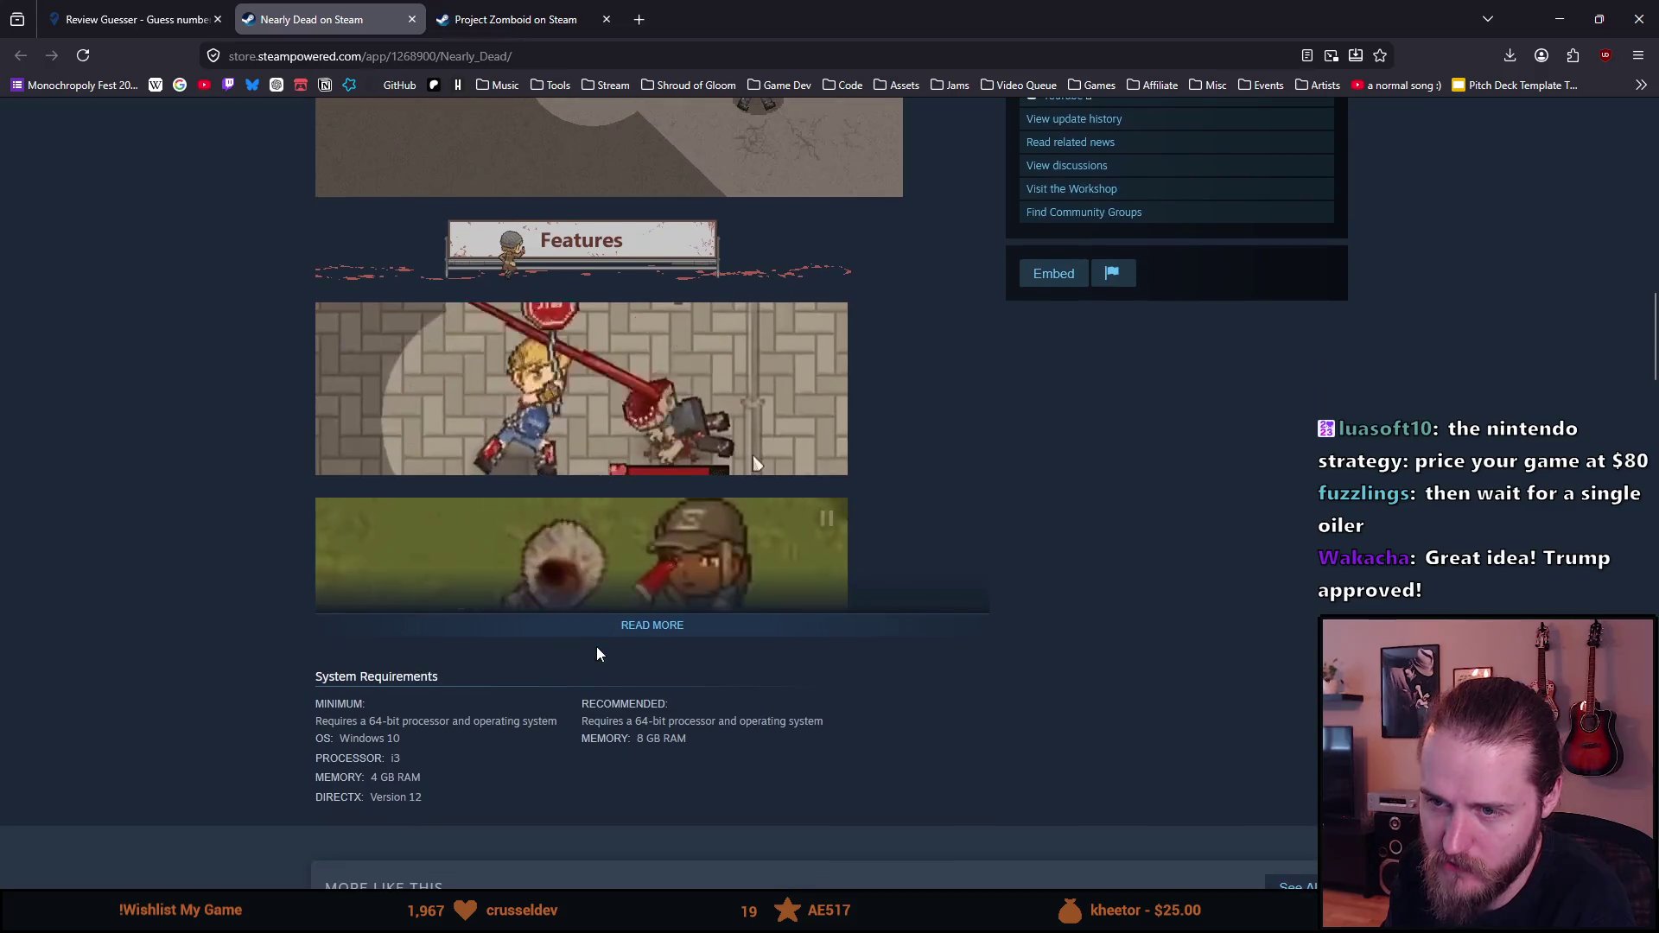
pyautogui.scroll(-10, 612, 629)
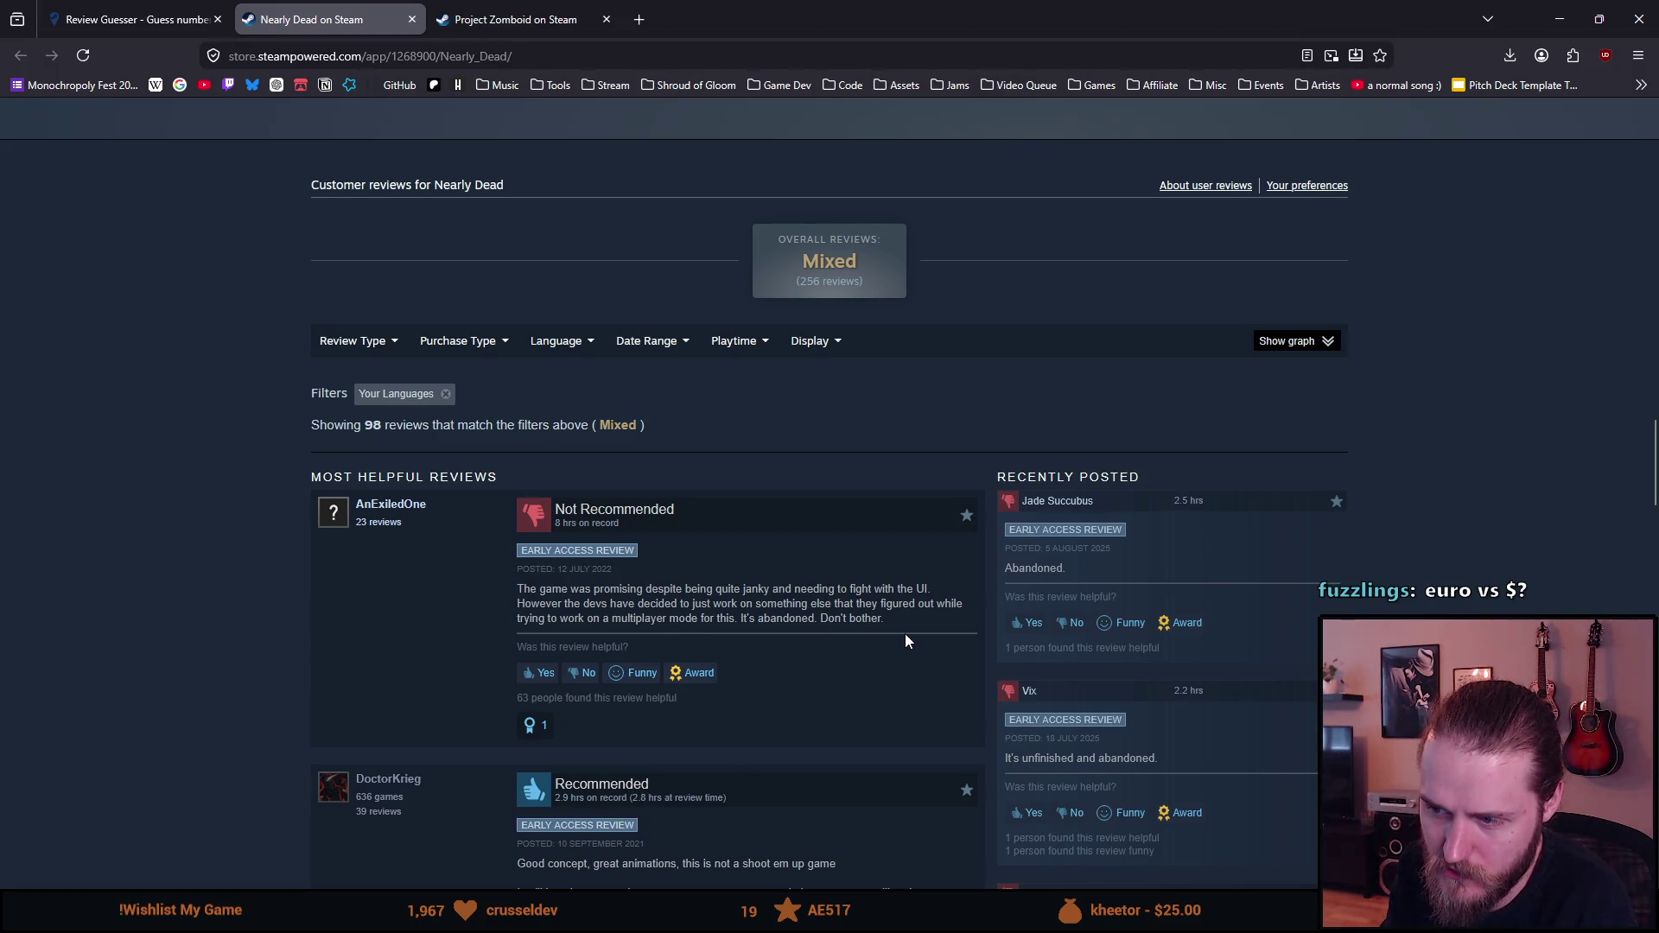
pyautogui.scroll(-1, 950, 698)
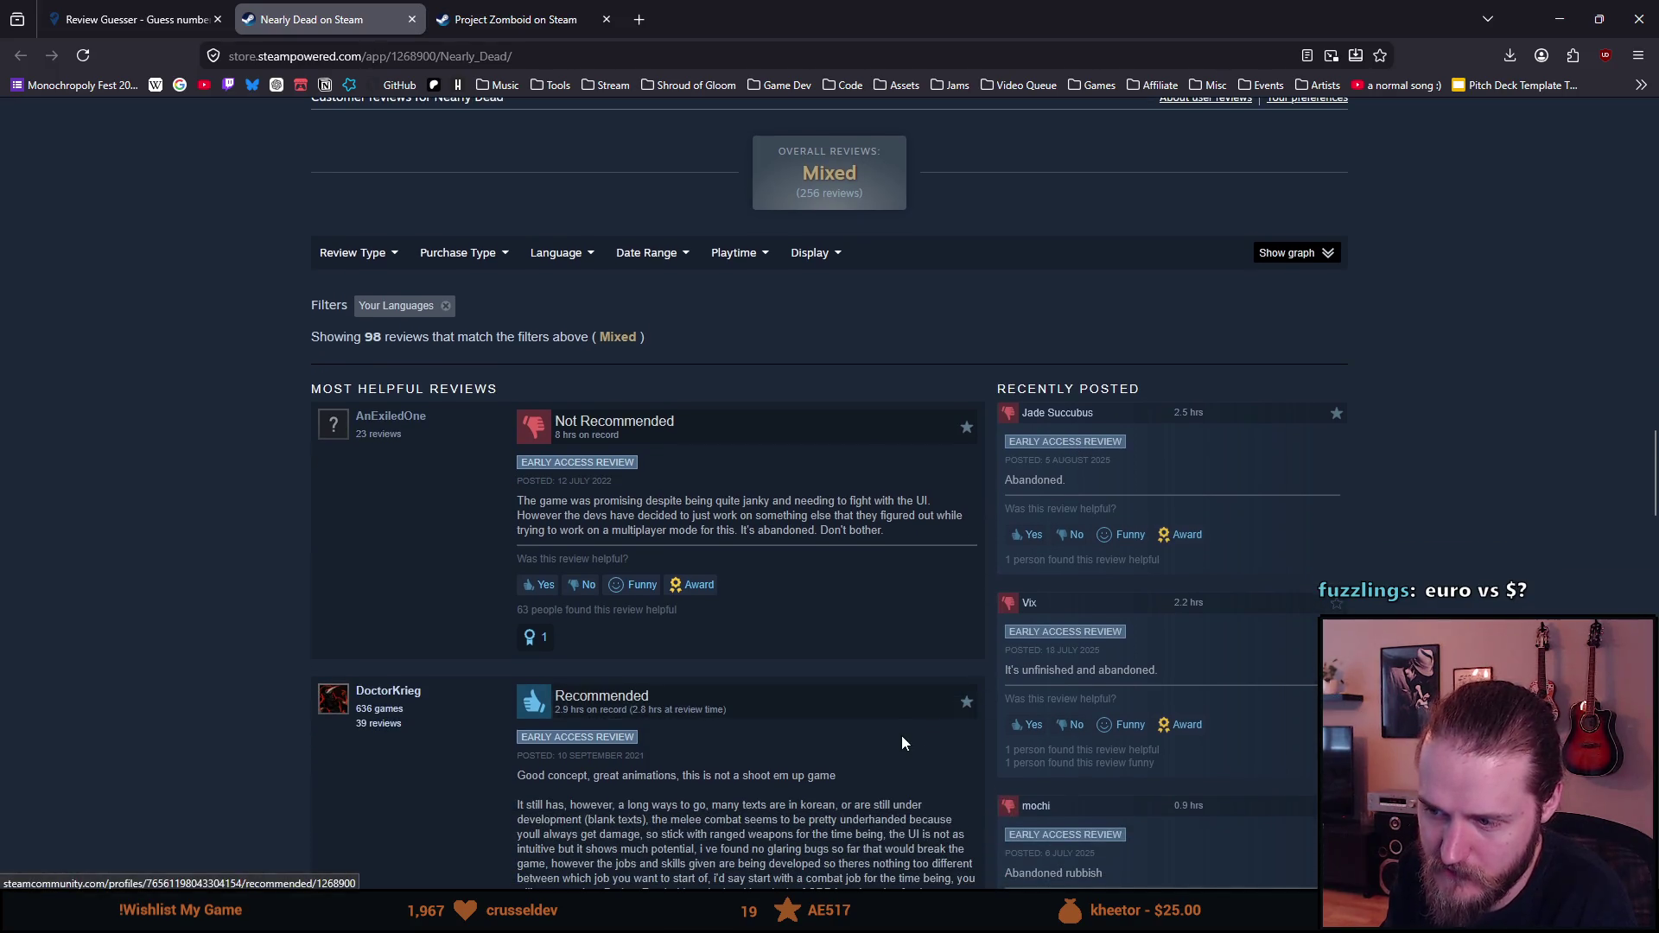
pyautogui.scroll(-4, 902, 743)
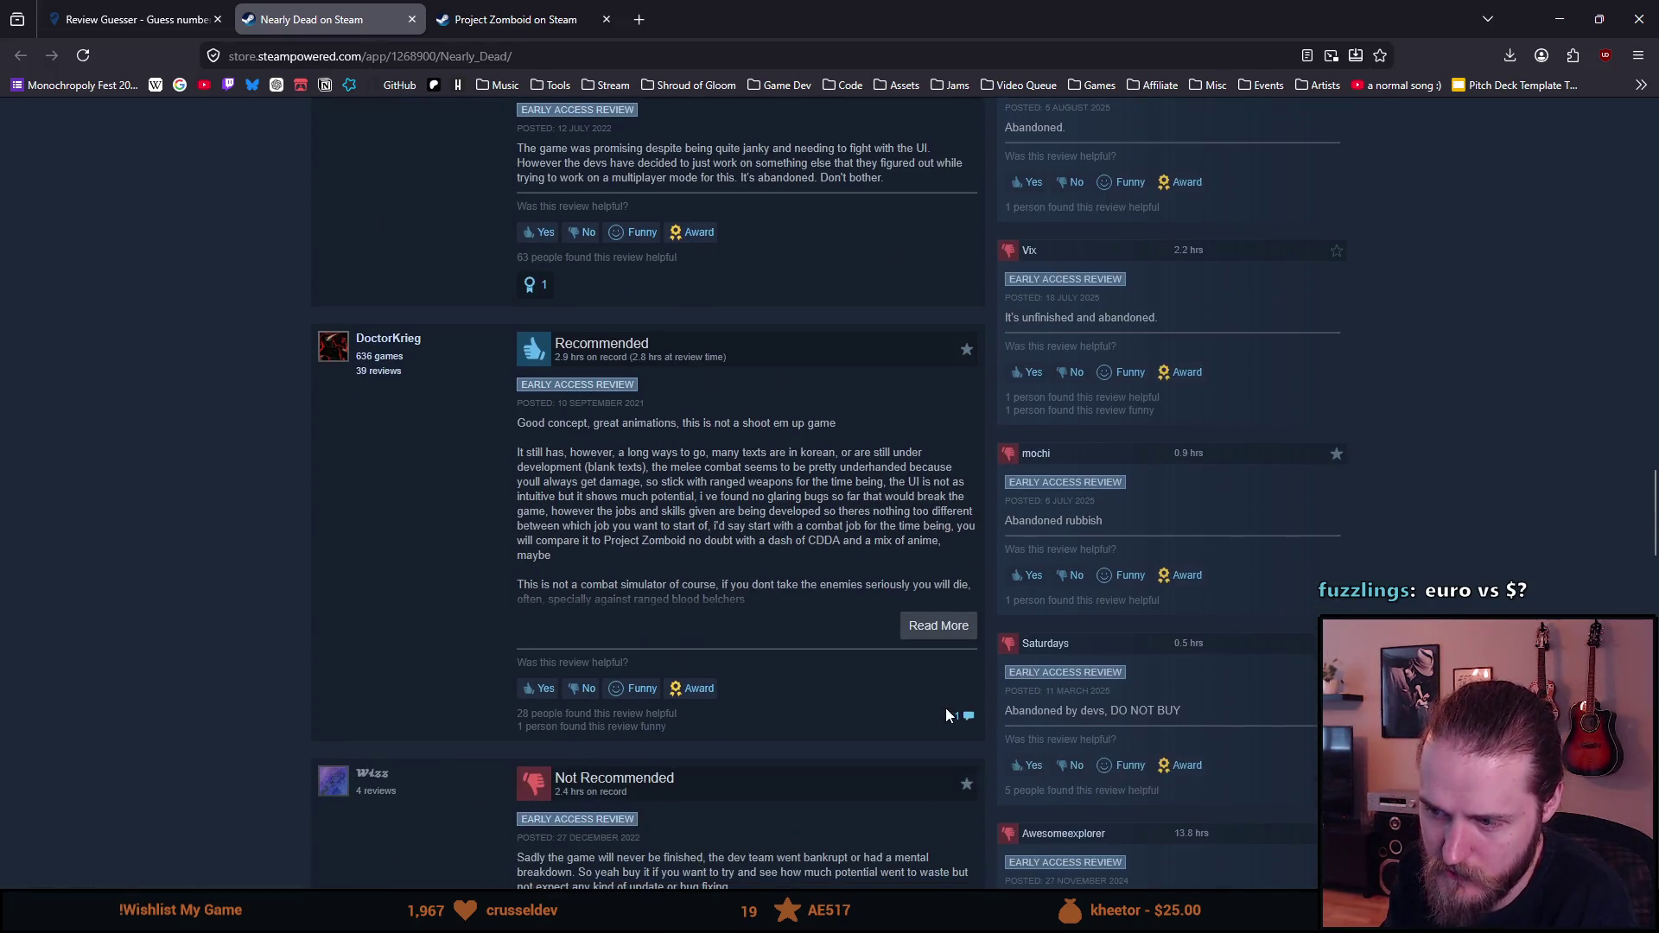
pyautogui.scroll(-2, 948, 714)
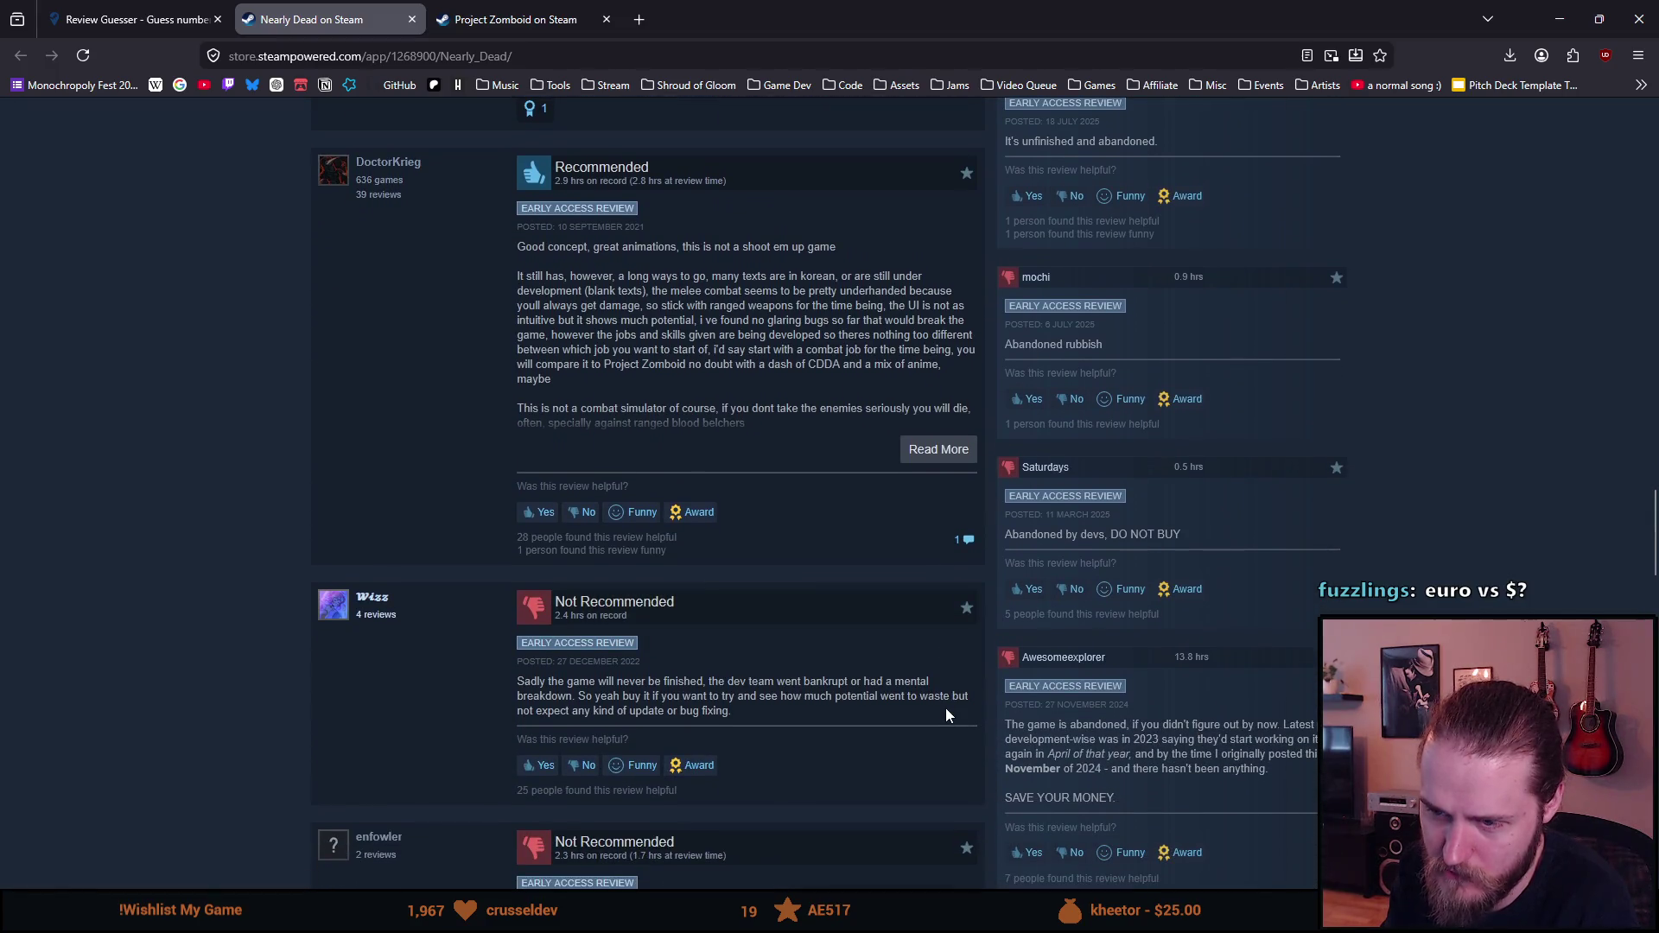
pyautogui.scroll(-1, 947, 714)
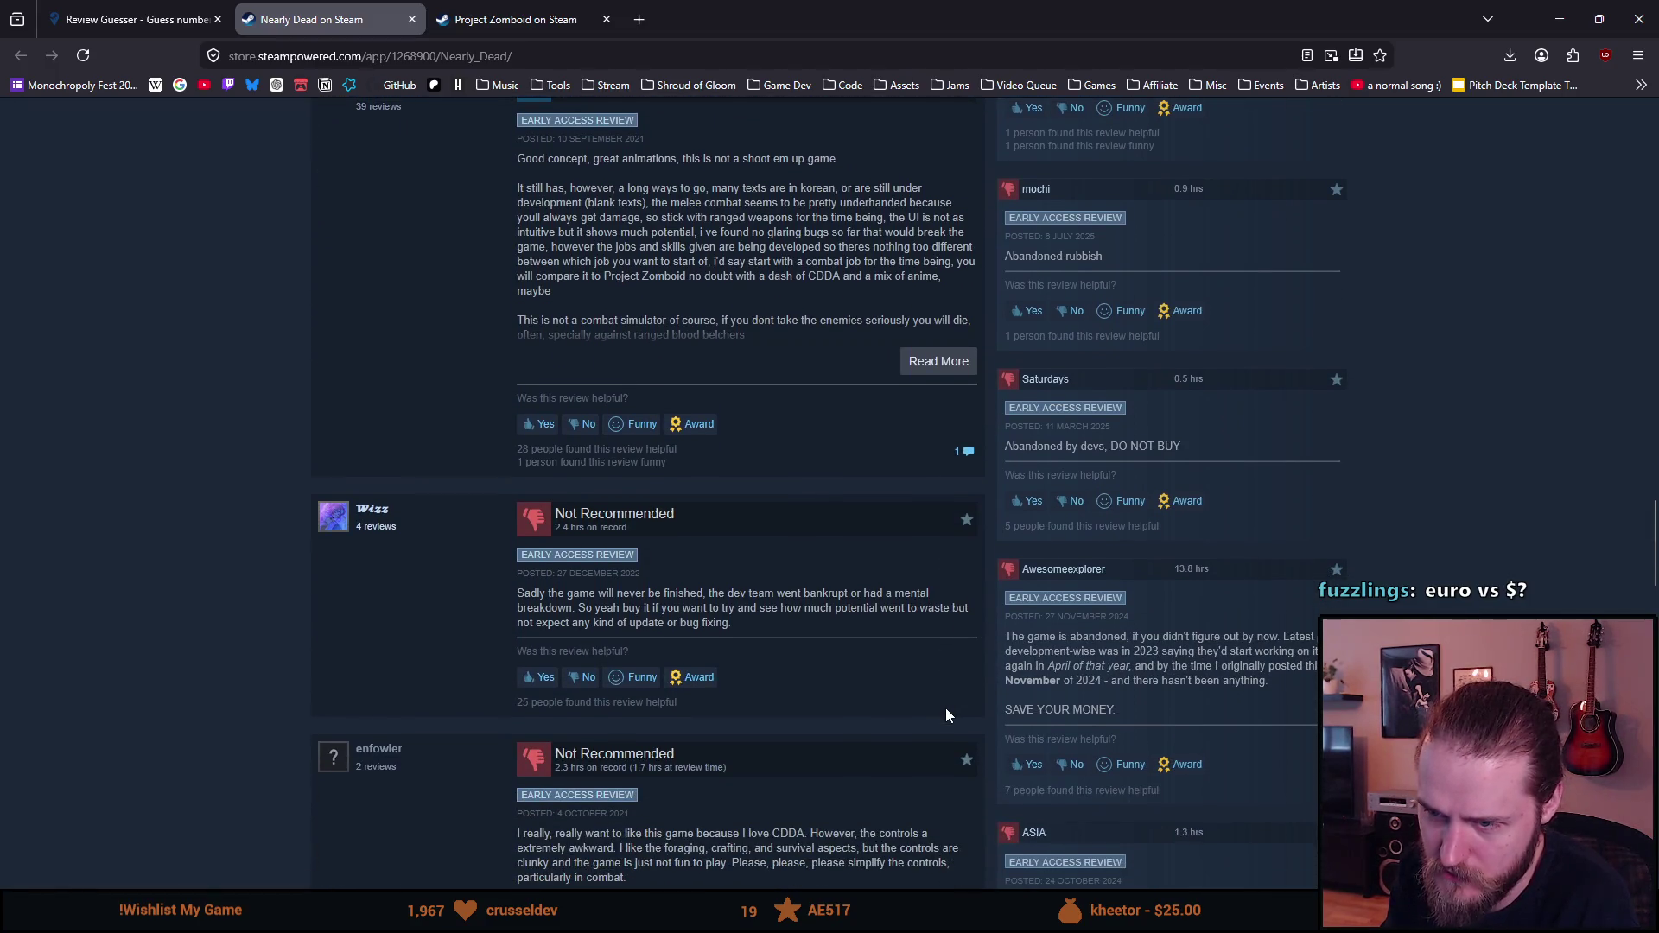
pyautogui.scroll(-1, 947, 715)
pyautogui.scroll(-3, 946, 711)
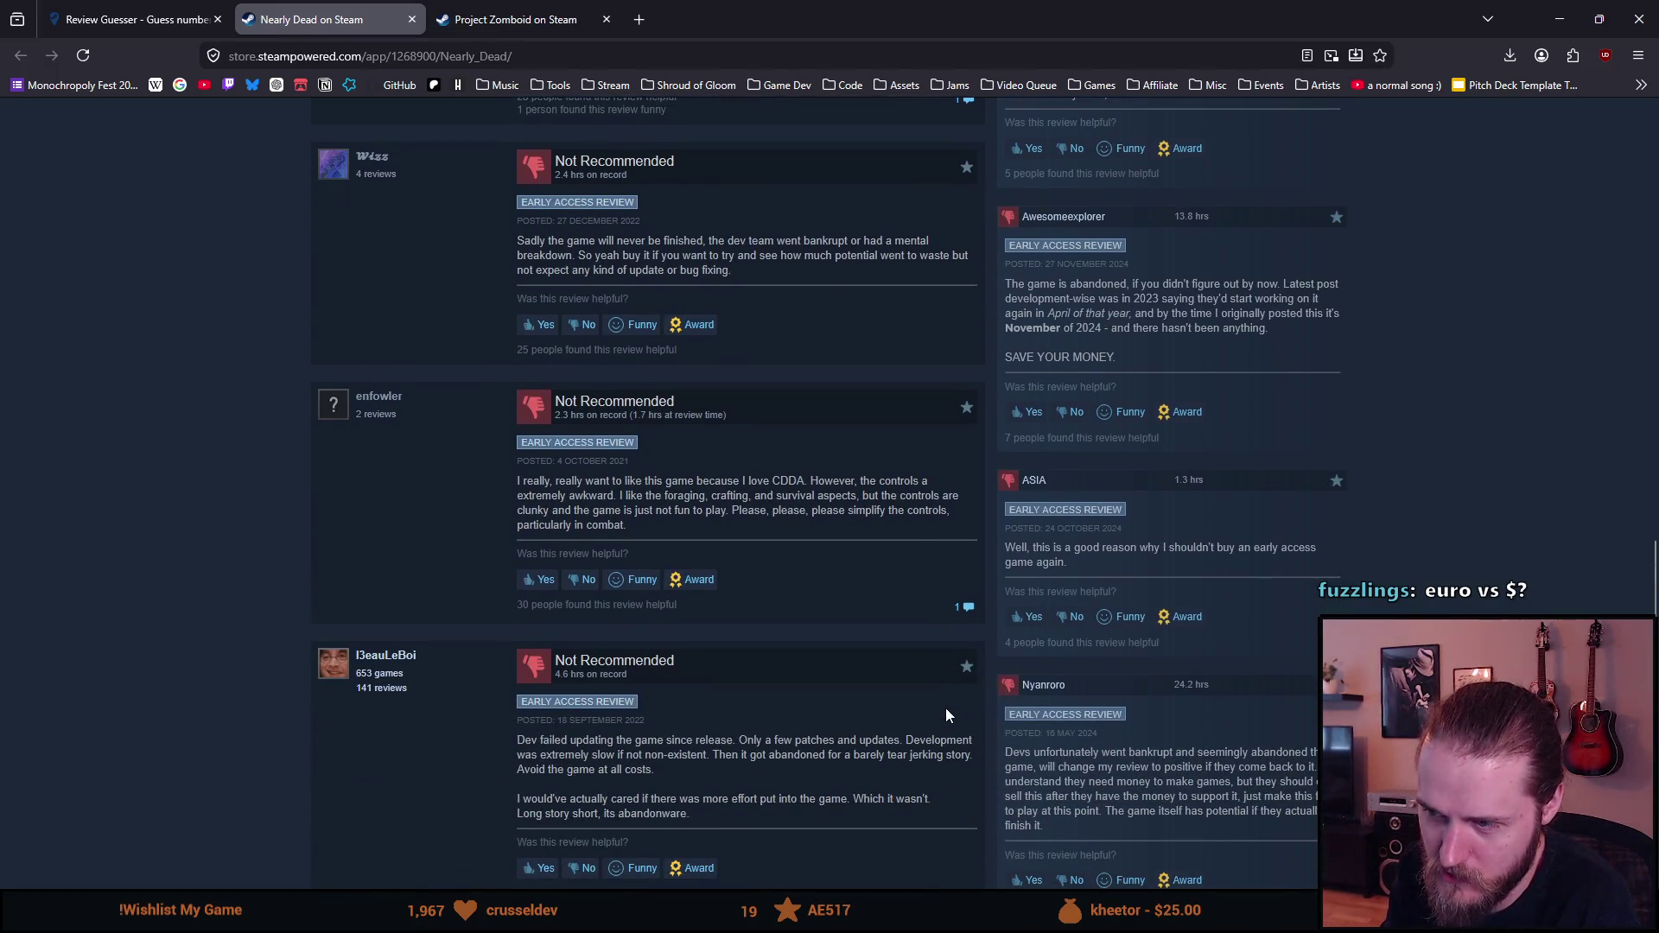
pyautogui.scroll(-3, 946, 710)
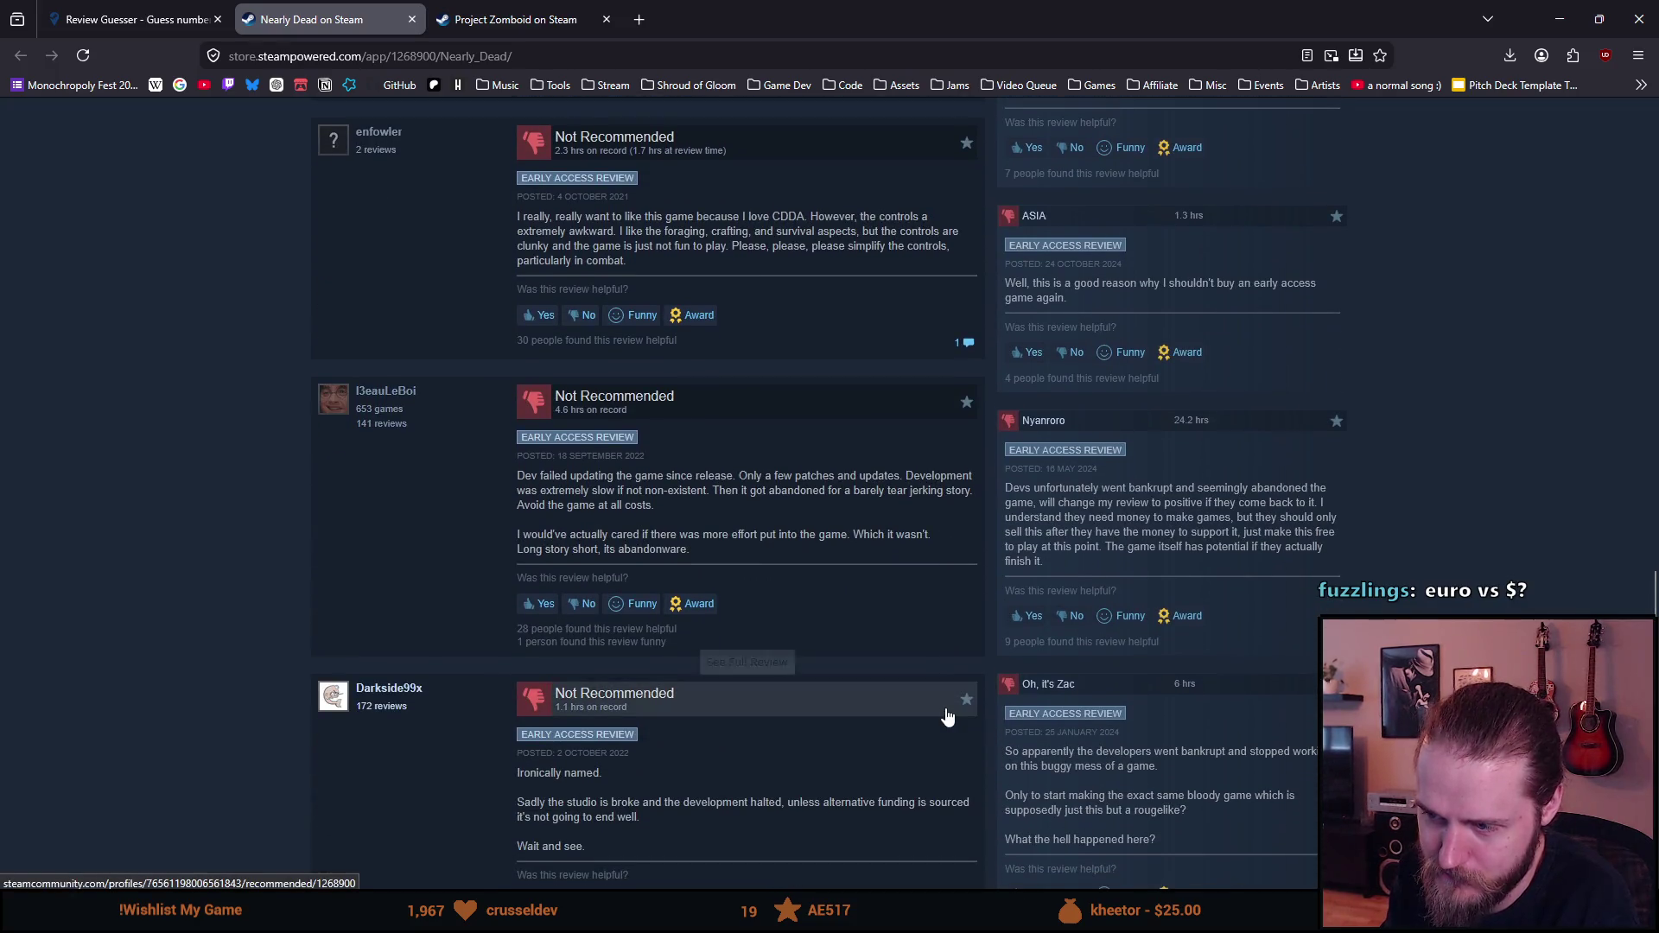
pyautogui.scroll(-2, 941, 716)
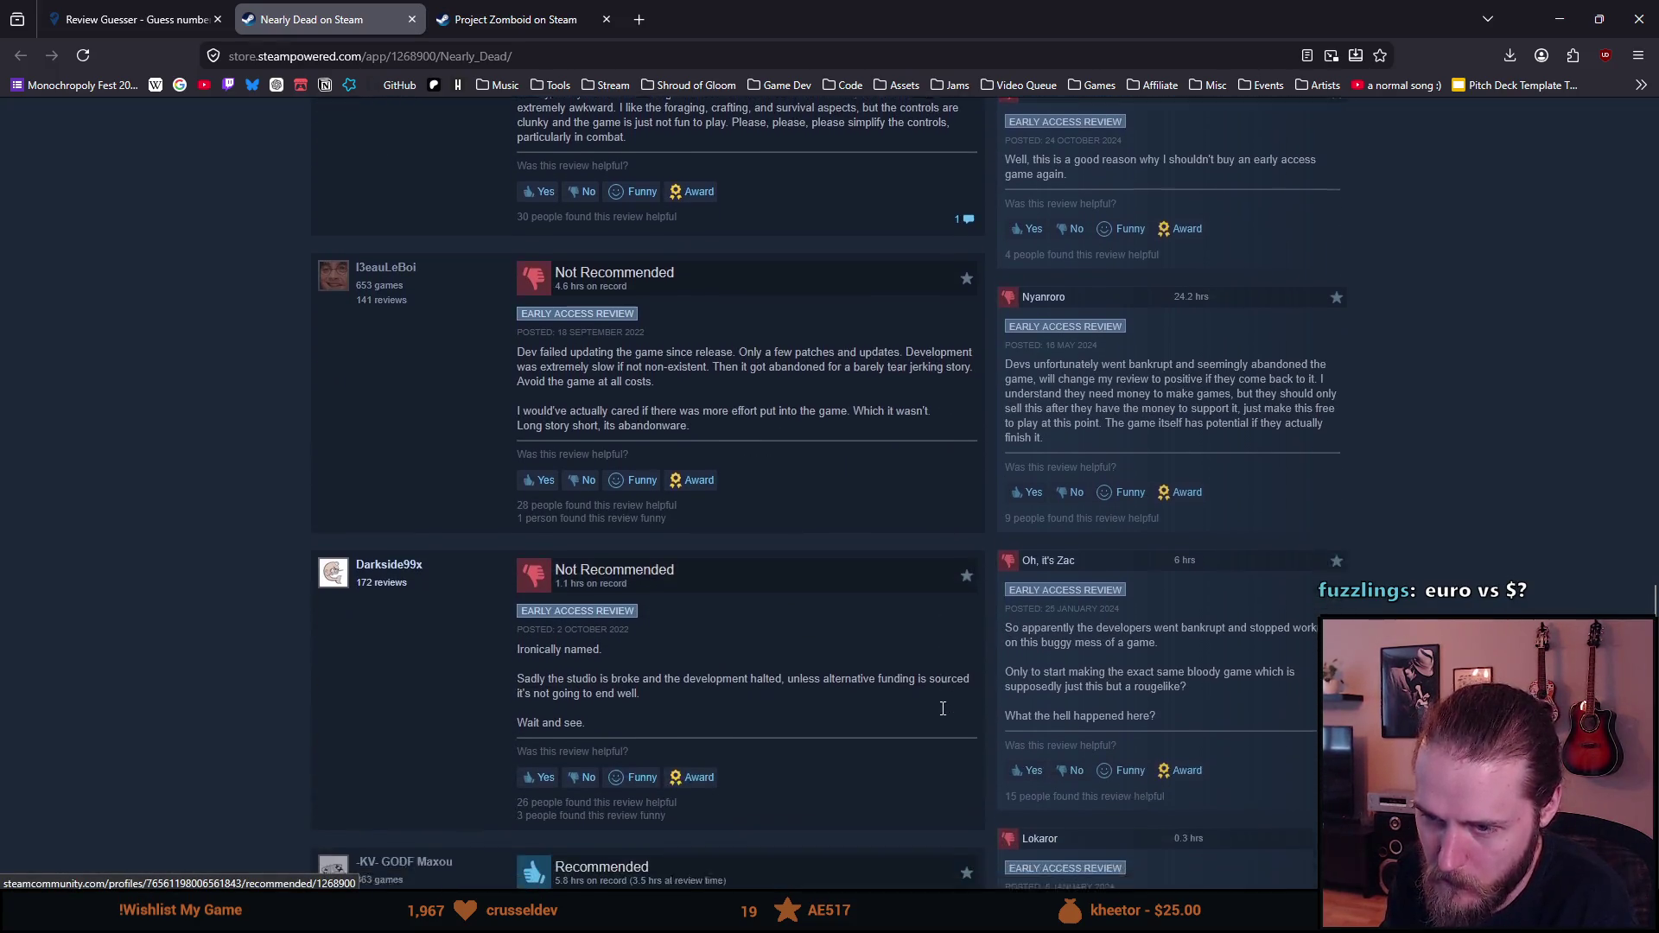
pyautogui.scroll(-5, 942, 716)
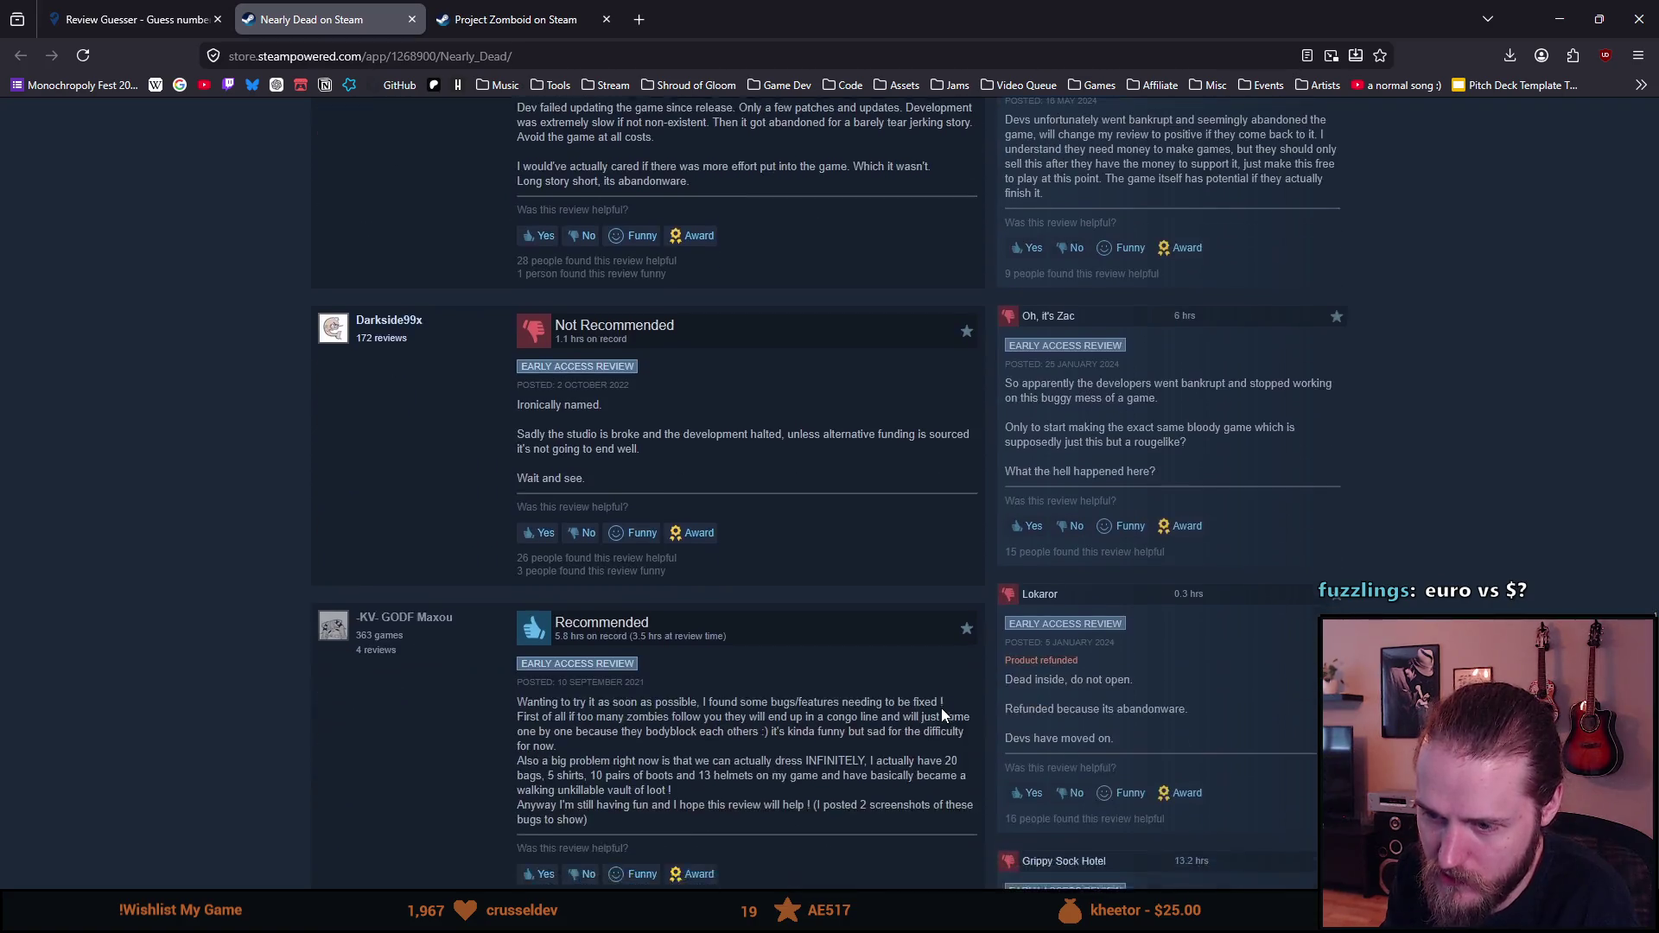
pyautogui.scroll(-2, 941, 716)
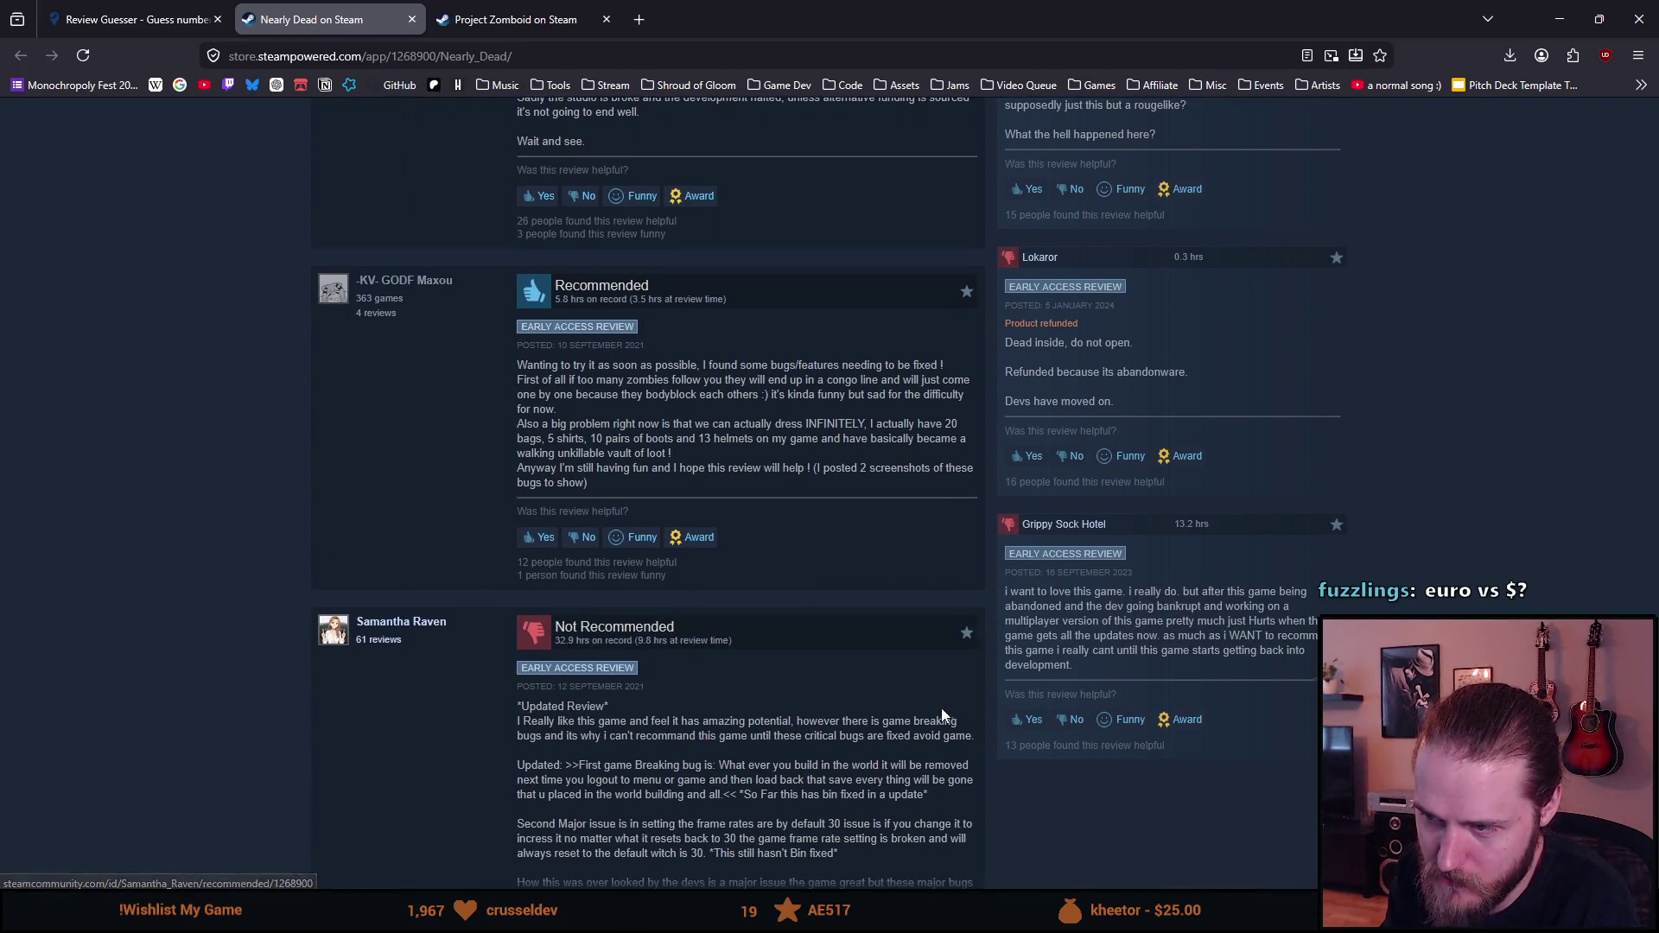
pyautogui.scroll(-1, 942, 715)
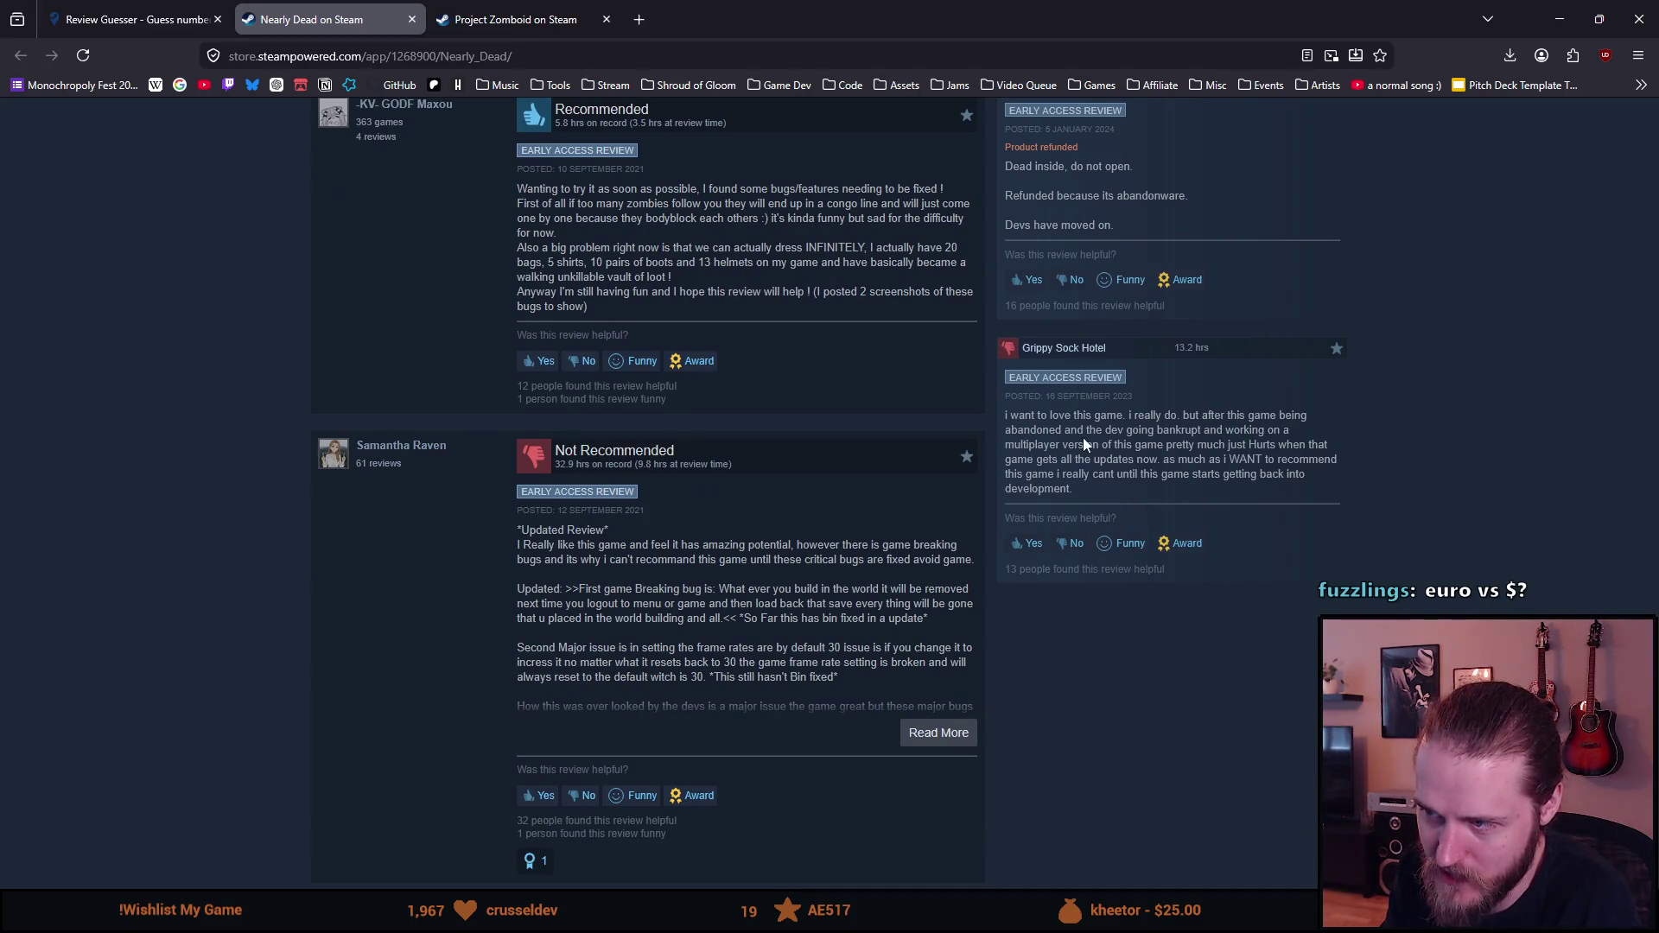
pyautogui.scroll(-3, 701, 639)
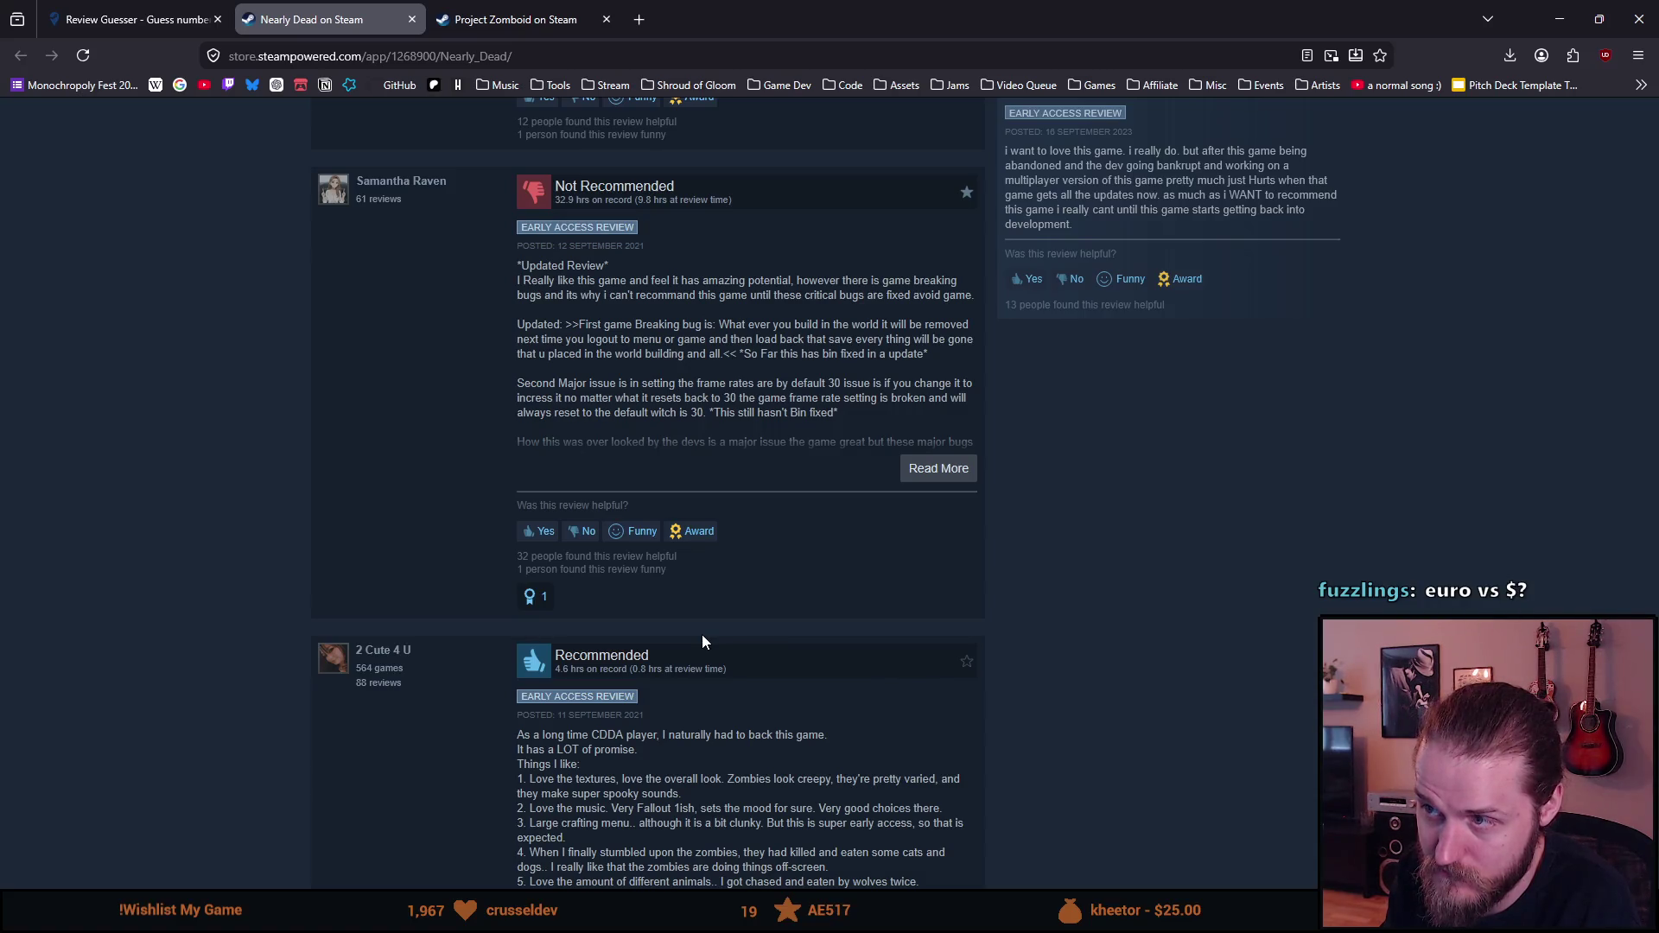
pyautogui.scroll(15, 702, 634)
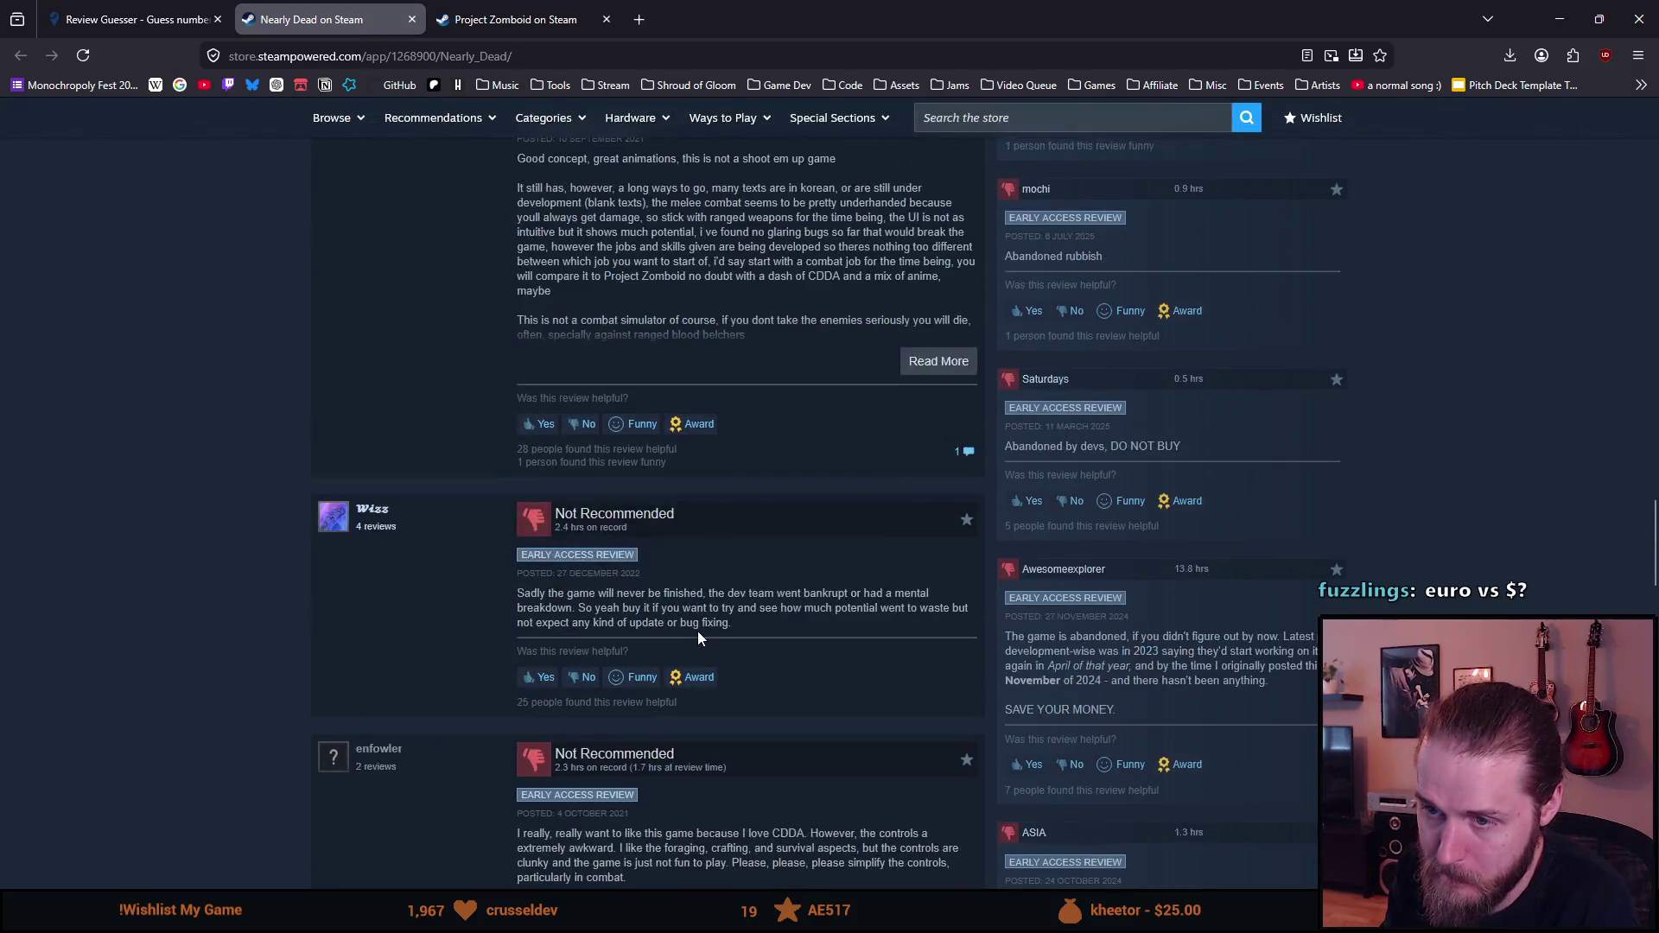
pyautogui.scroll(-15, 698, 631)
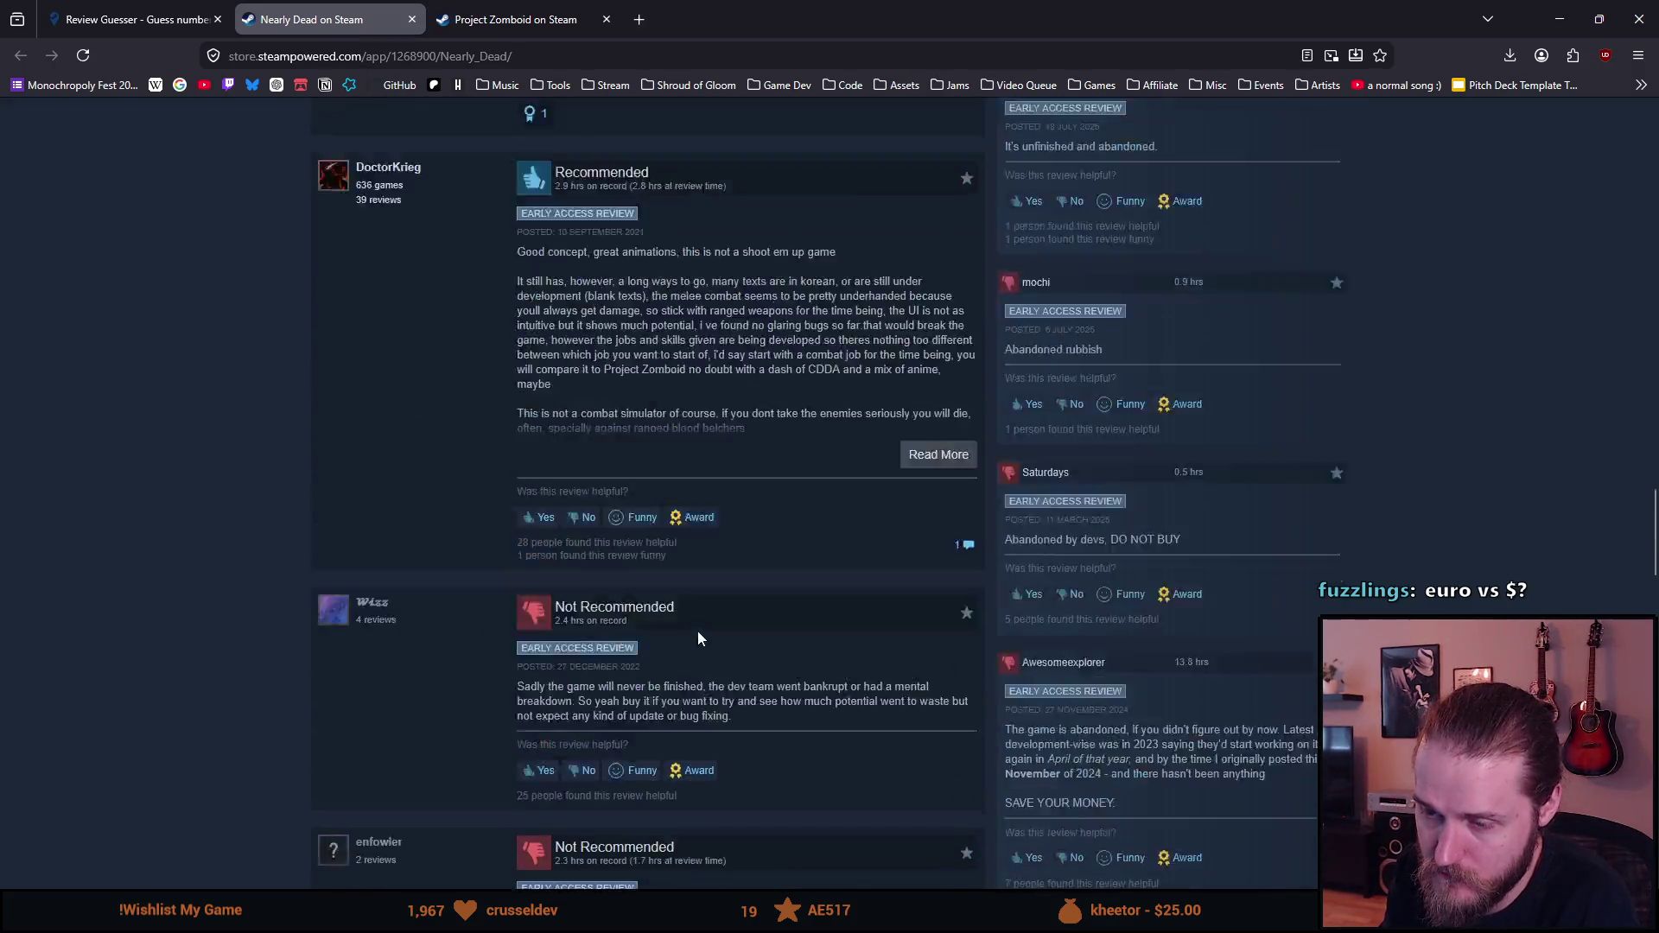
pyautogui.scroll(-10, 690, 634)
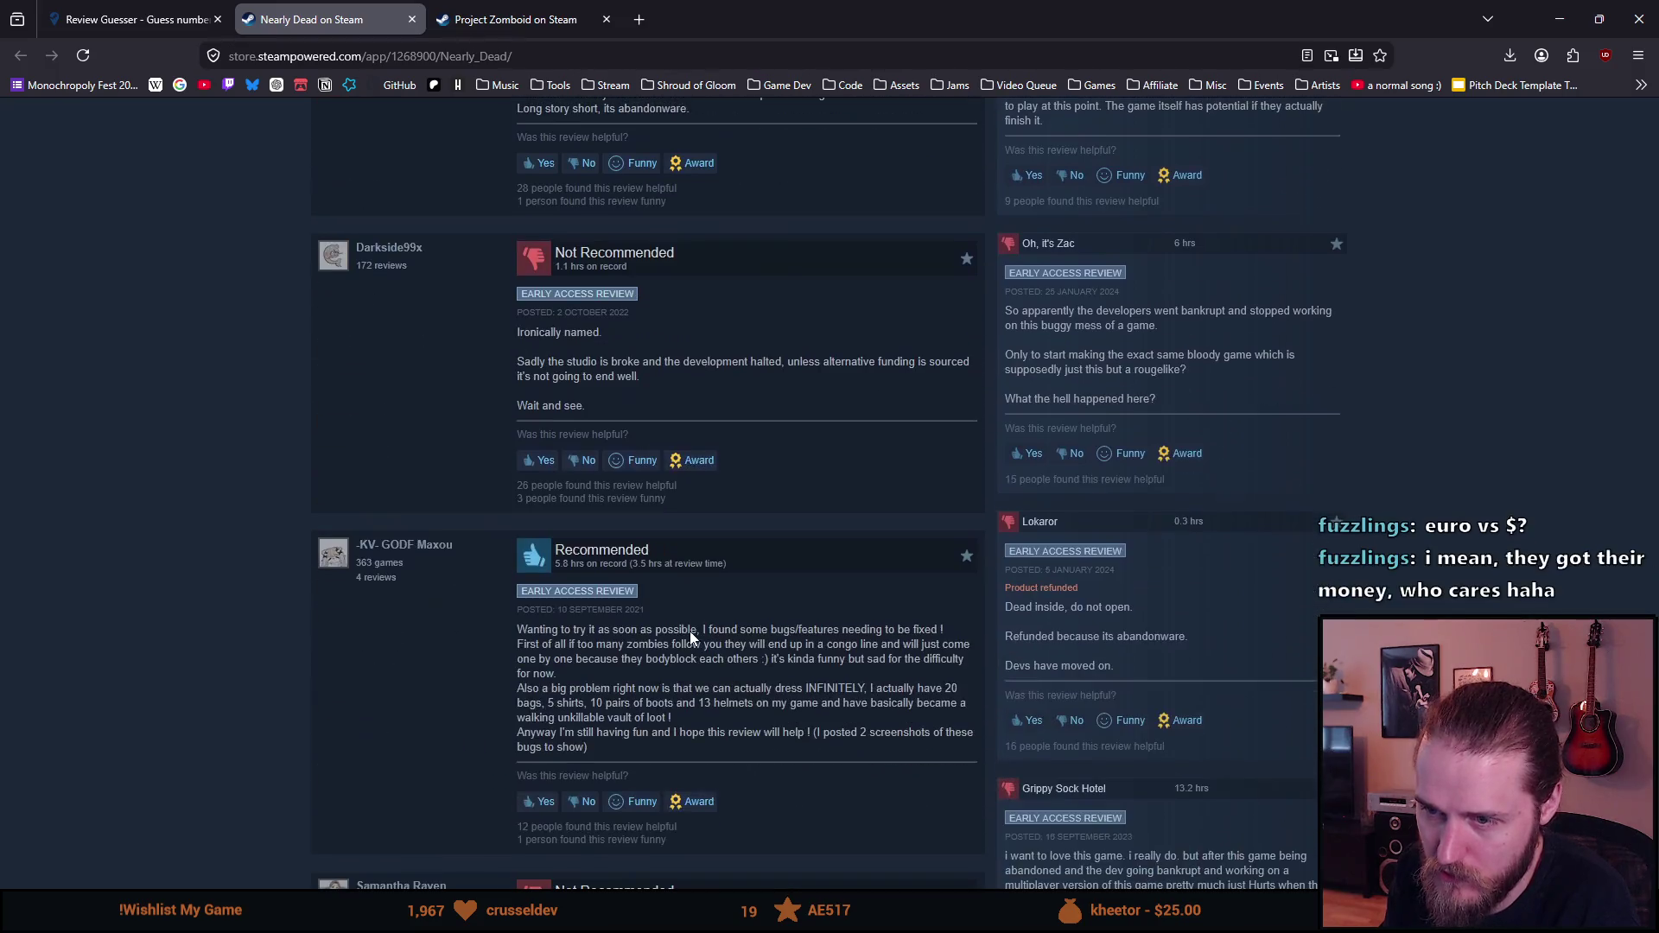
pyautogui.scroll(-3, 688, 631)
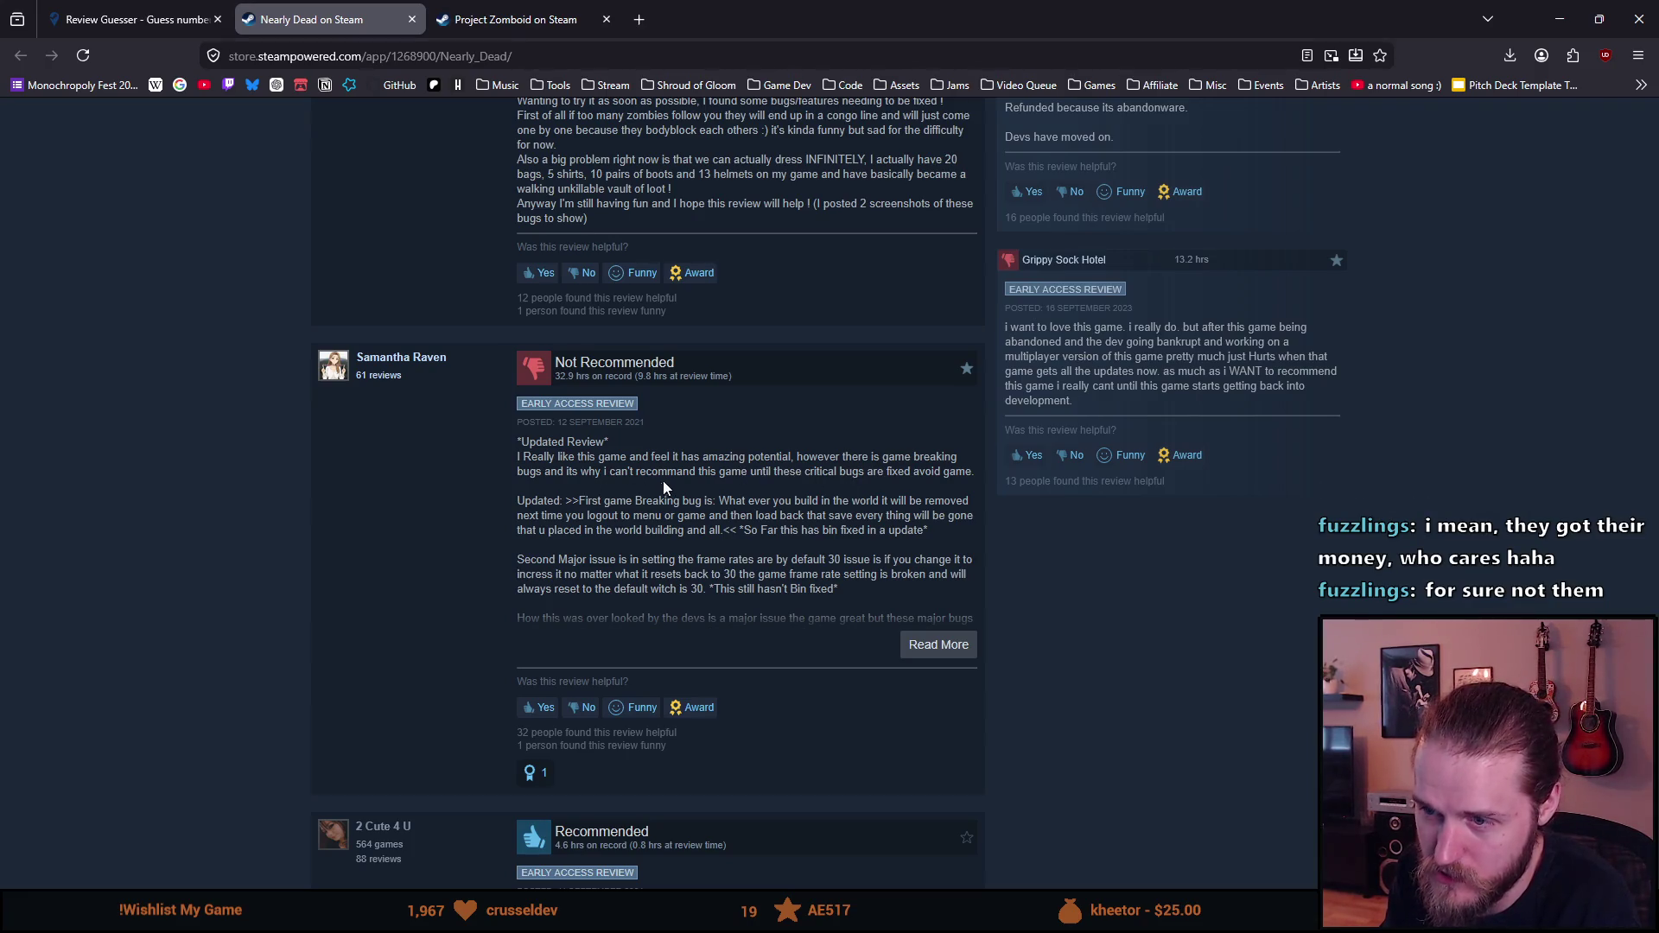
pyautogui.hotkey('ctrl', 'w')
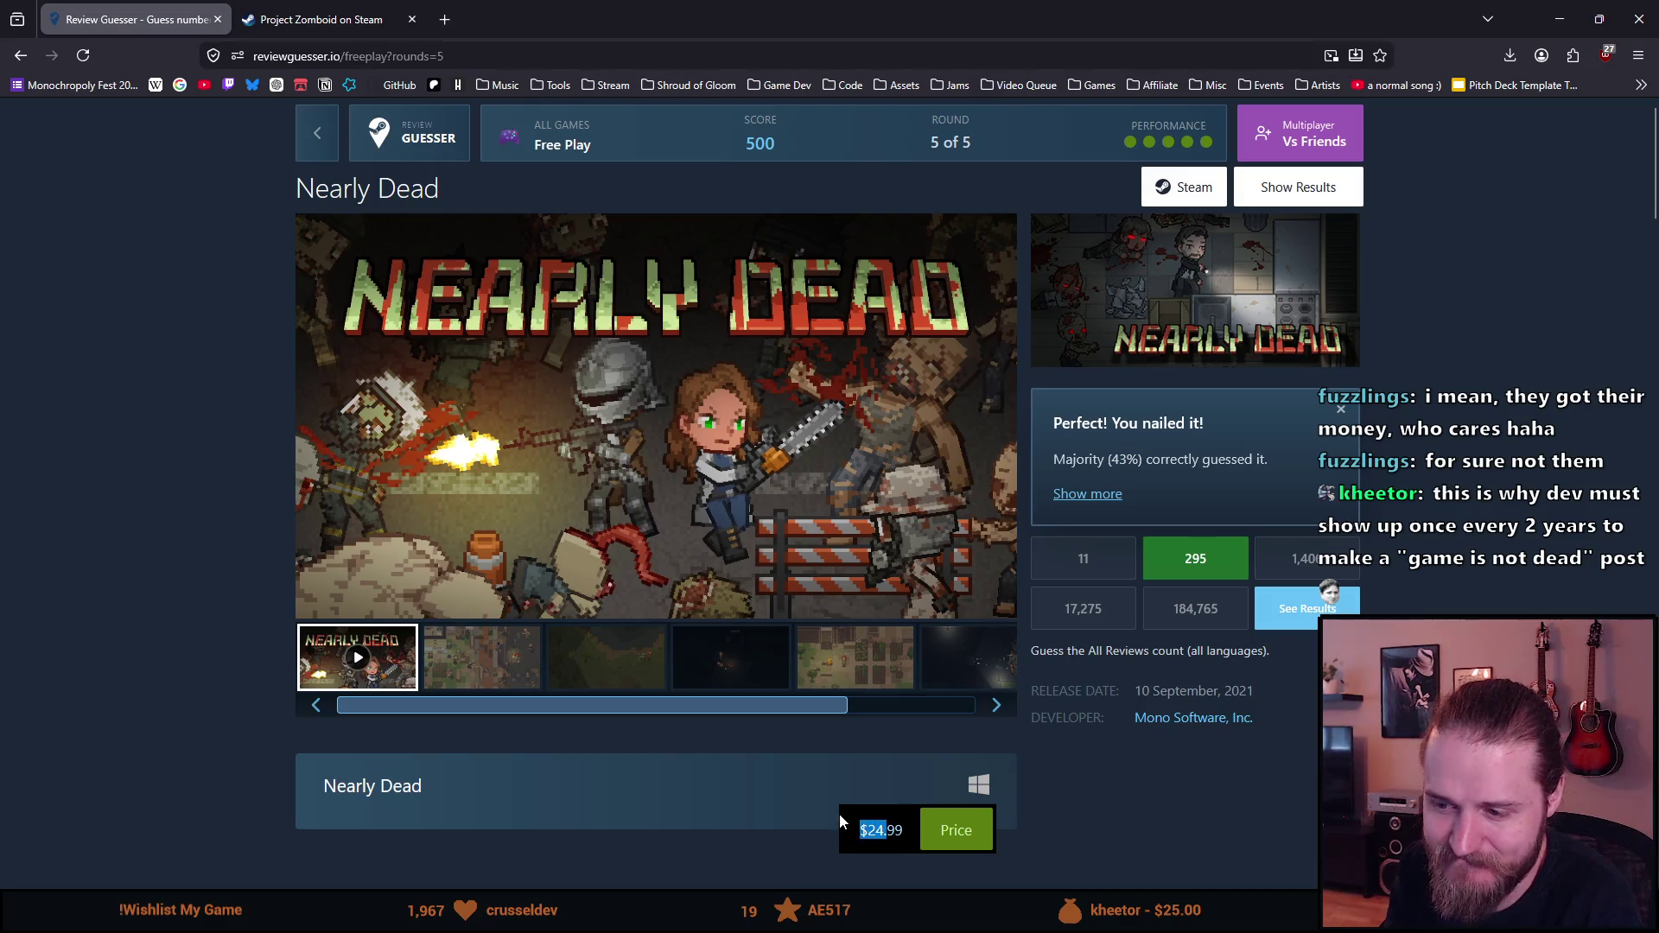
# Step: Check the Project Zomboid store tab (Early Access, 19,50€), then flip back to the Nearly Dead result
pyautogui.click(236, 714)
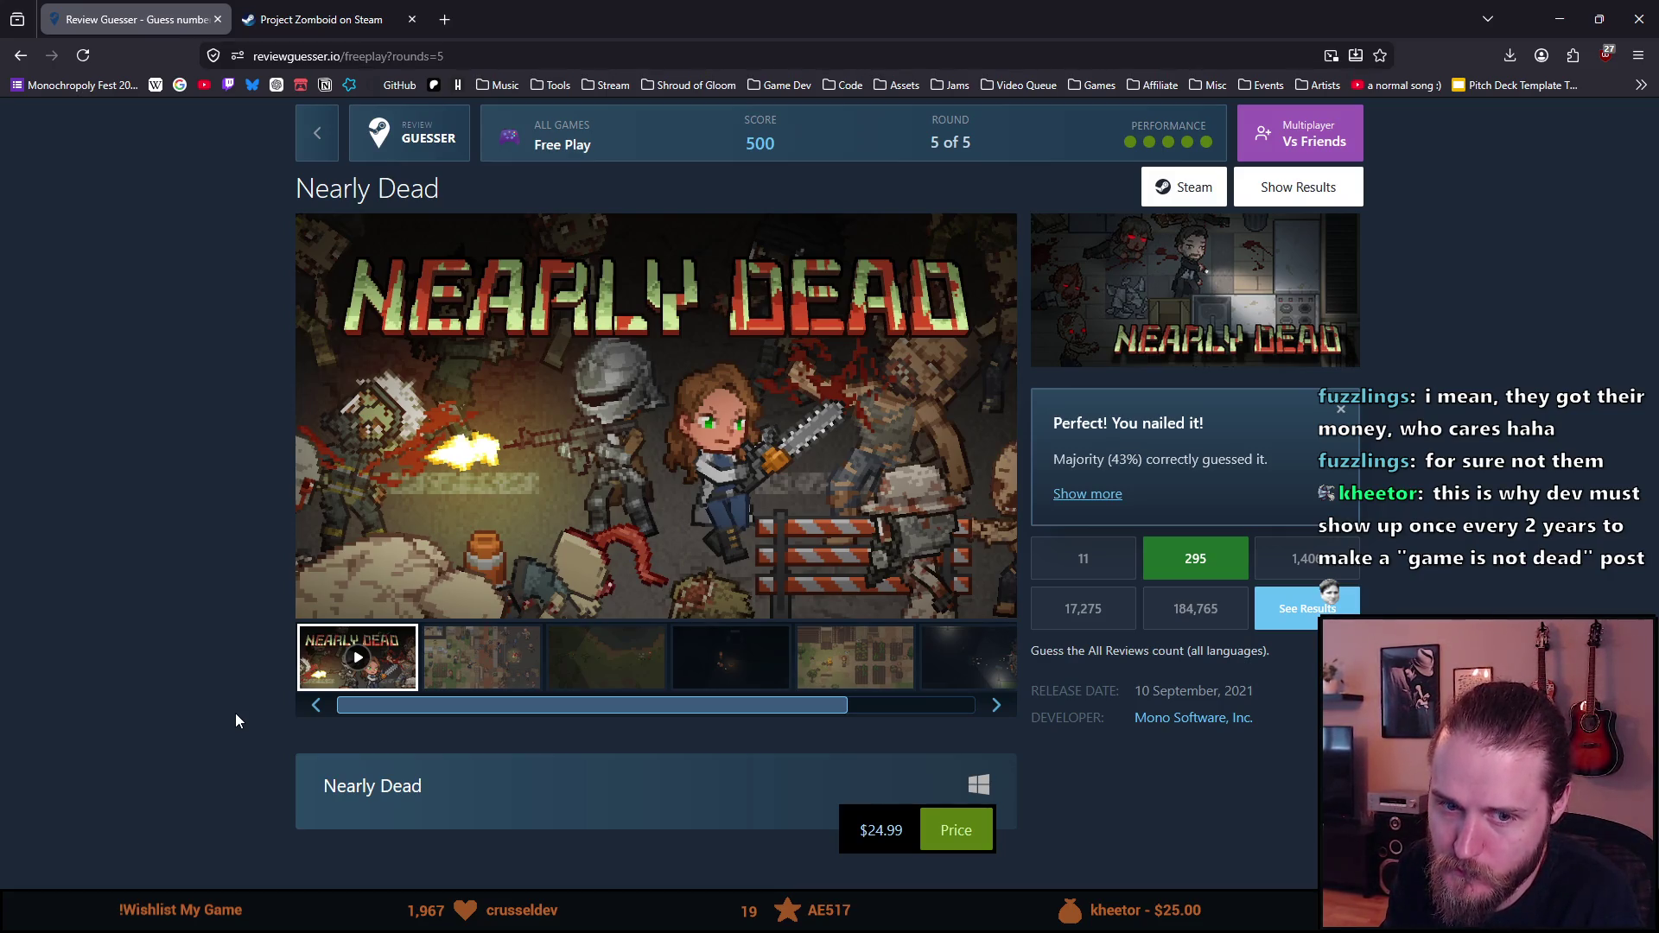
pyautogui.click(321, 19)
pyautogui.scroll(-6, 419, 319)
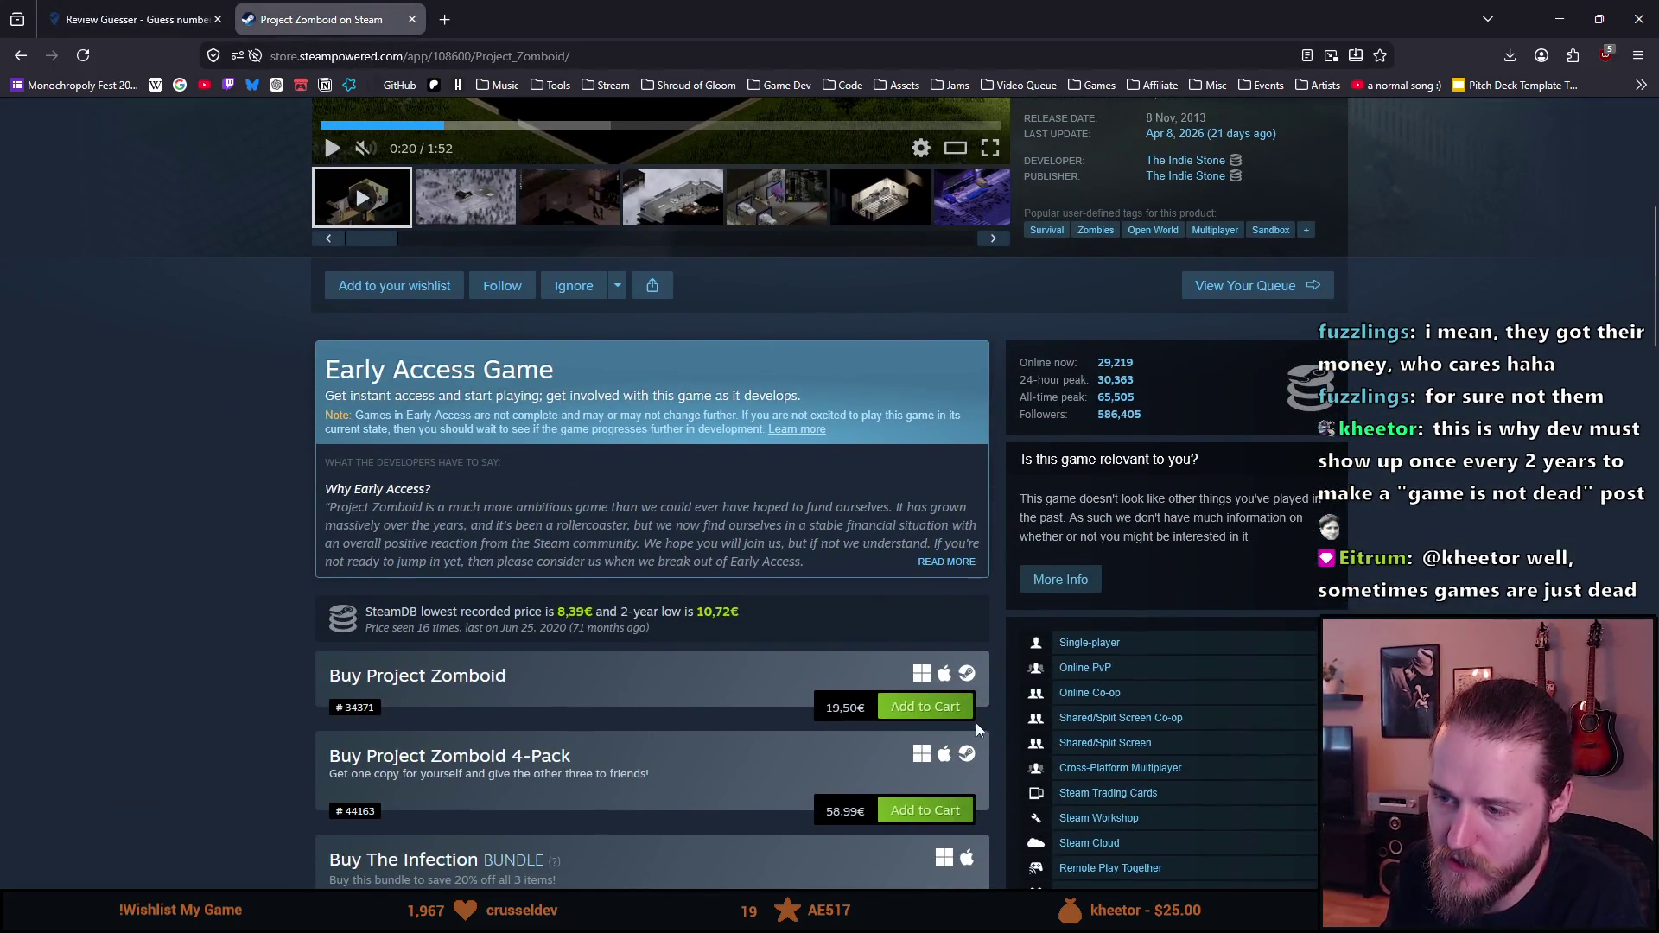
pyautogui.click(134, 19)
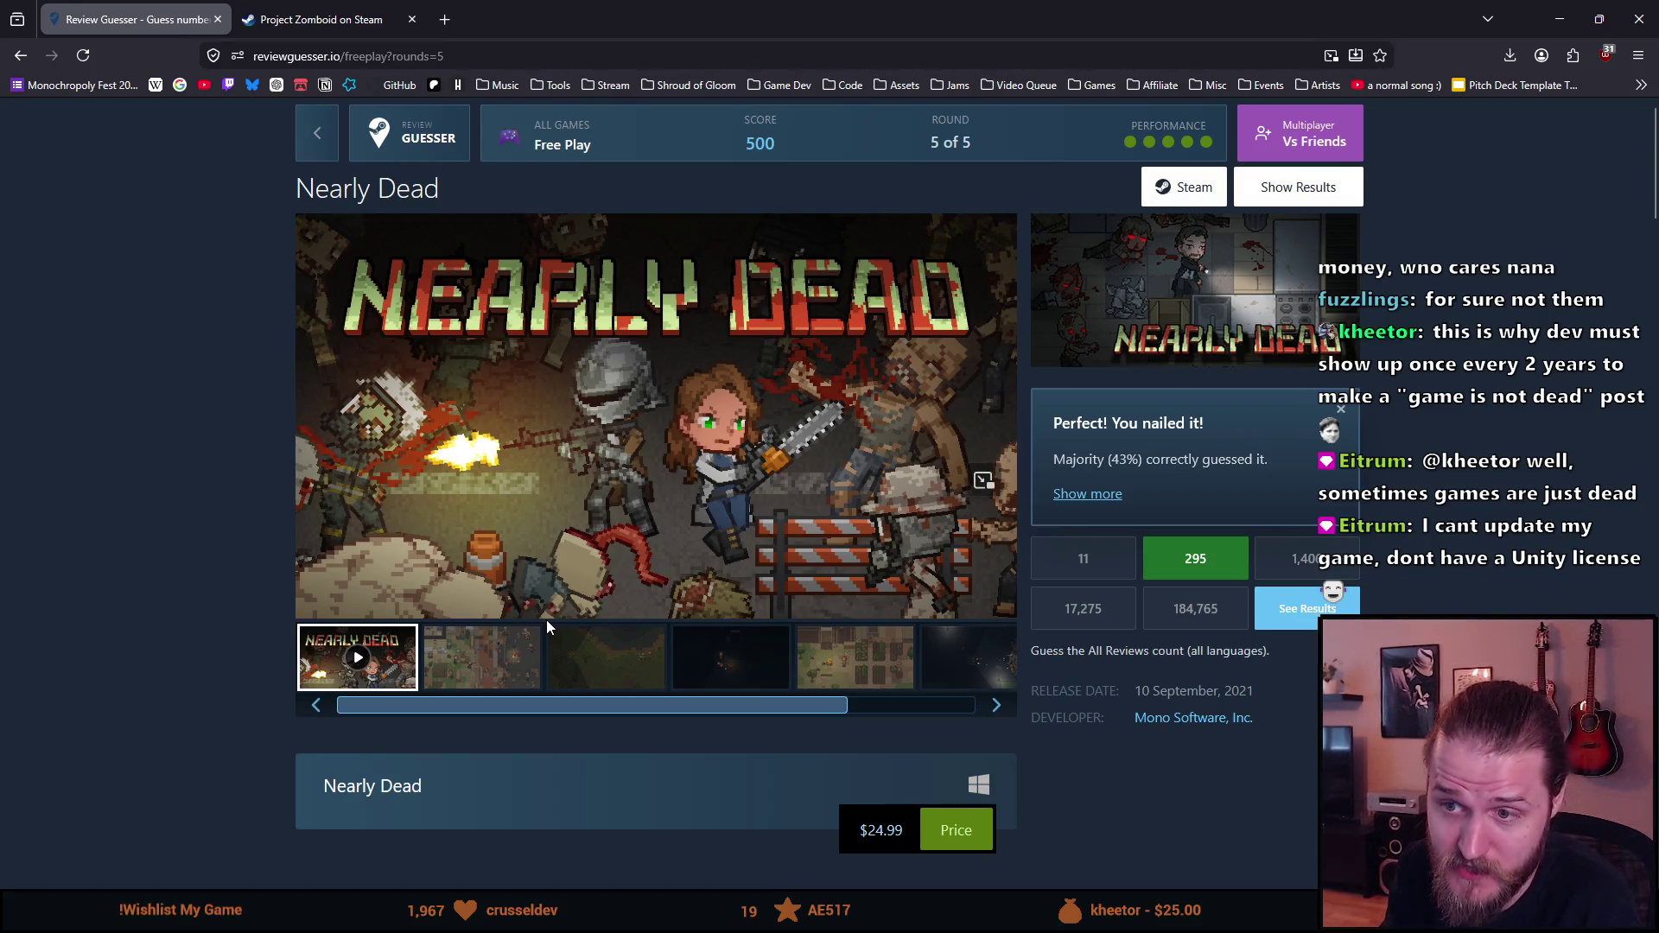
pyautogui.hotkey('ctrl', 'Tab')
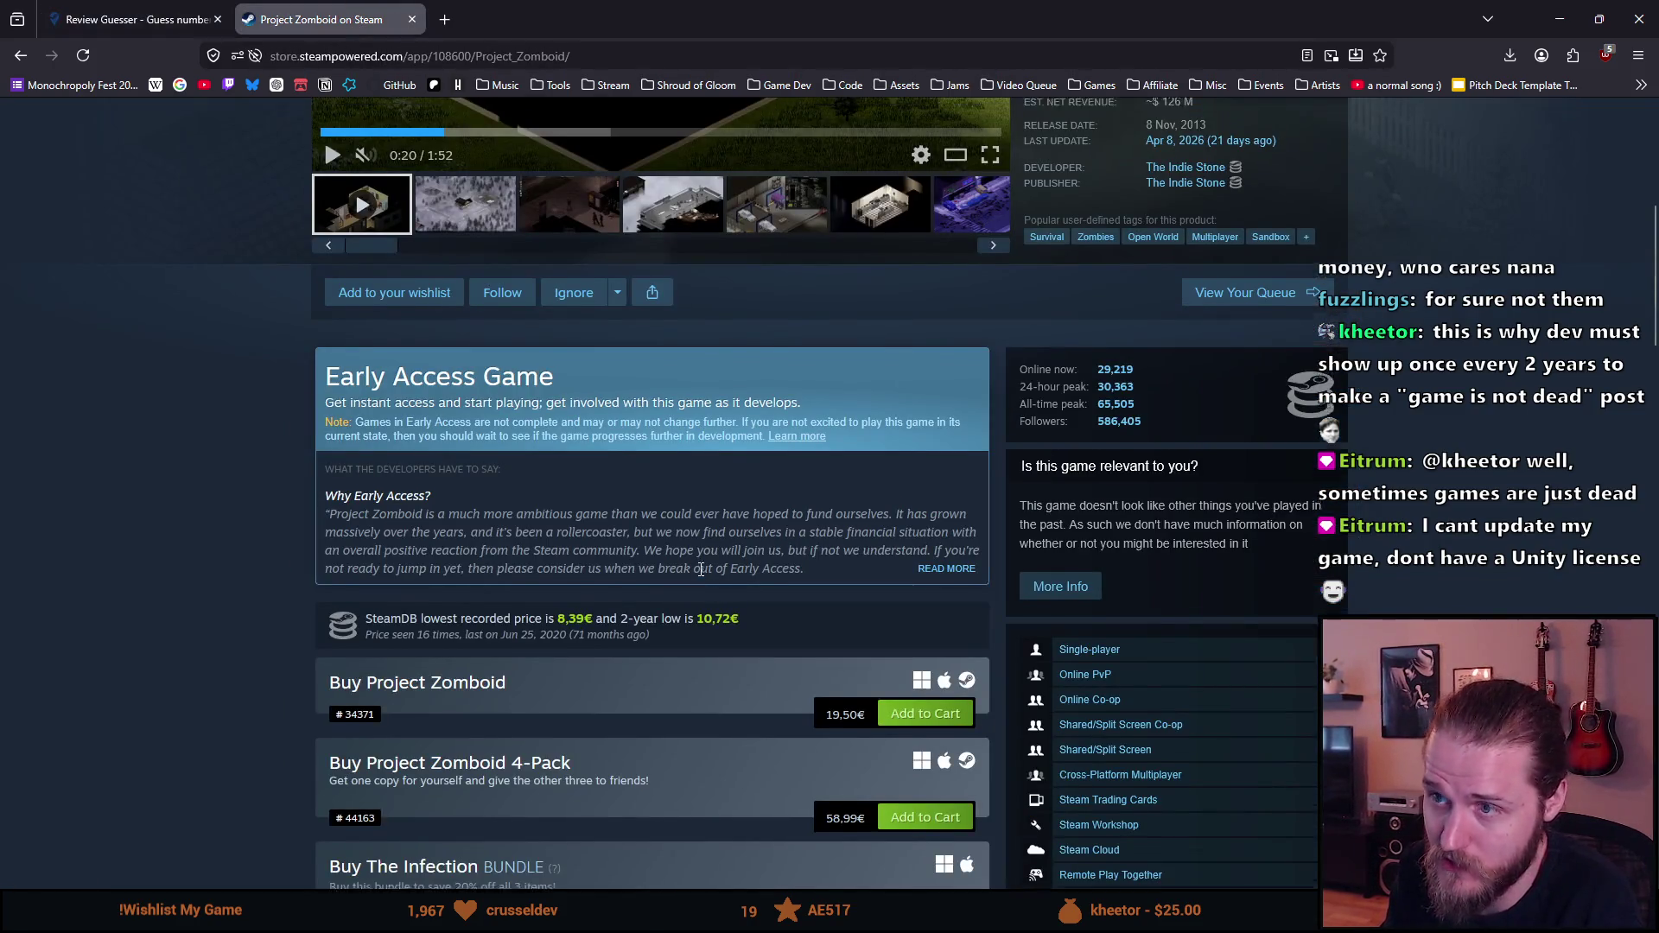
# Step: Go back twice in the Project Zomboid tab's history, then close that tab
pyautogui.hotkey('alt', 'Left')
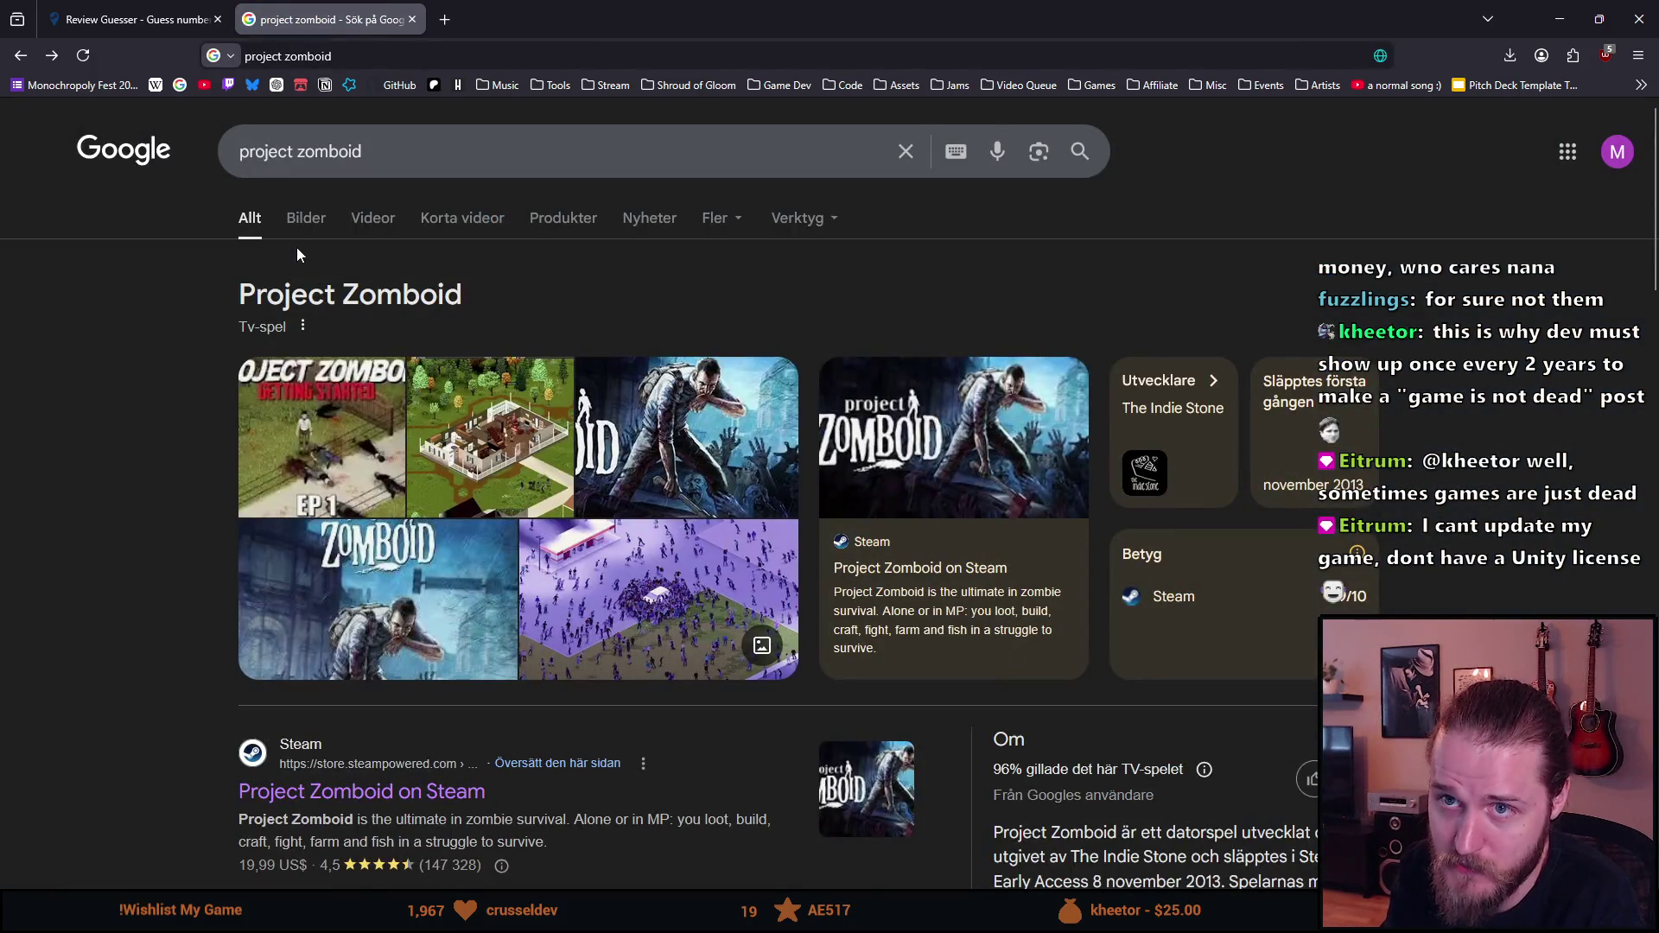
pyautogui.hotkey('alt', 'Left')
pyautogui.click(407, 23)
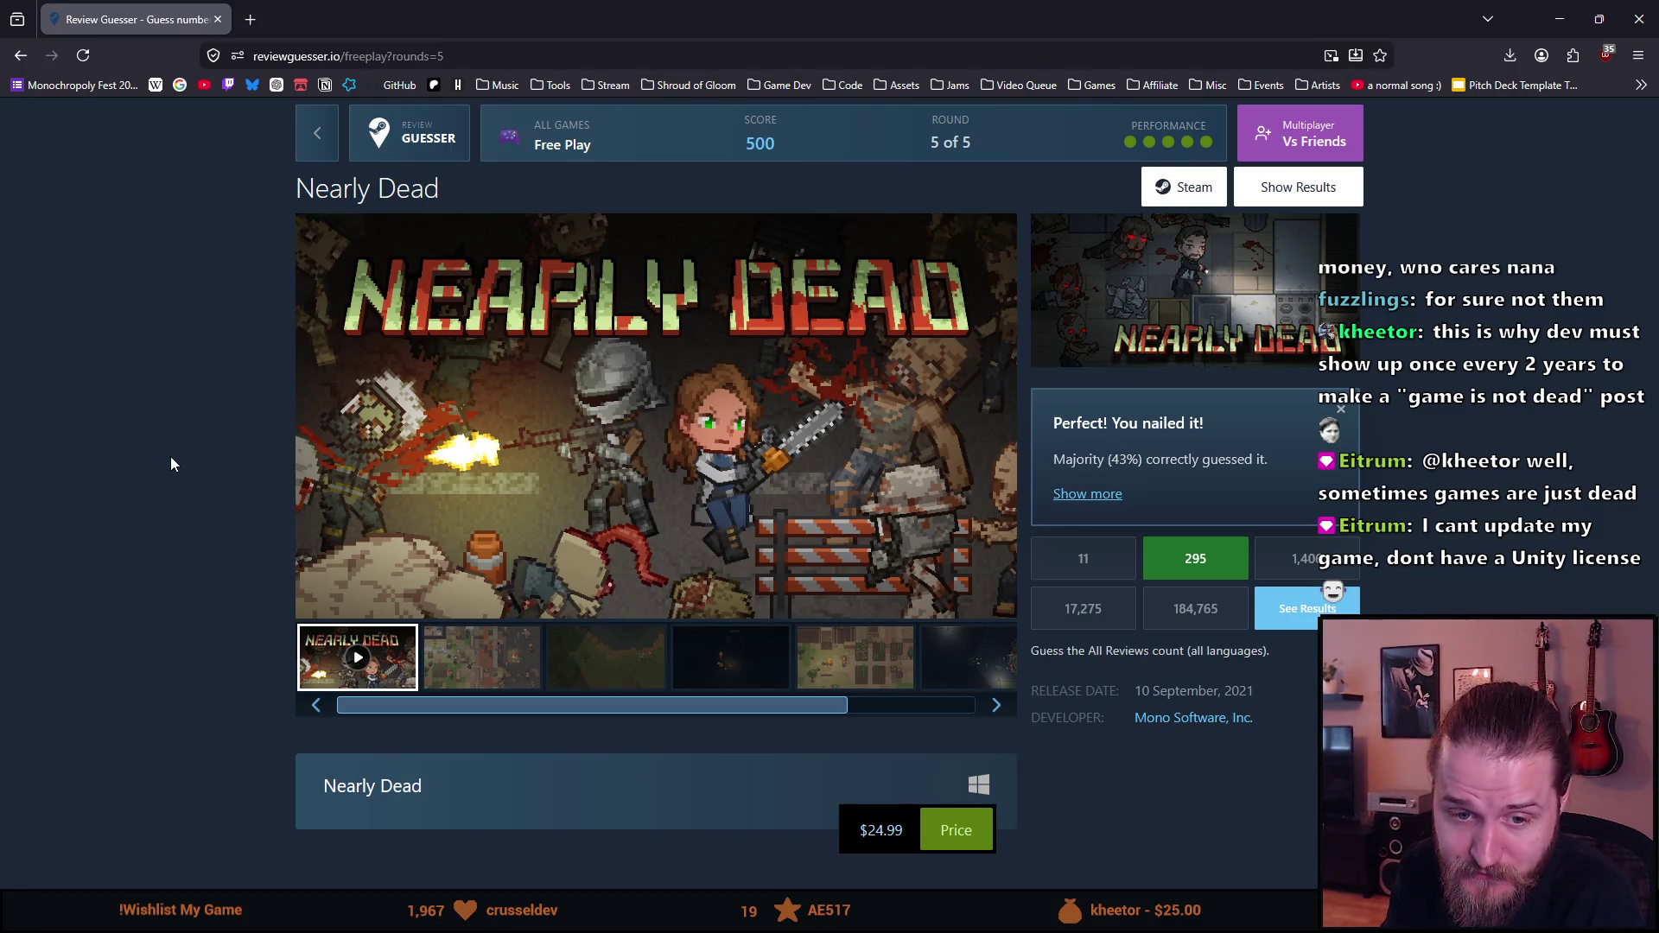
pyautogui.scroll(-2, 170, 458)
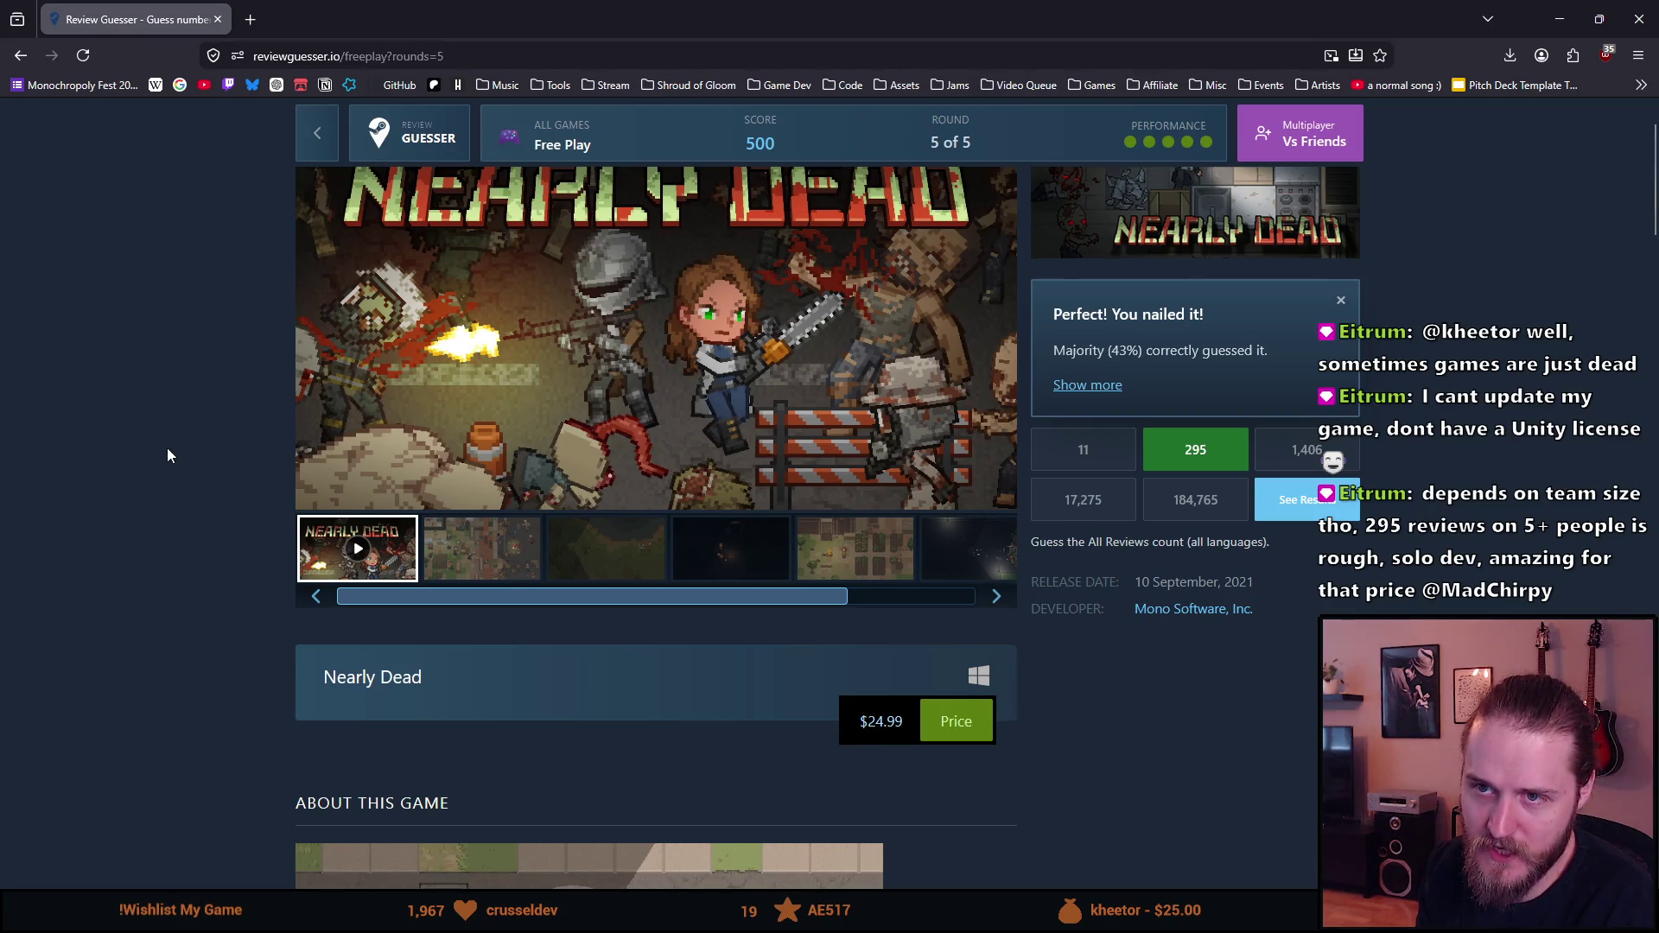
pyautogui.scroll(2, 168, 449)
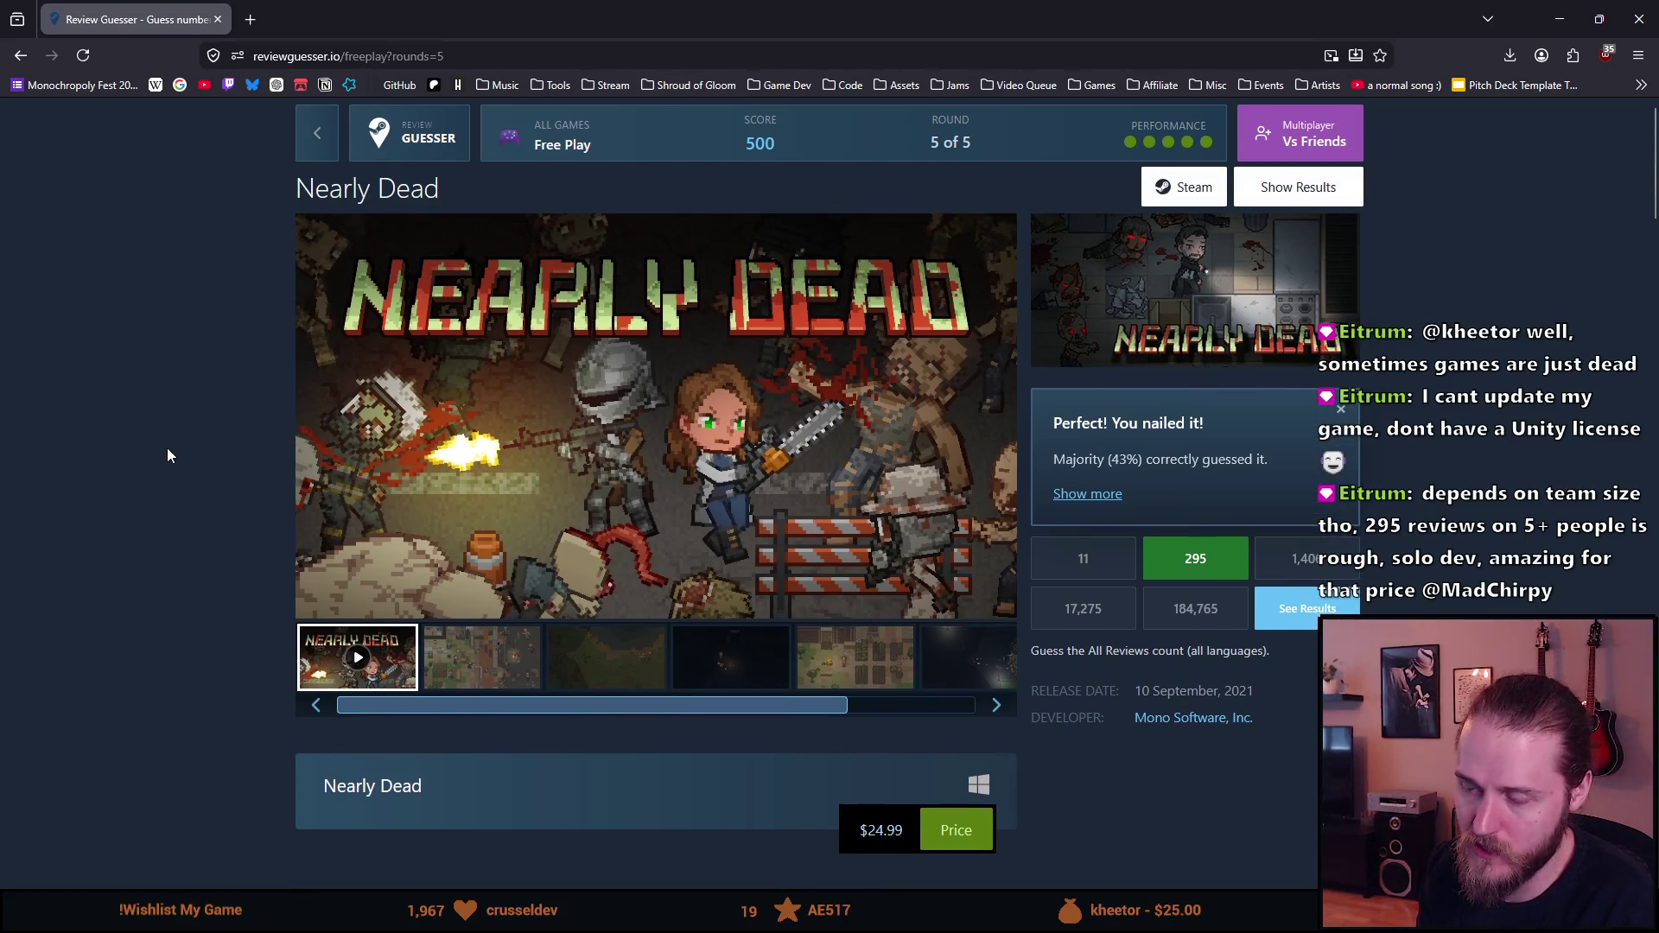
pyautogui.scroll(-2, 167, 447)
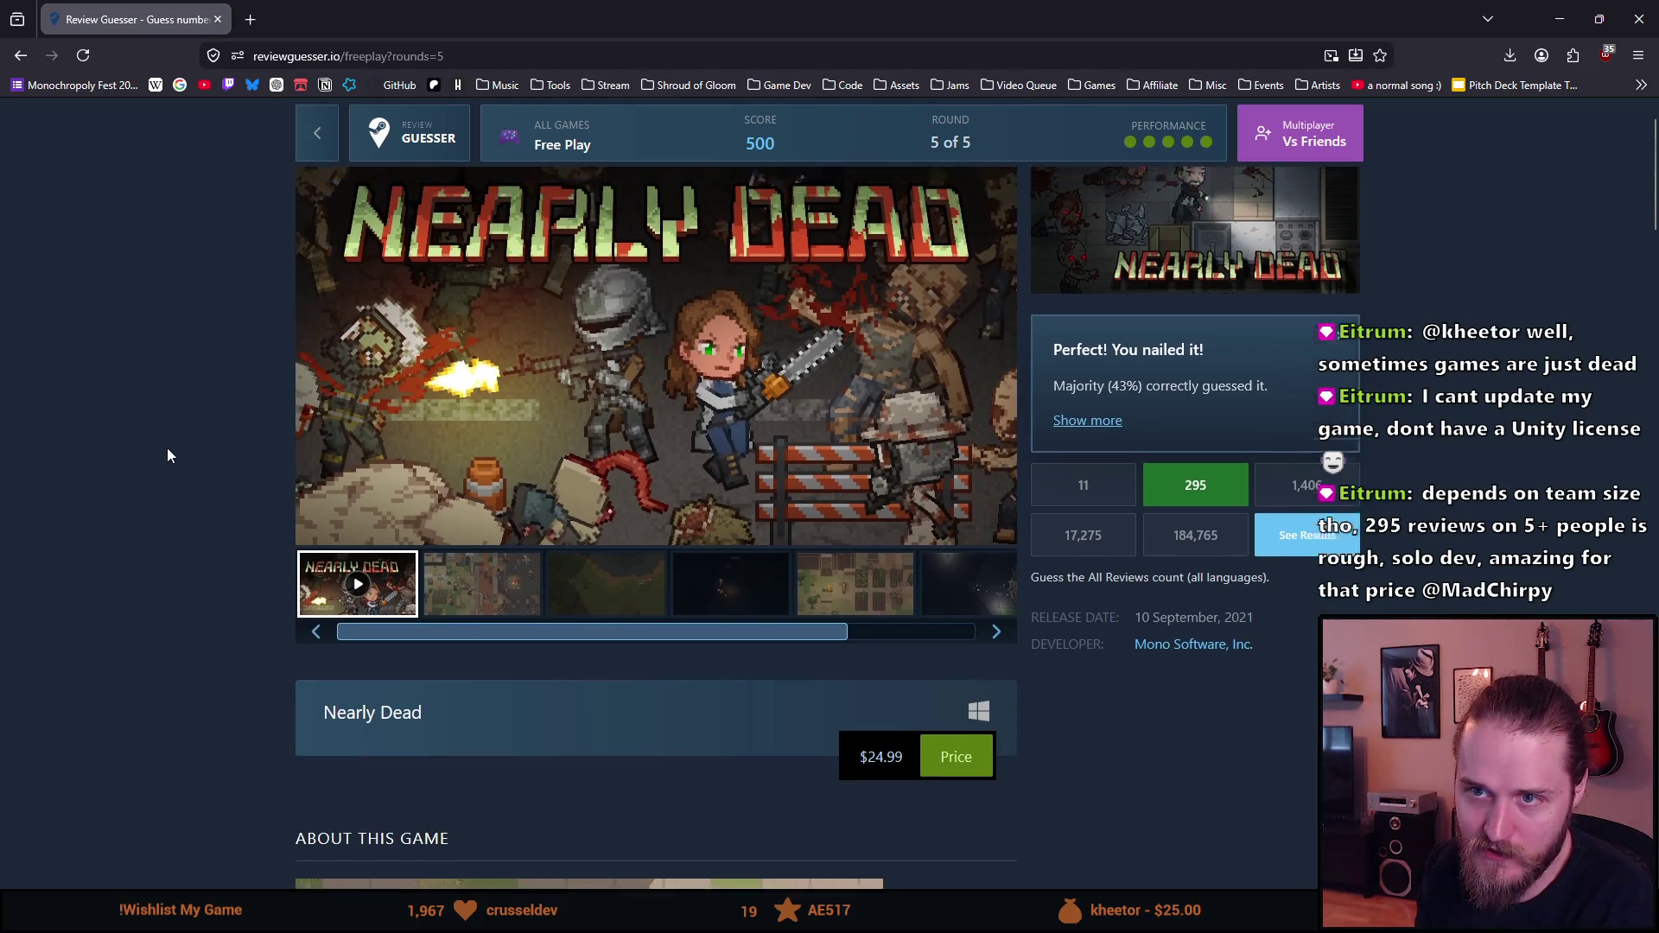
pyautogui.scroll(2, 273, 665)
pyautogui.moveTo(371, 706)
pyautogui.mouseDown()
pyautogui.moveTo(507, 709)
pyautogui.moveTo(319, 707)
pyautogui.mouseUp()
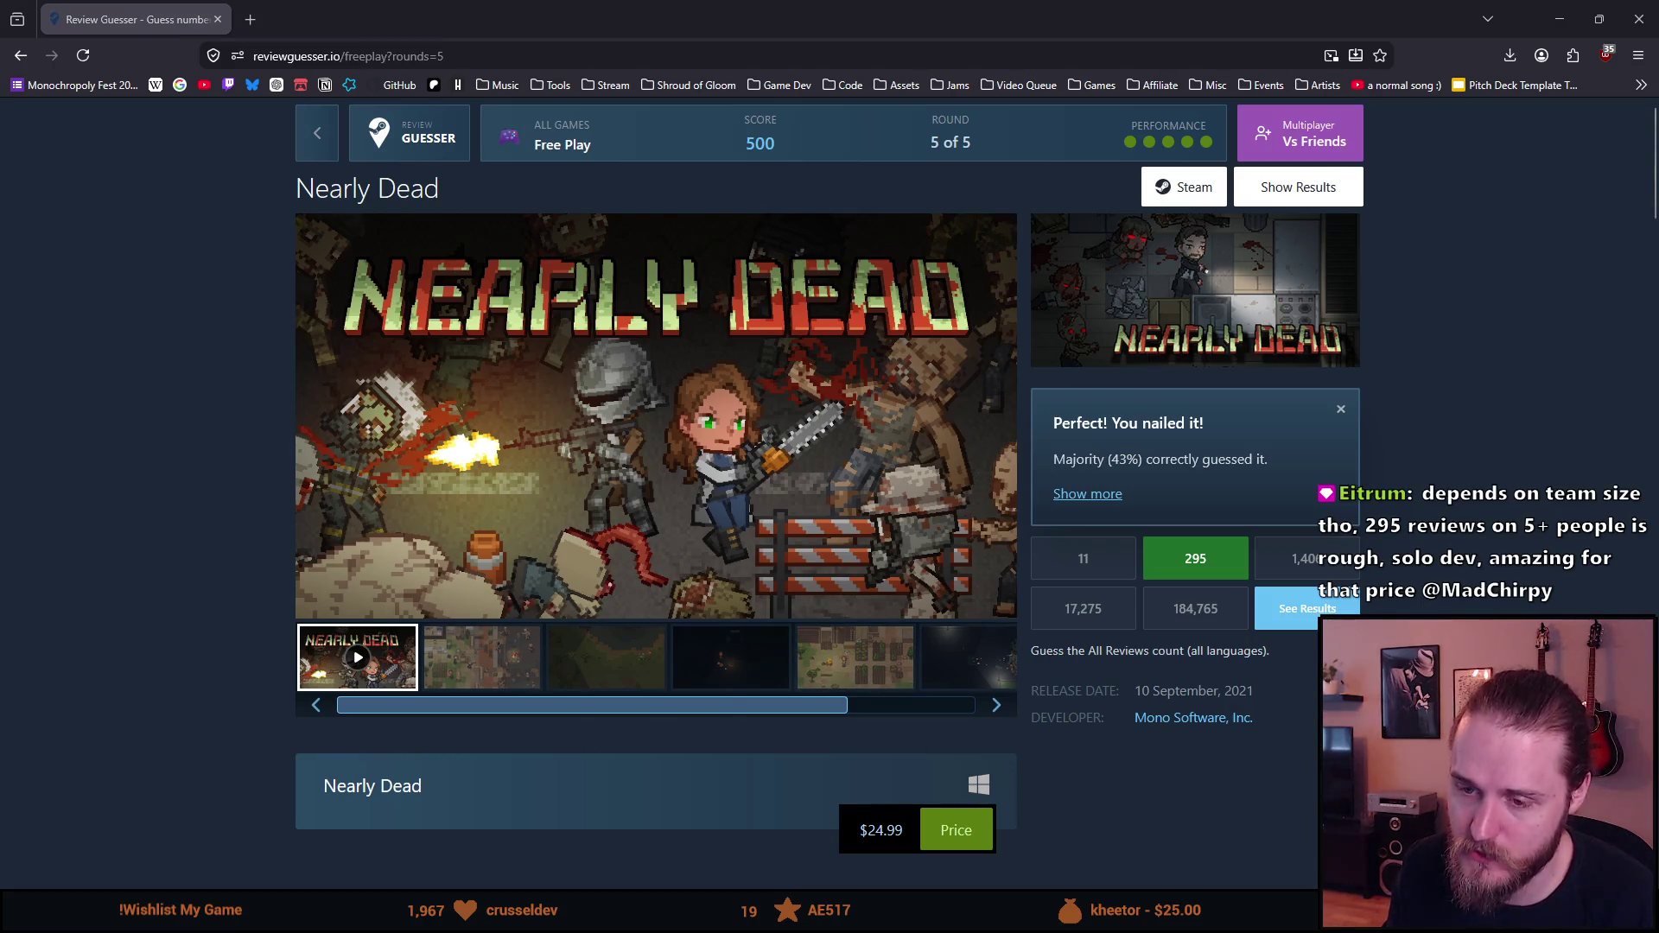
pyautogui.scroll(-5, 136, 704)
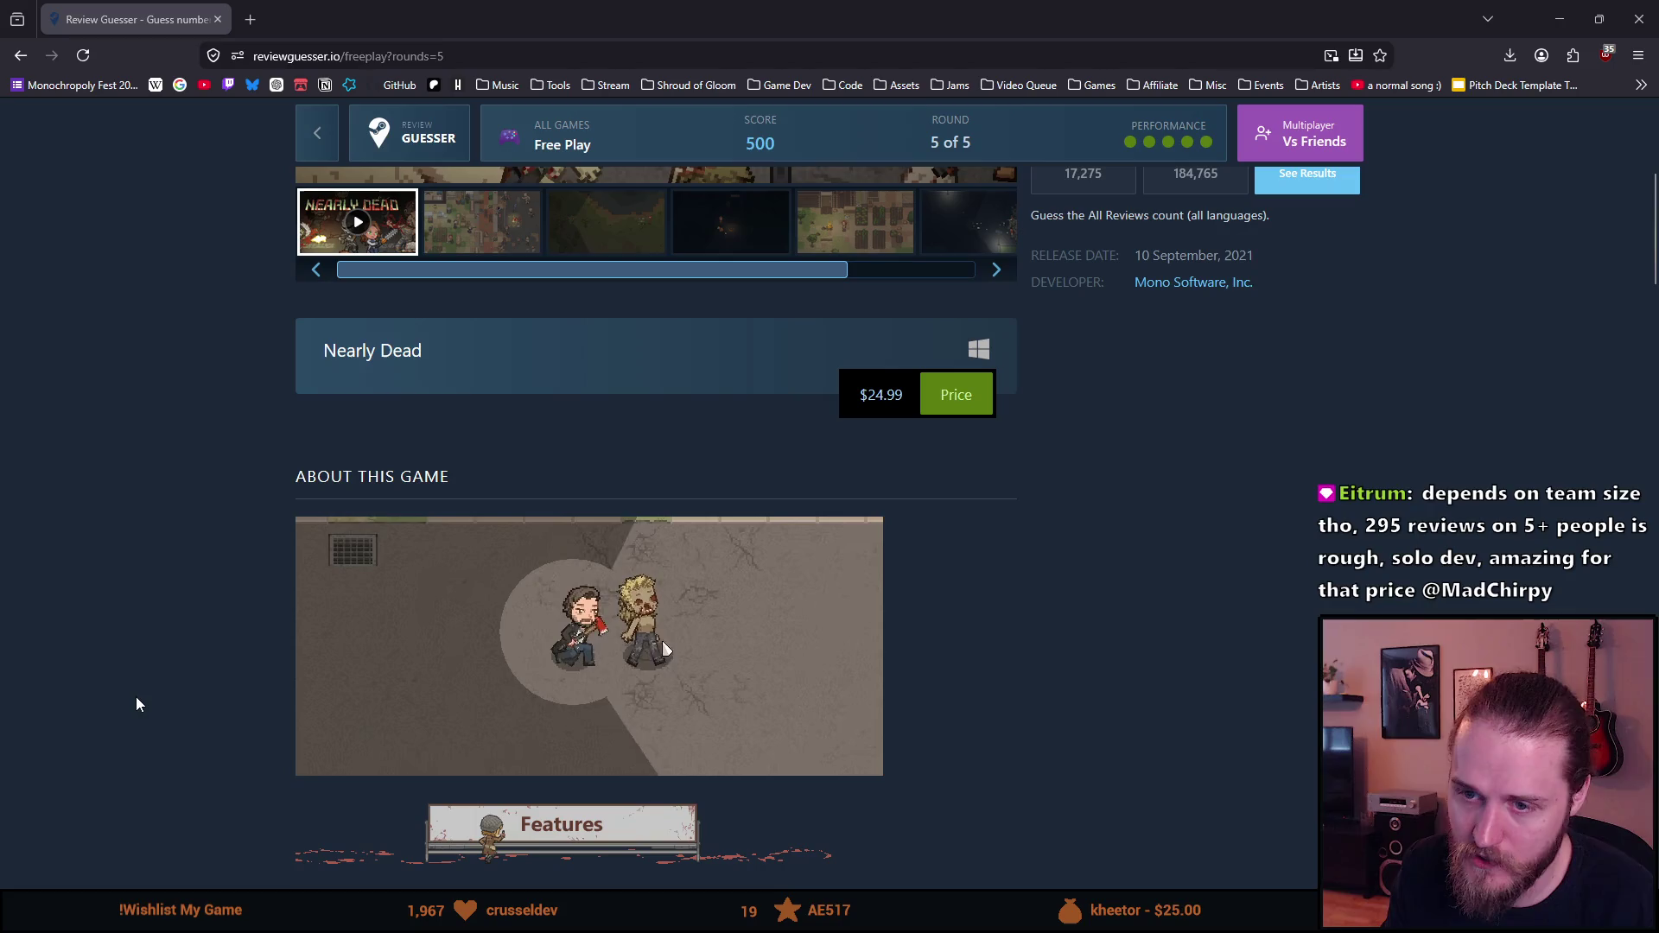
pyautogui.scroll(5, 136, 704)
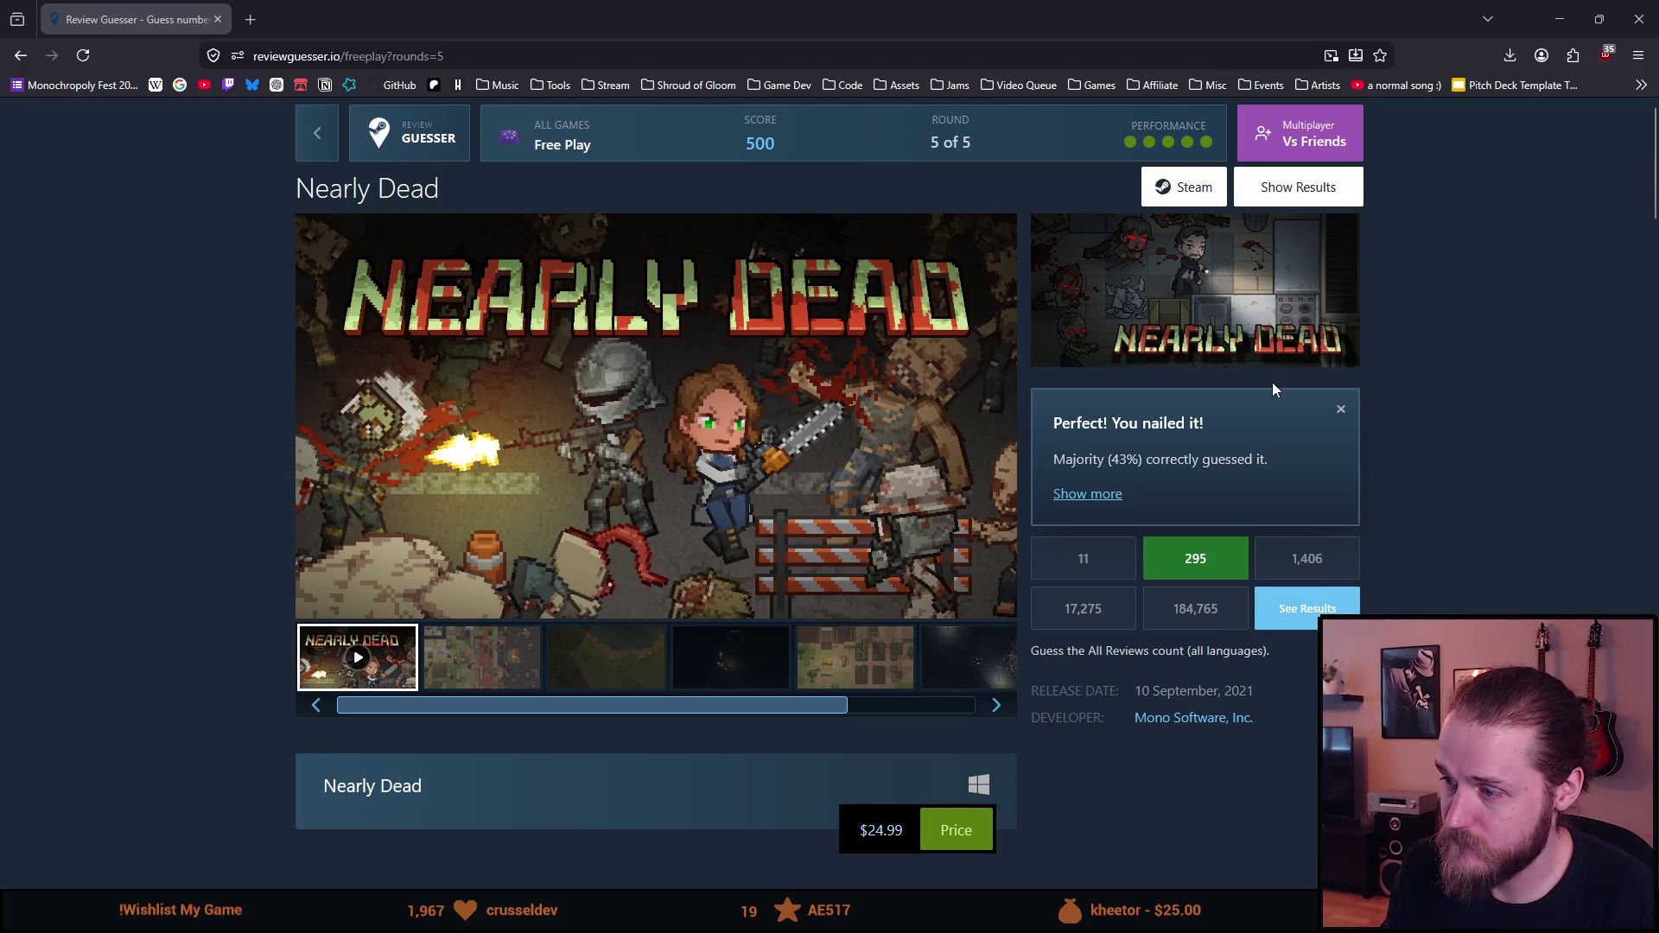
# Step: View the Free Play Complete summary of 500/500 and 100% accuracy, then return to the map
pyautogui.click(1300, 616)
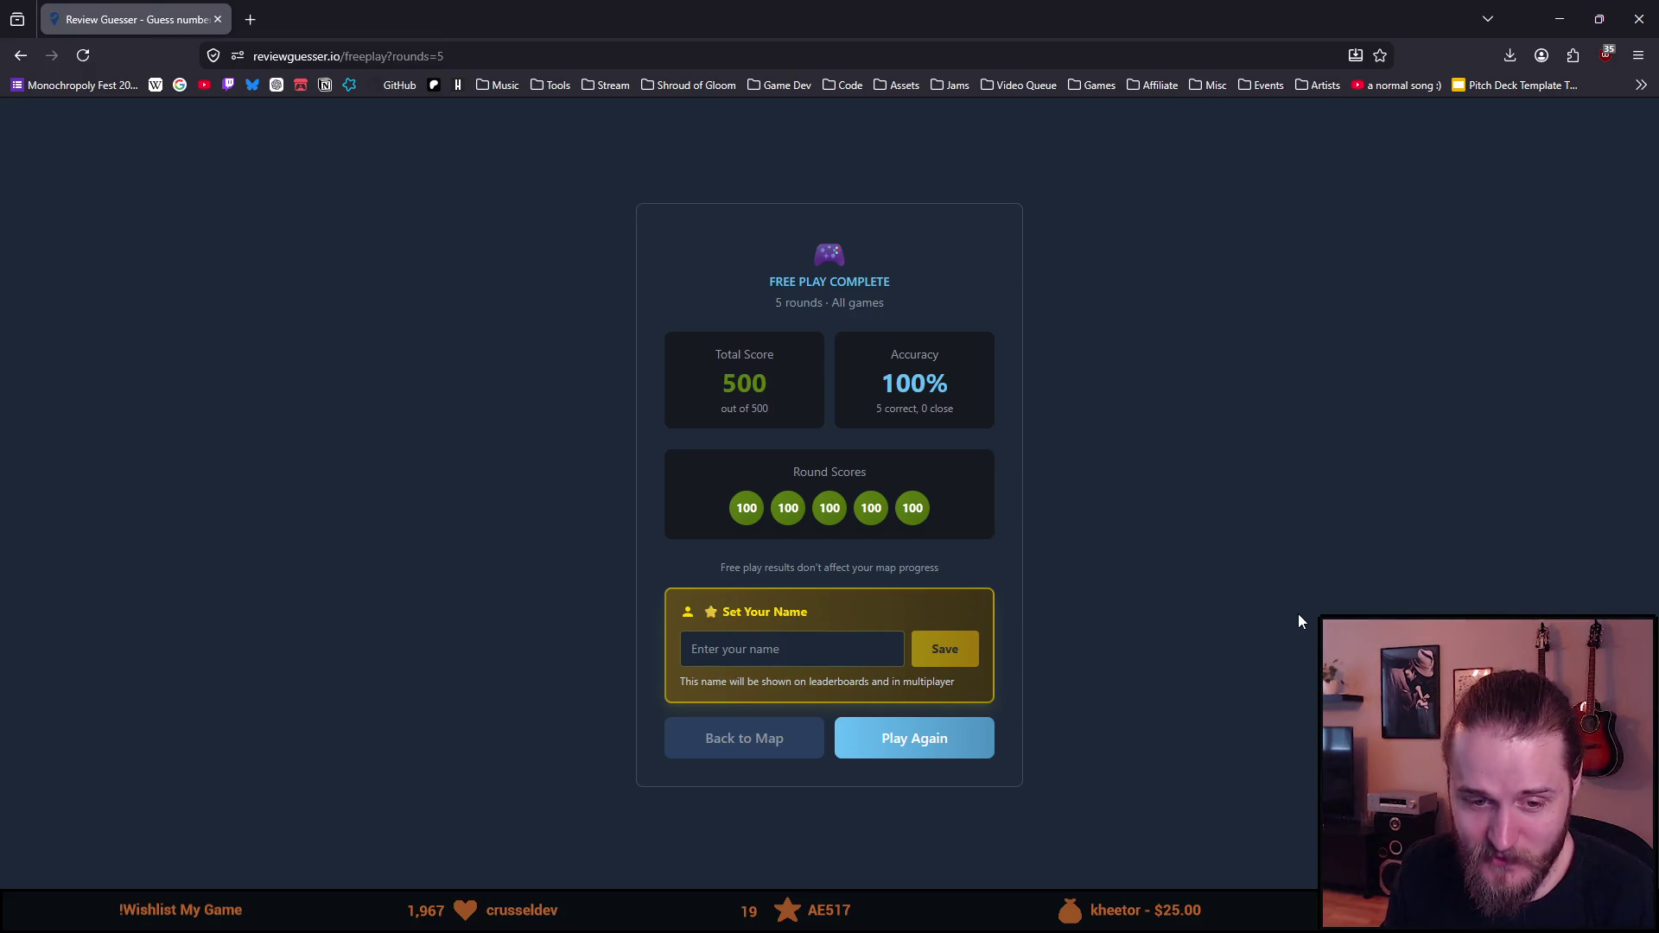
pyautogui.click(741, 741)
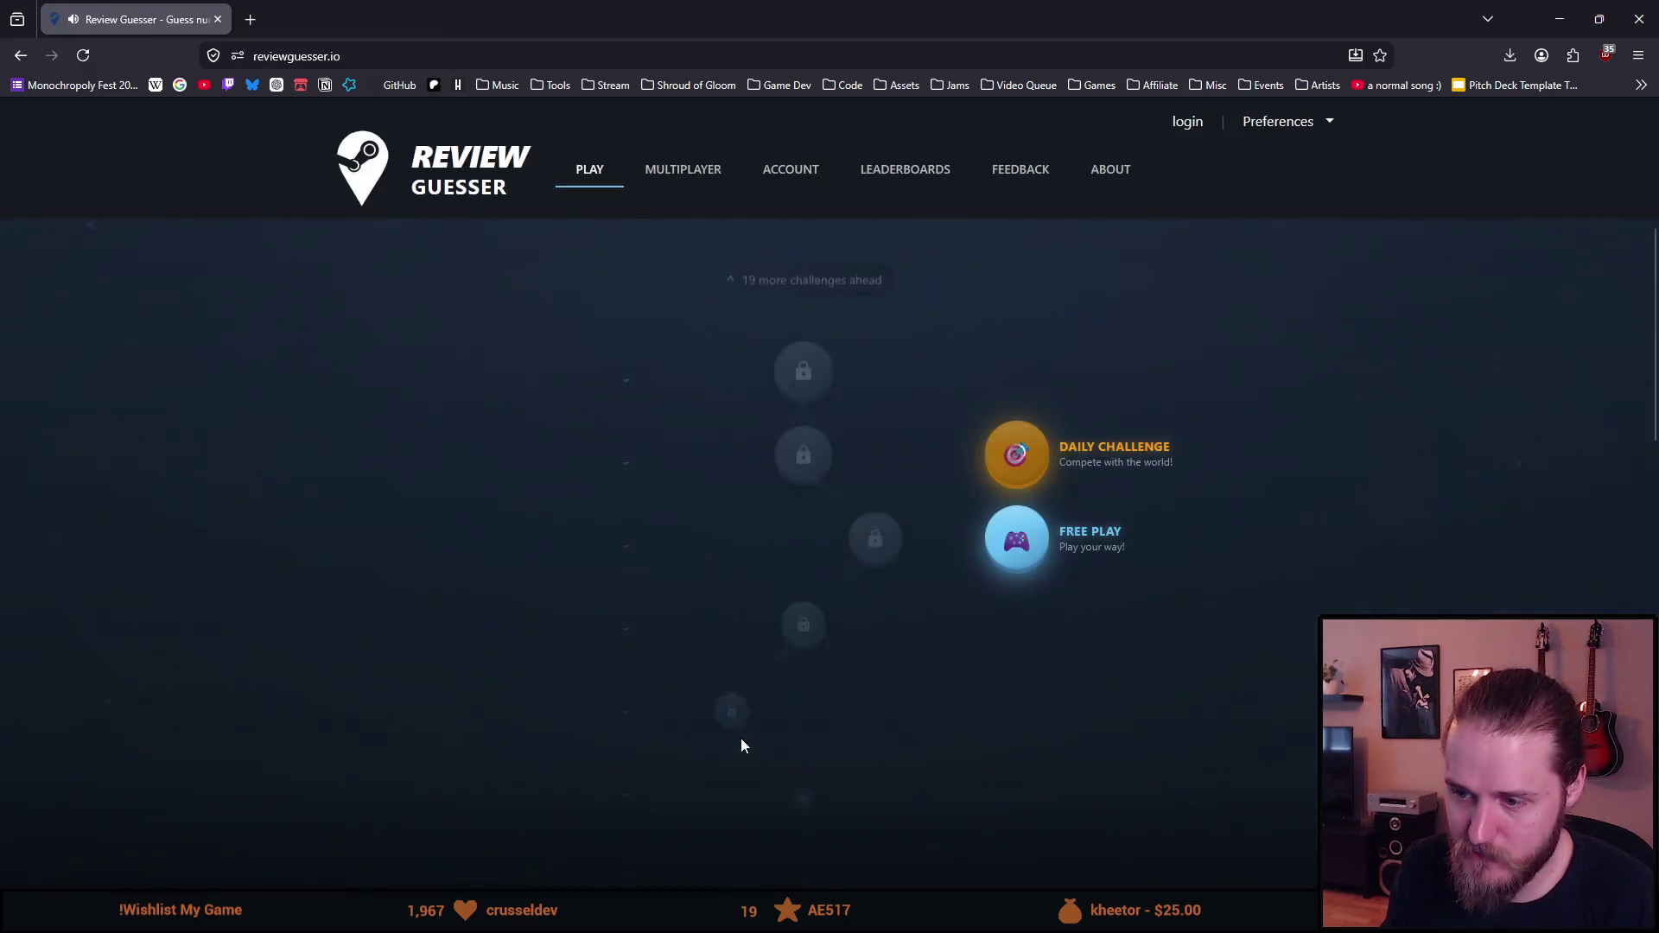
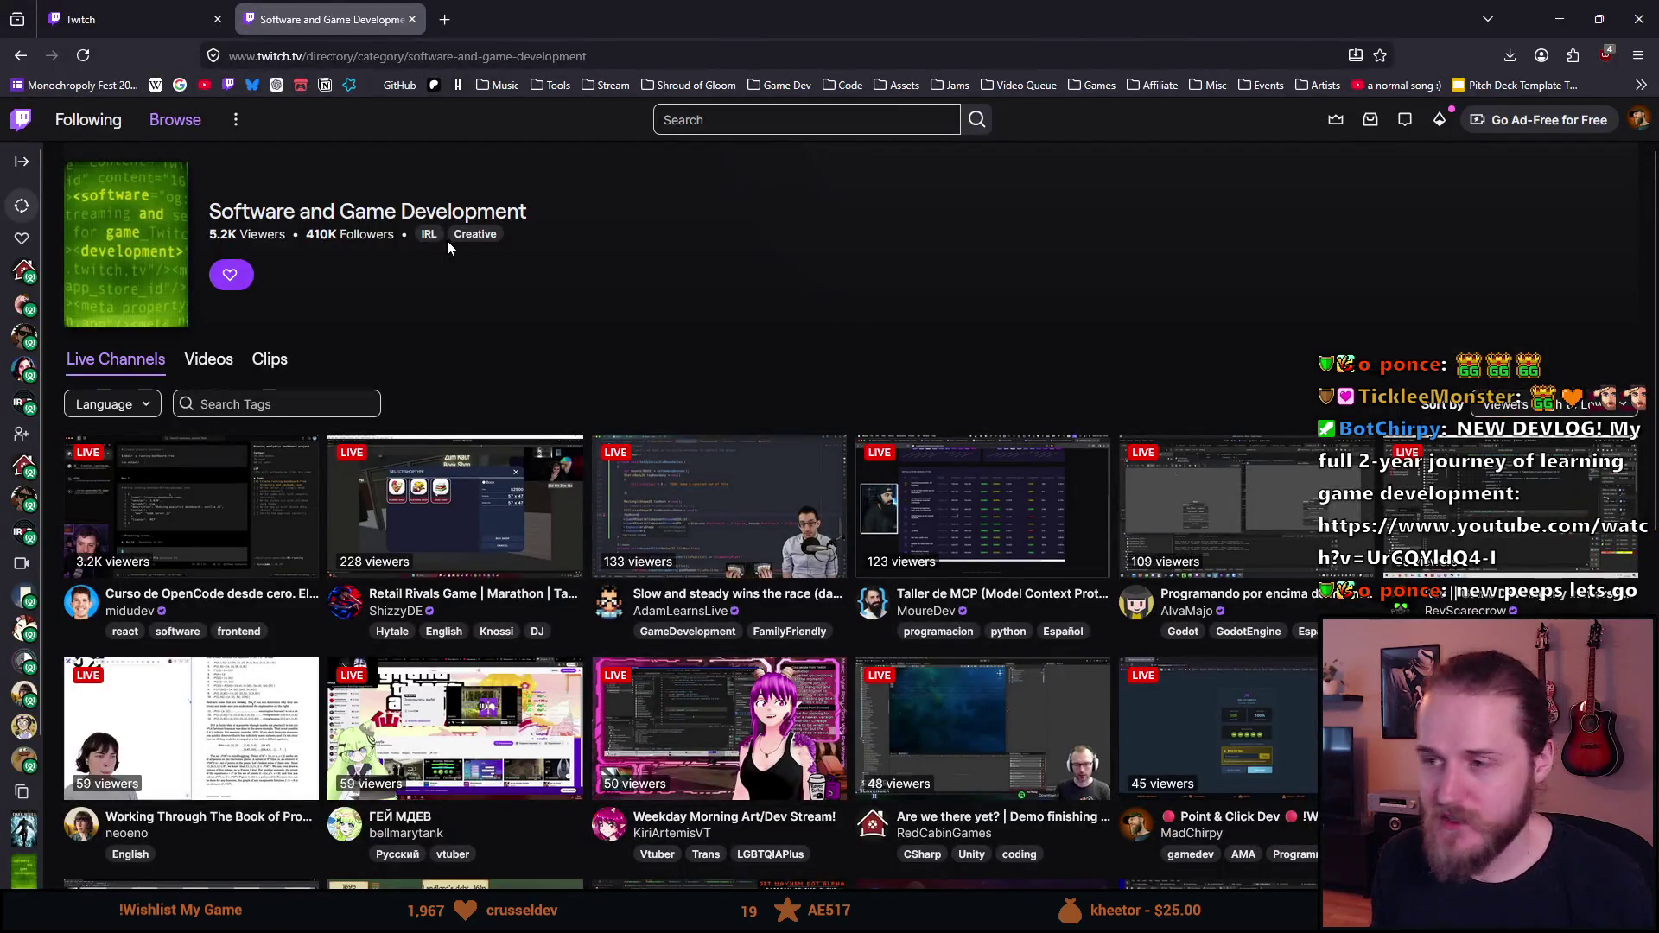
# Step: Filter the Software and Game Development channels to English-language streams
pyautogui.scroll(-3, 447, 241)
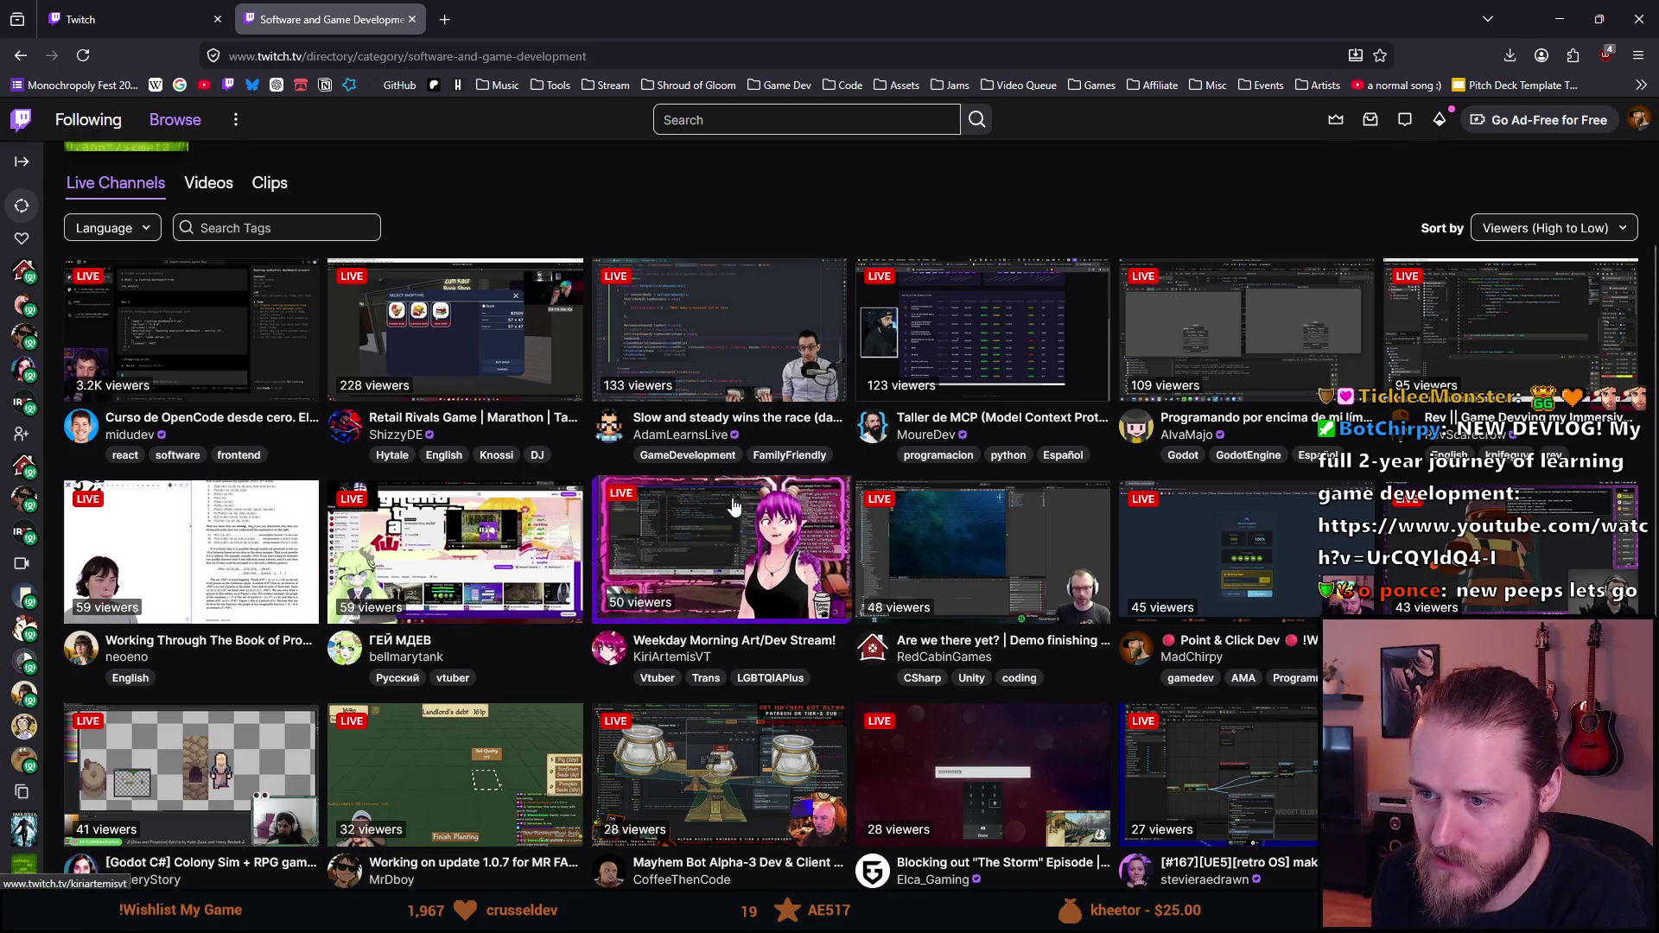
pyautogui.scroll(-1, 970, 597)
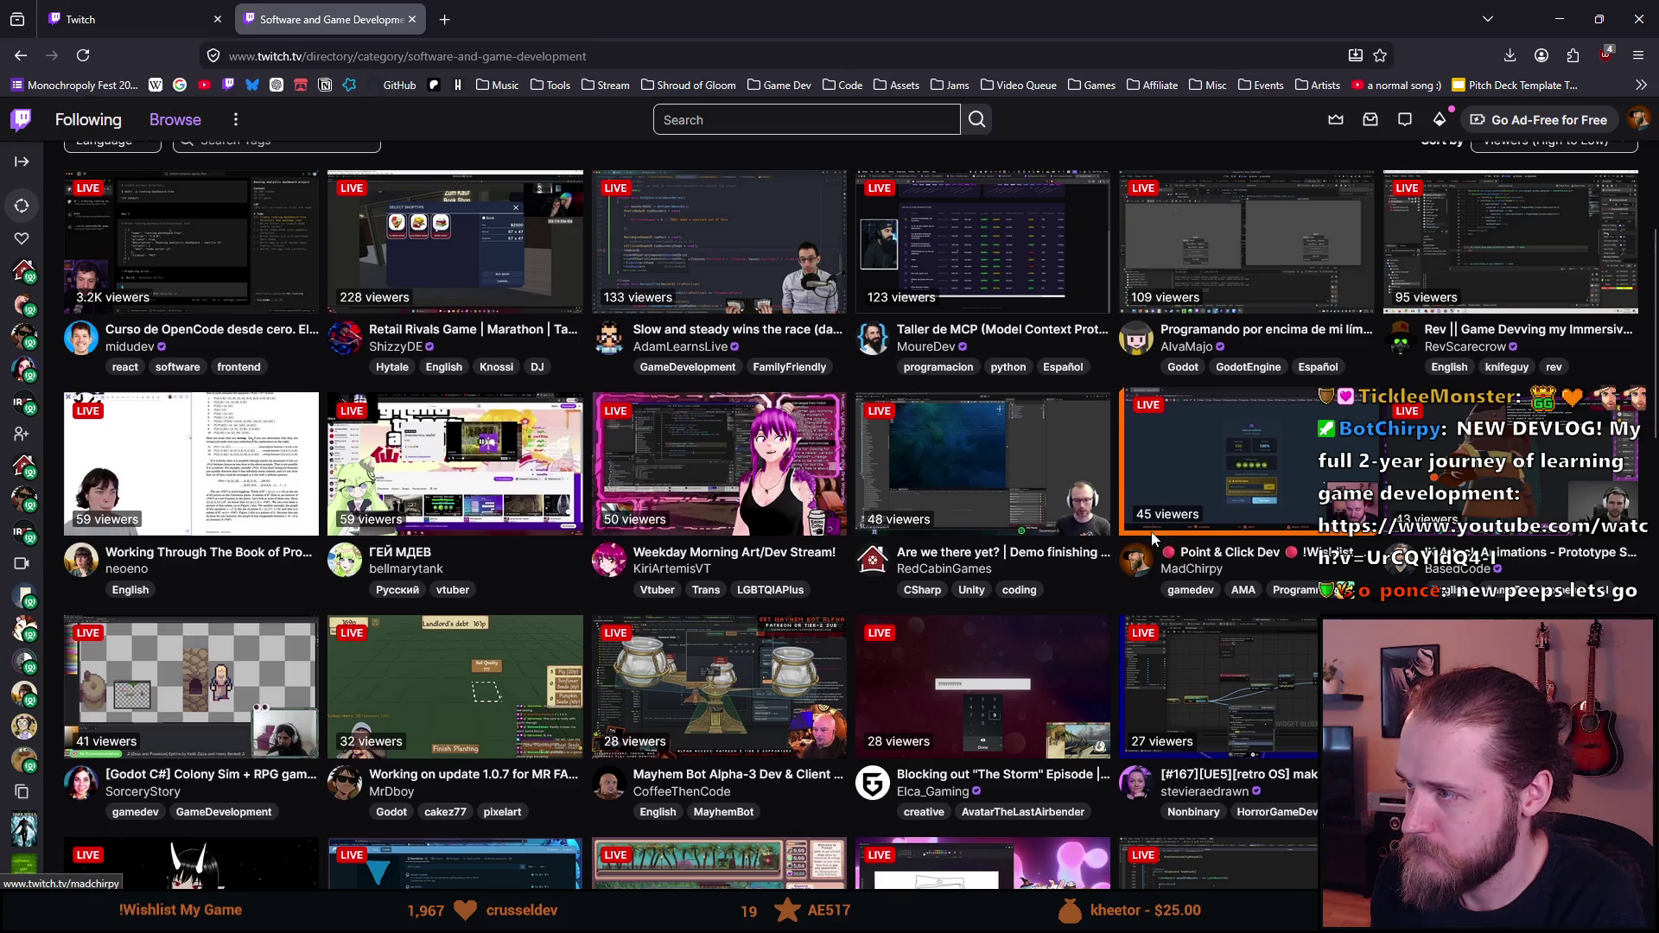
pyautogui.scroll(3, 1152, 537)
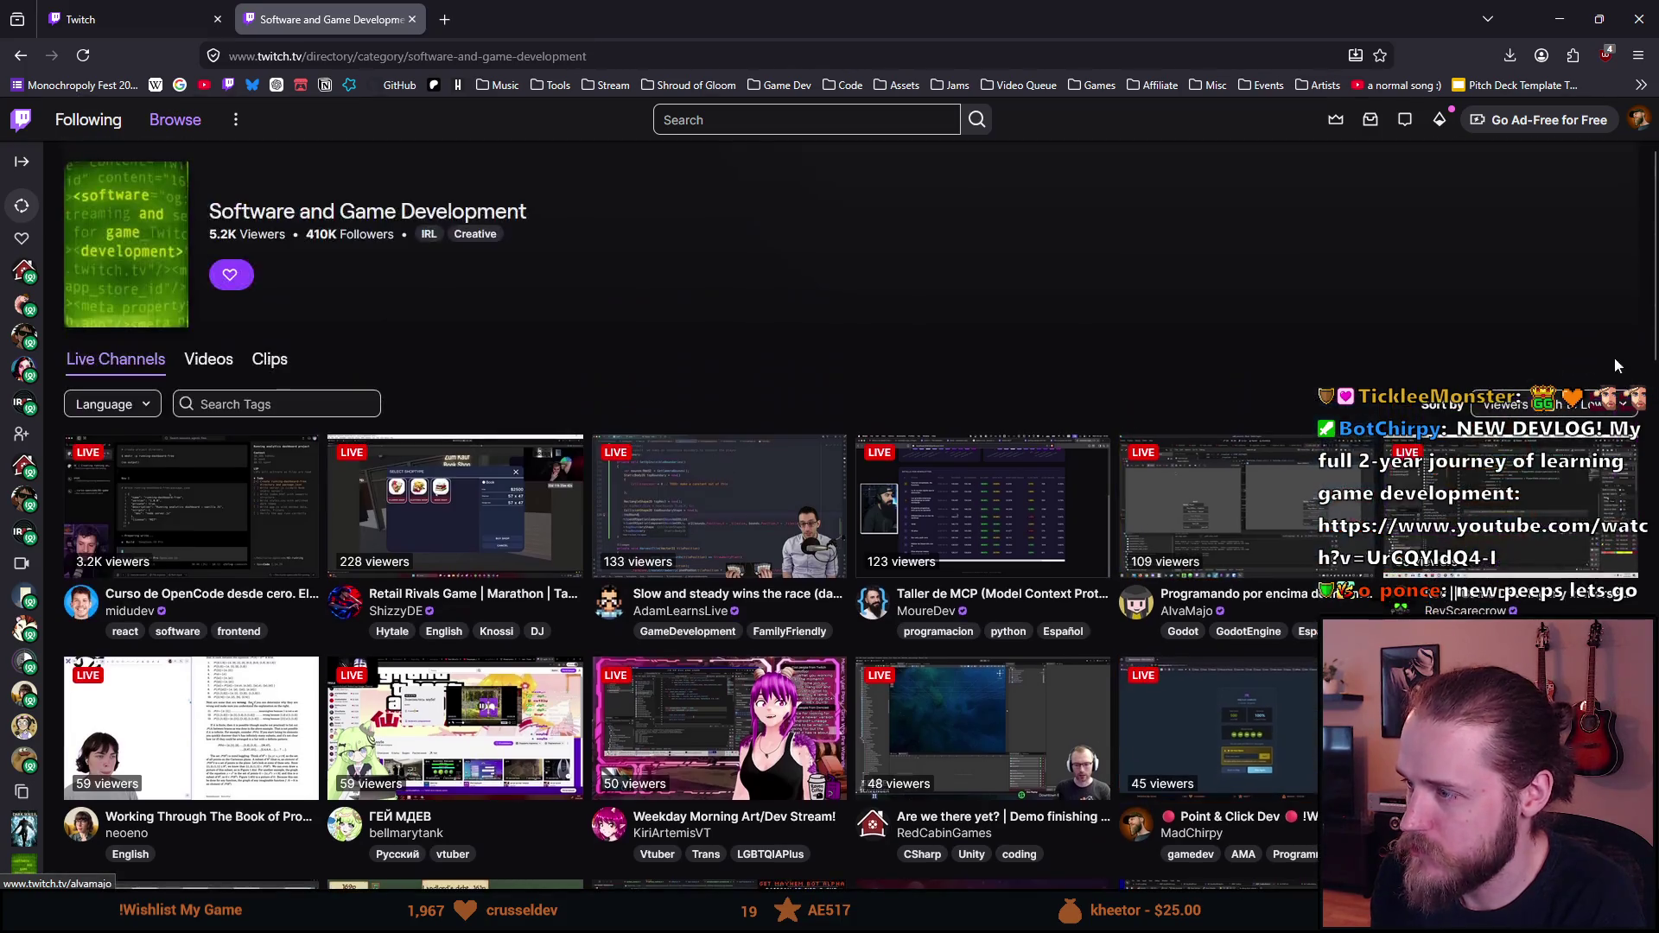
pyautogui.click(108, 406)
pyautogui.click(103, 444)
pyautogui.click(405, 346)
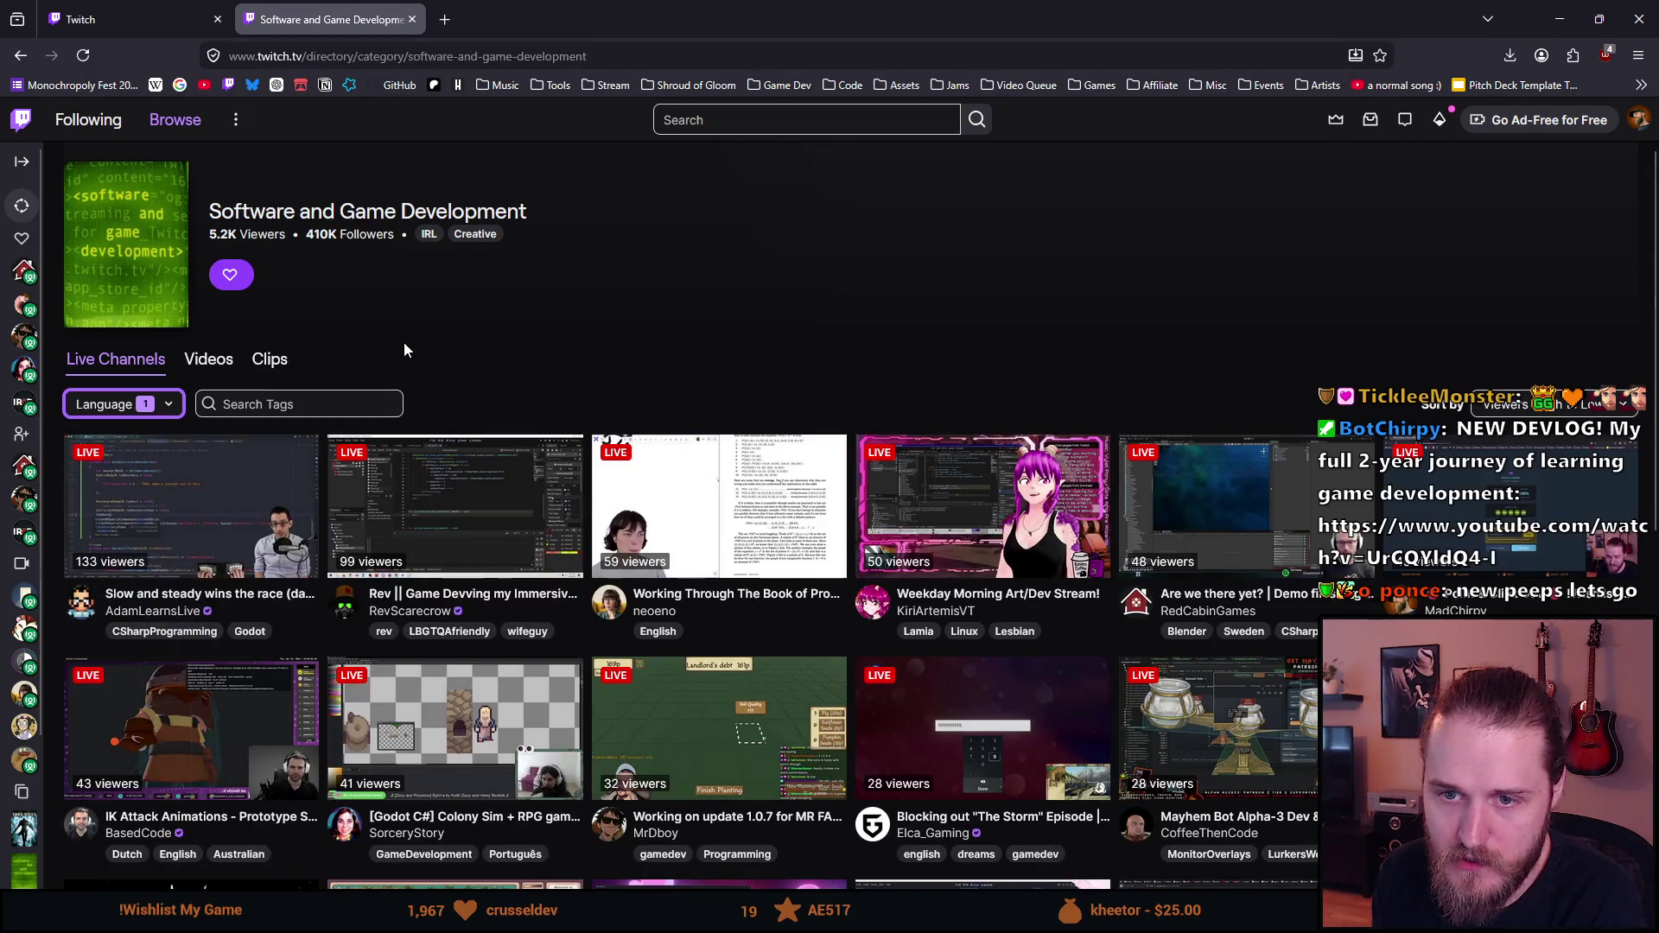
# Step: Scroll through the English-only channel grid, then start a new browser tab
pyautogui.scroll(-2, 432, 432)
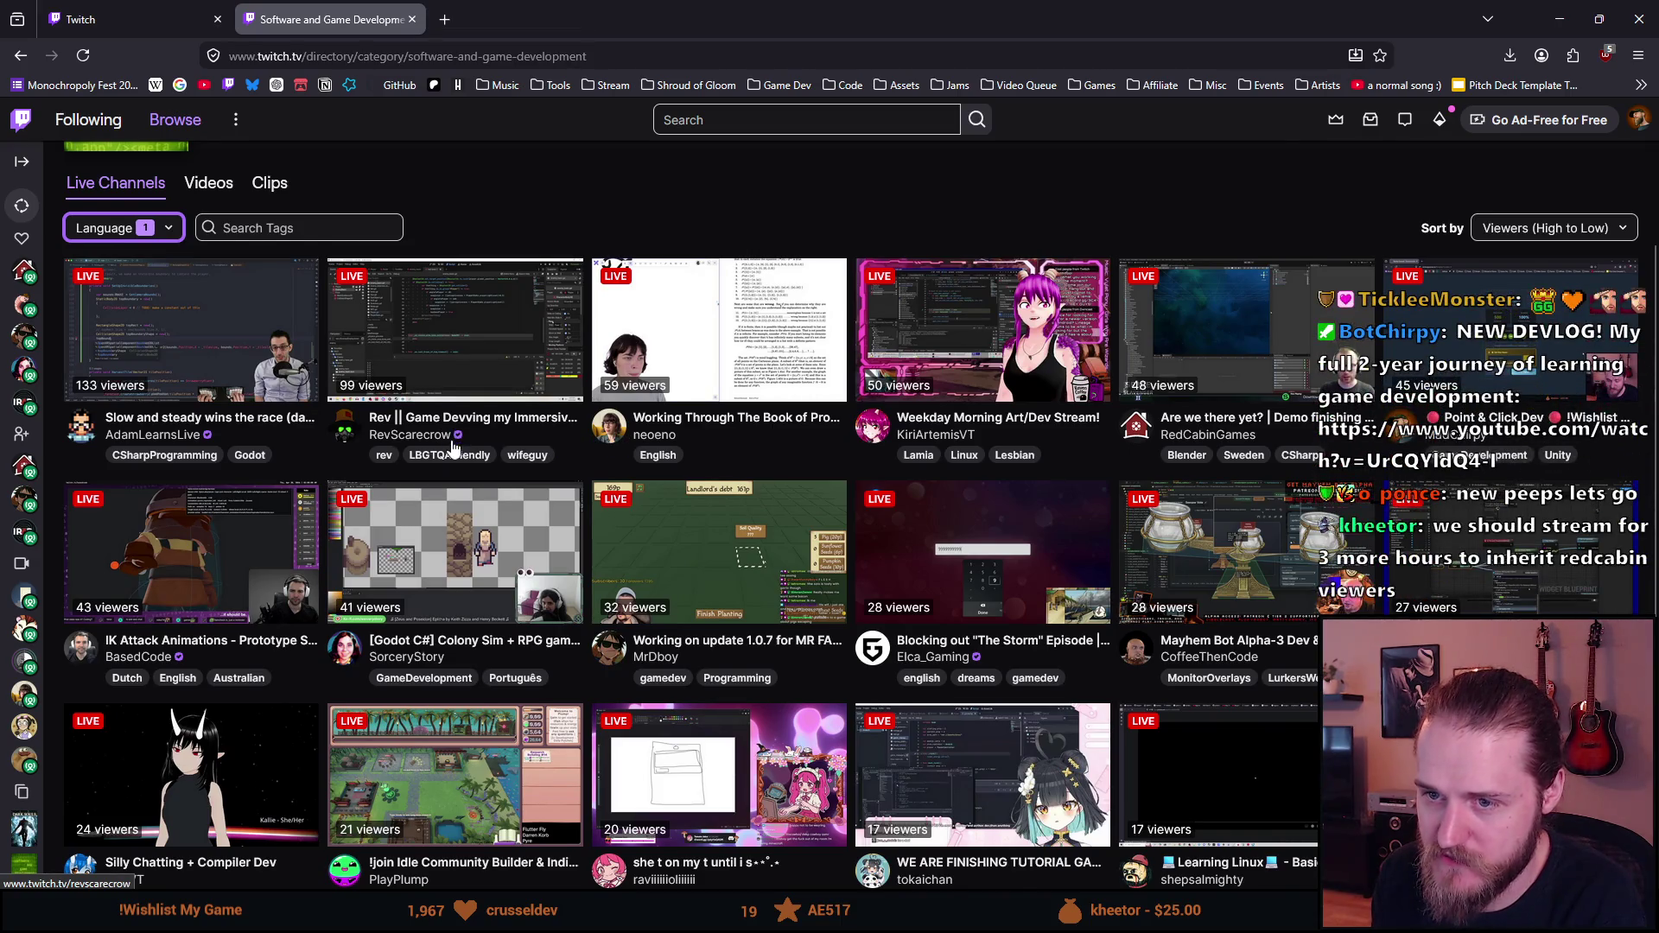
pyautogui.scroll(-1, 446, 428)
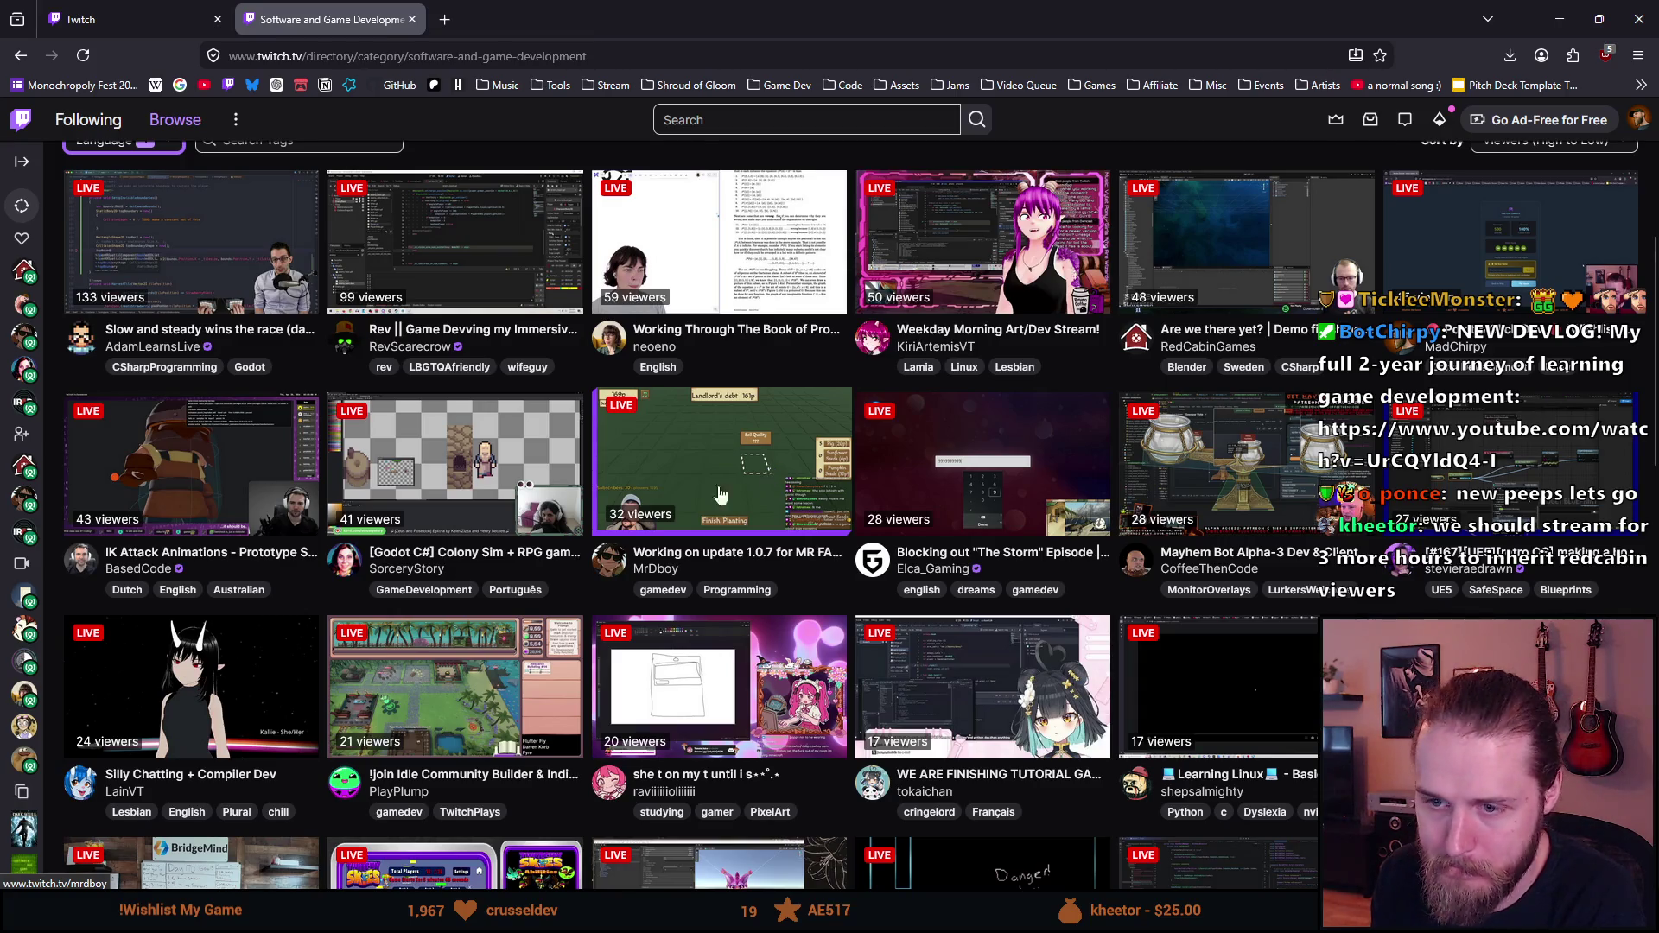
pyautogui.scroll(-1, 567, 604)
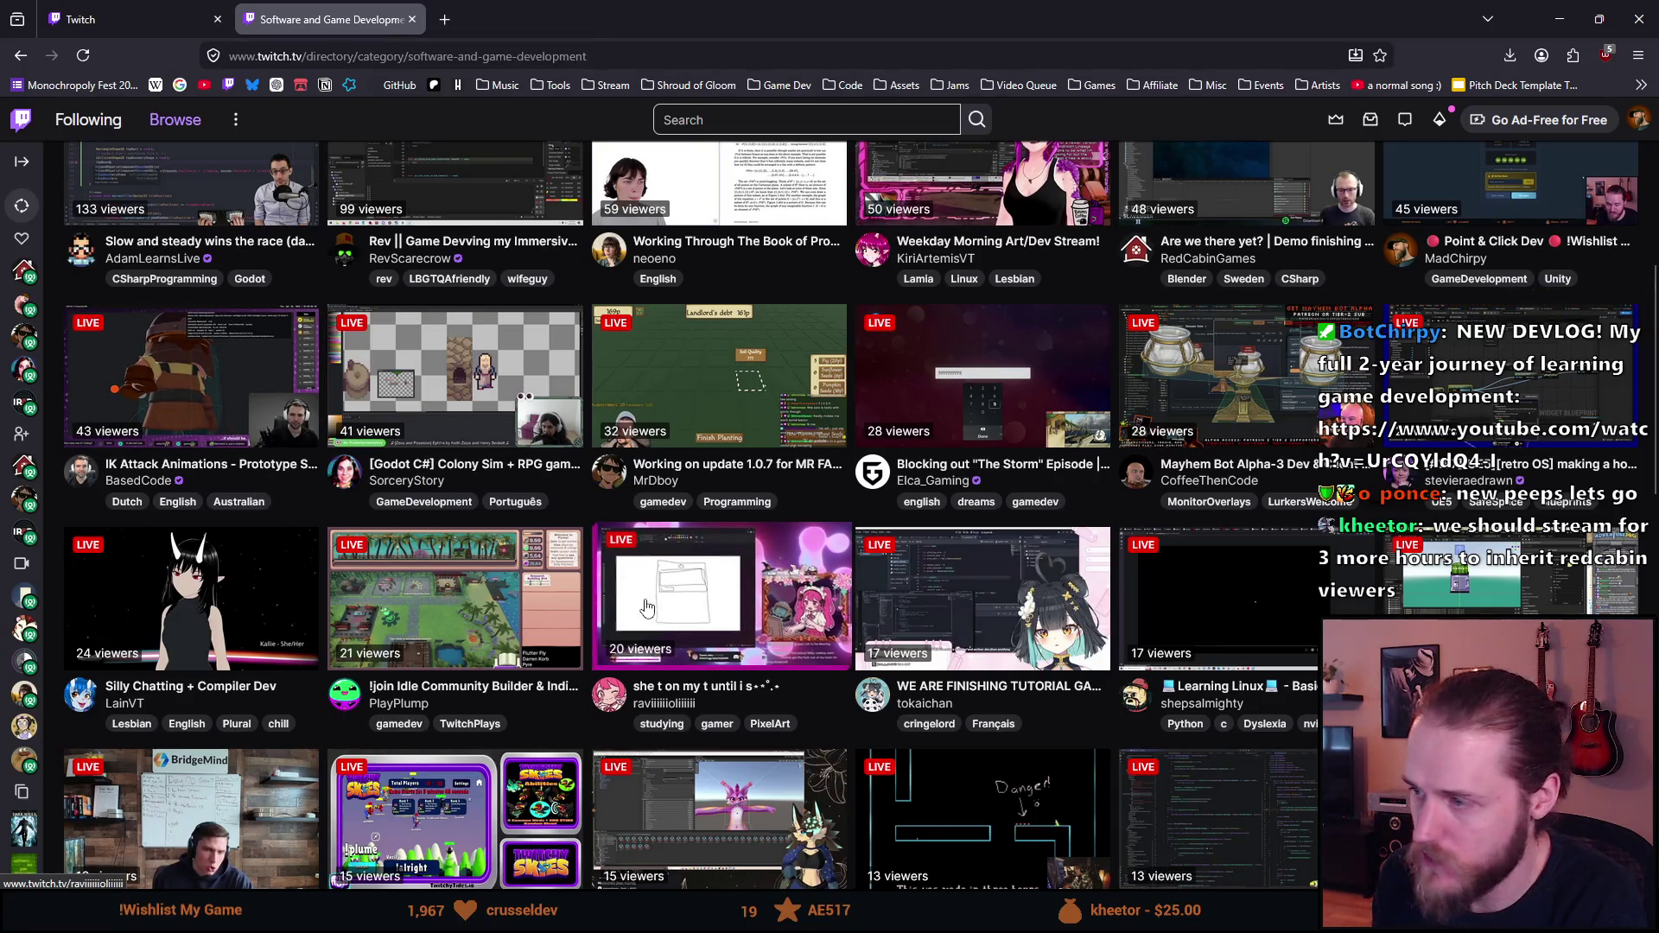
pyautogui.scroll(-1, 886, 612)
pyautogui.scroll(-2, 886, 612)
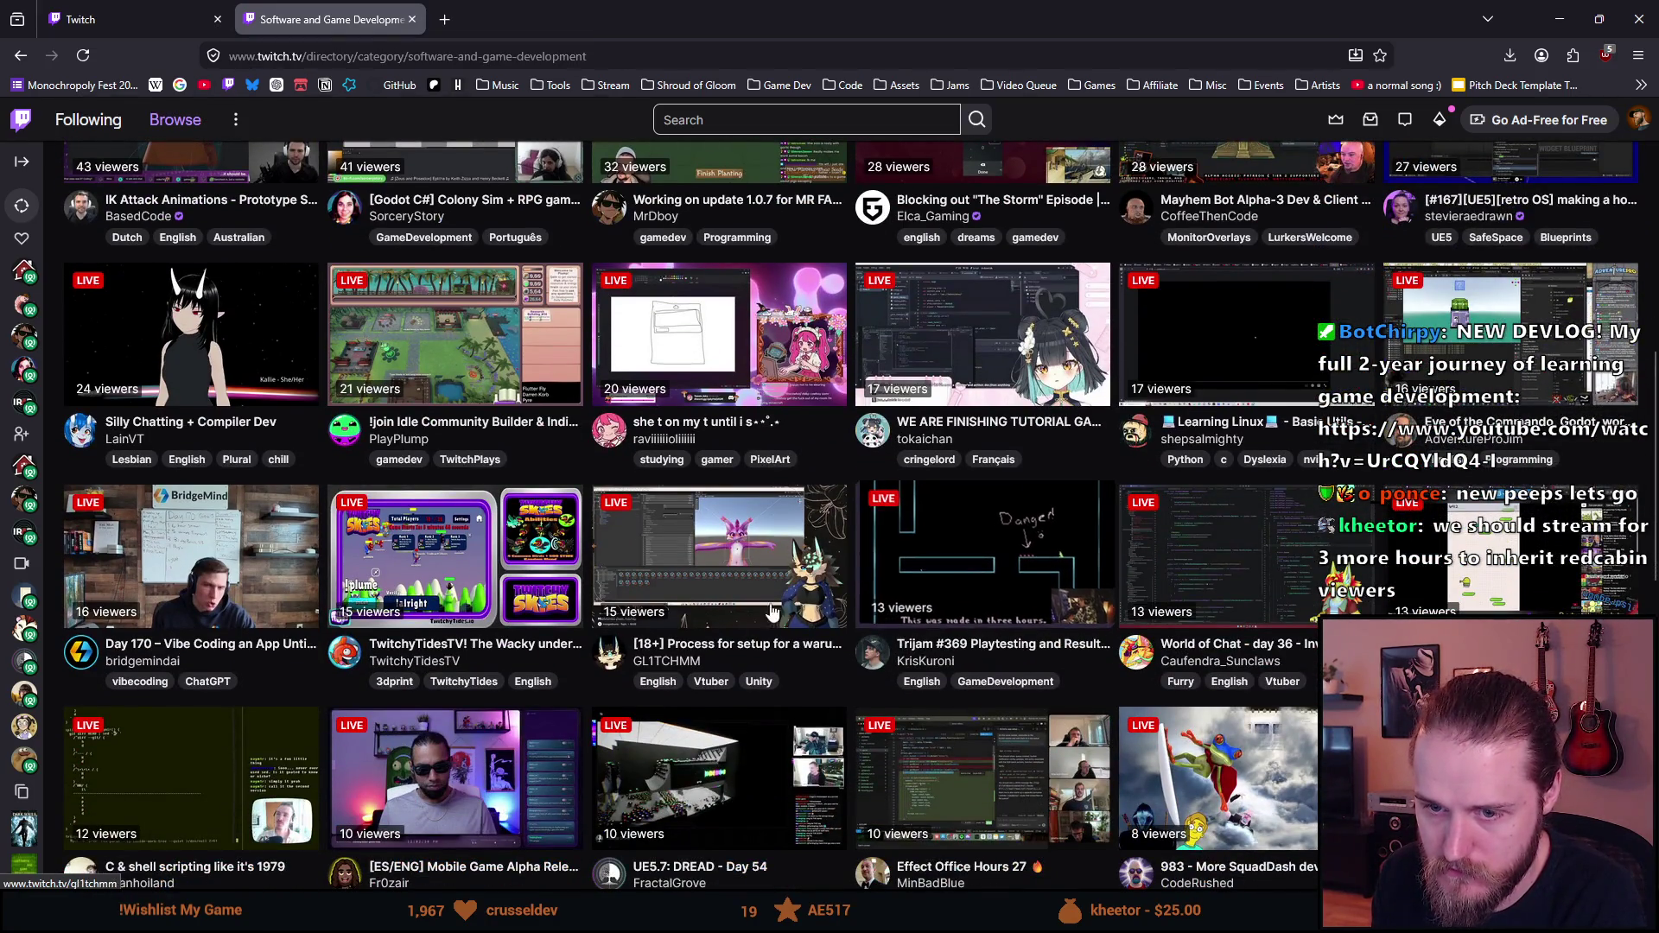
pyautogui.scroll(-1, 673, 685)
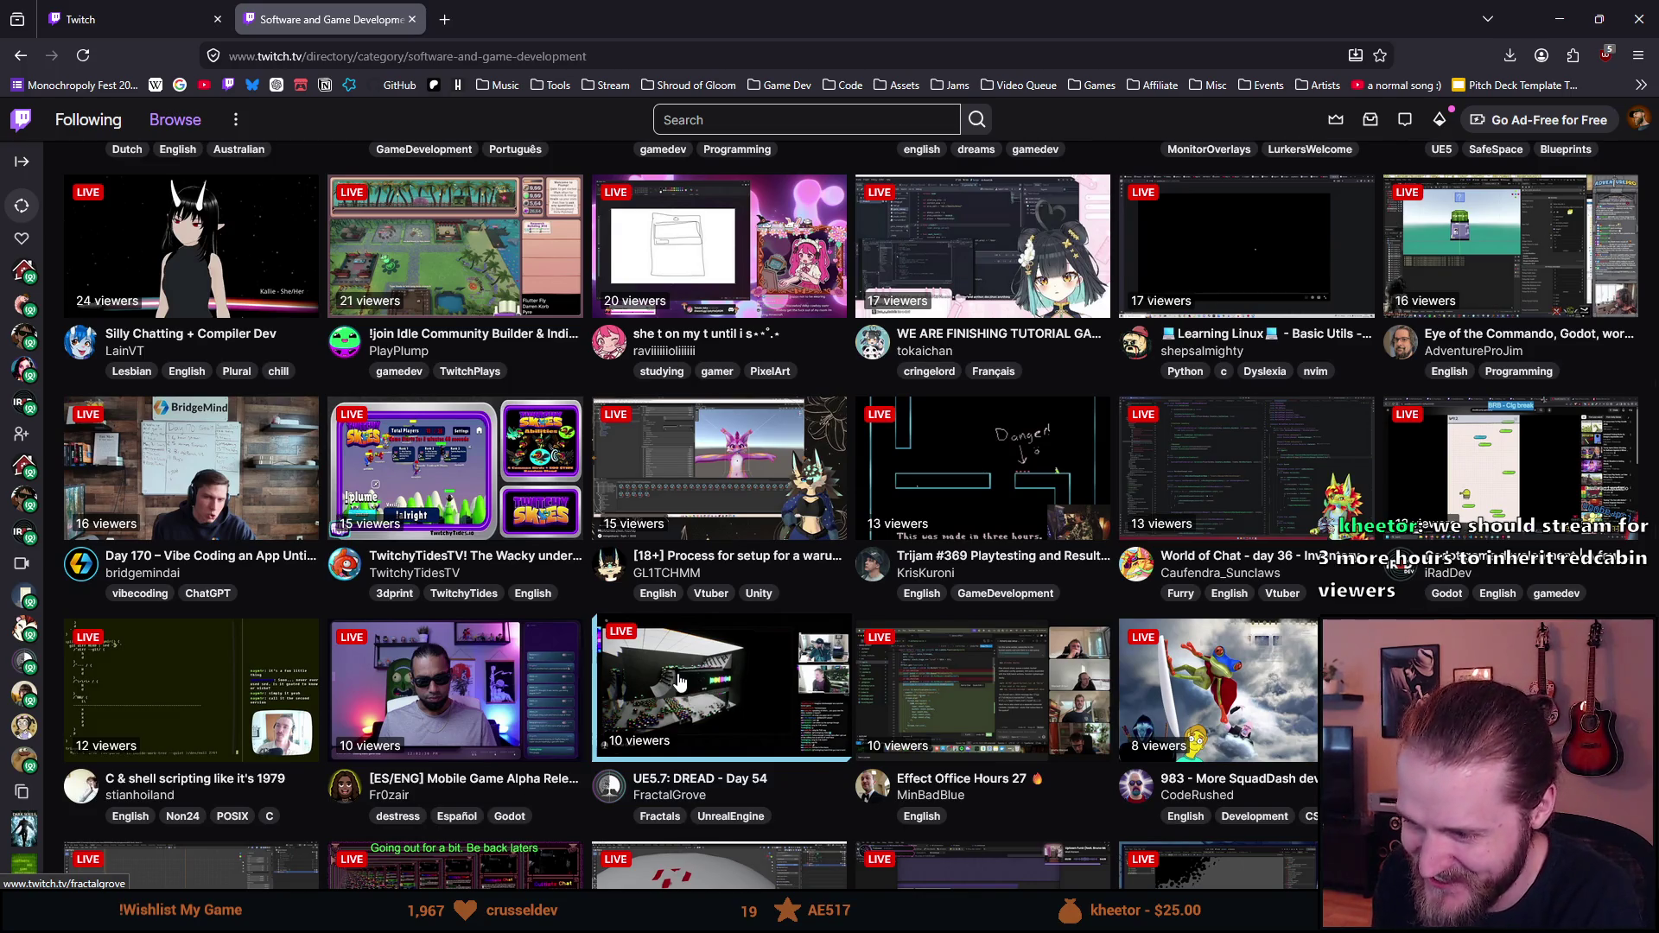
pyautogui.scroll(-1, 678, 681)
pyautogui.scroll(7, 680, 682)
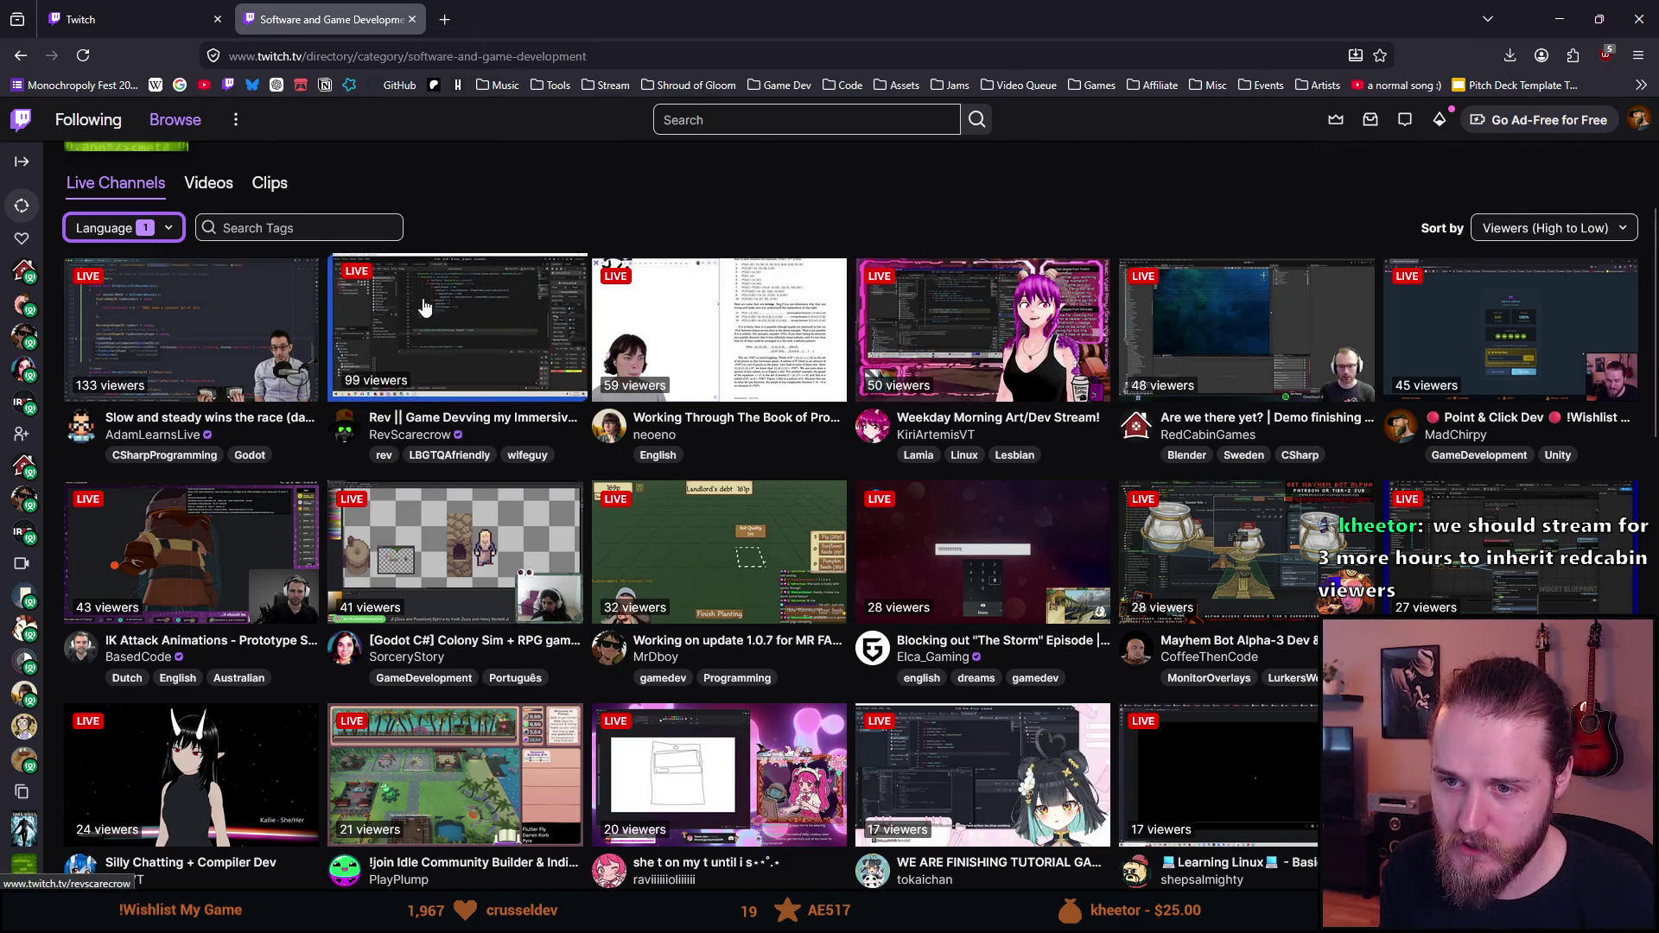
pyautogui.click(444, 19)
# Step: Flip a coin with a Google 'heads or tails' search, then open BasedCode's live channel from the Twitch directory
pyautogui.write('hea')
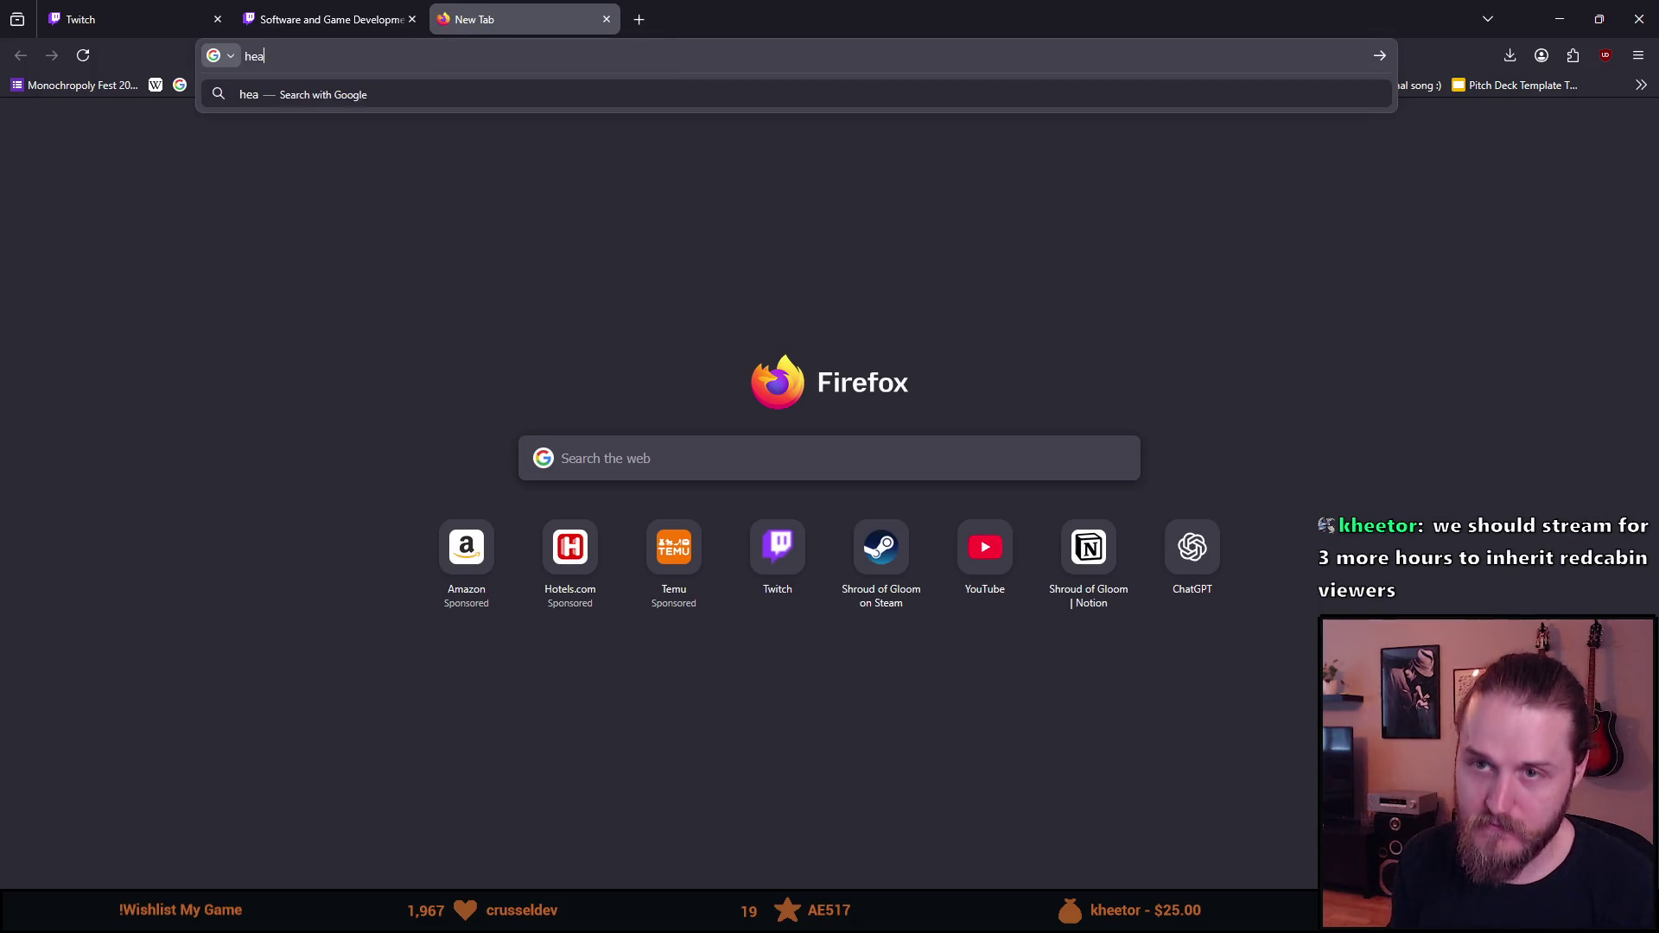
pyautogui.write('ds or tails')
pyautogui.press('Return')
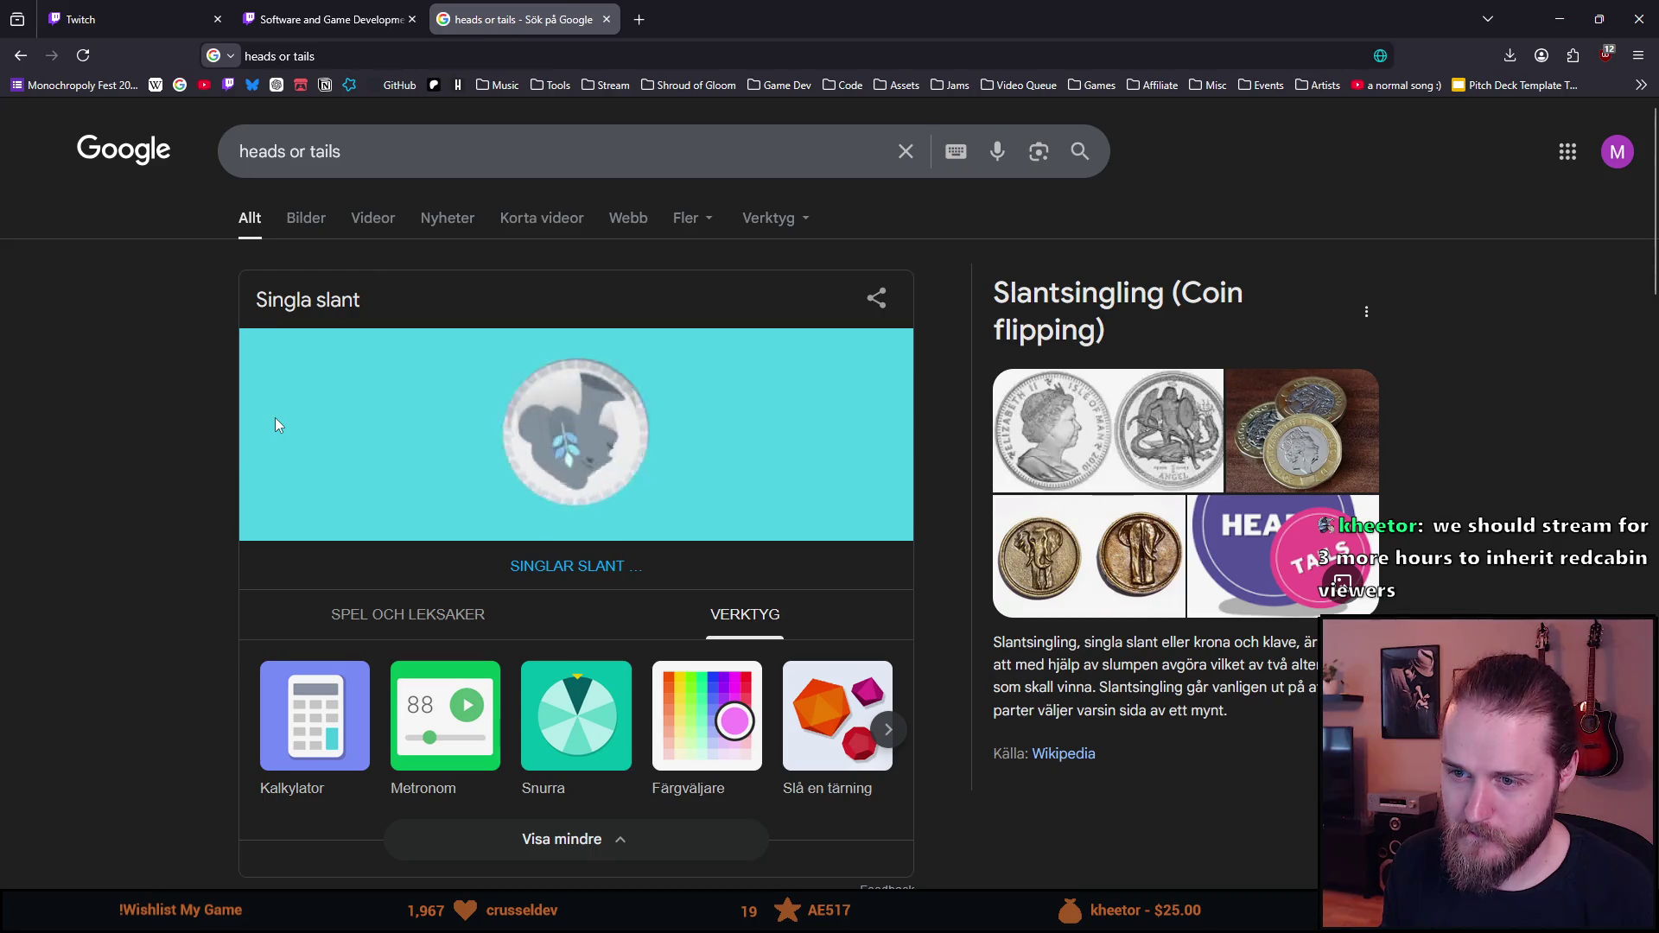
pyautogui.click(328, 19)
pyautogui.click(164, 597)
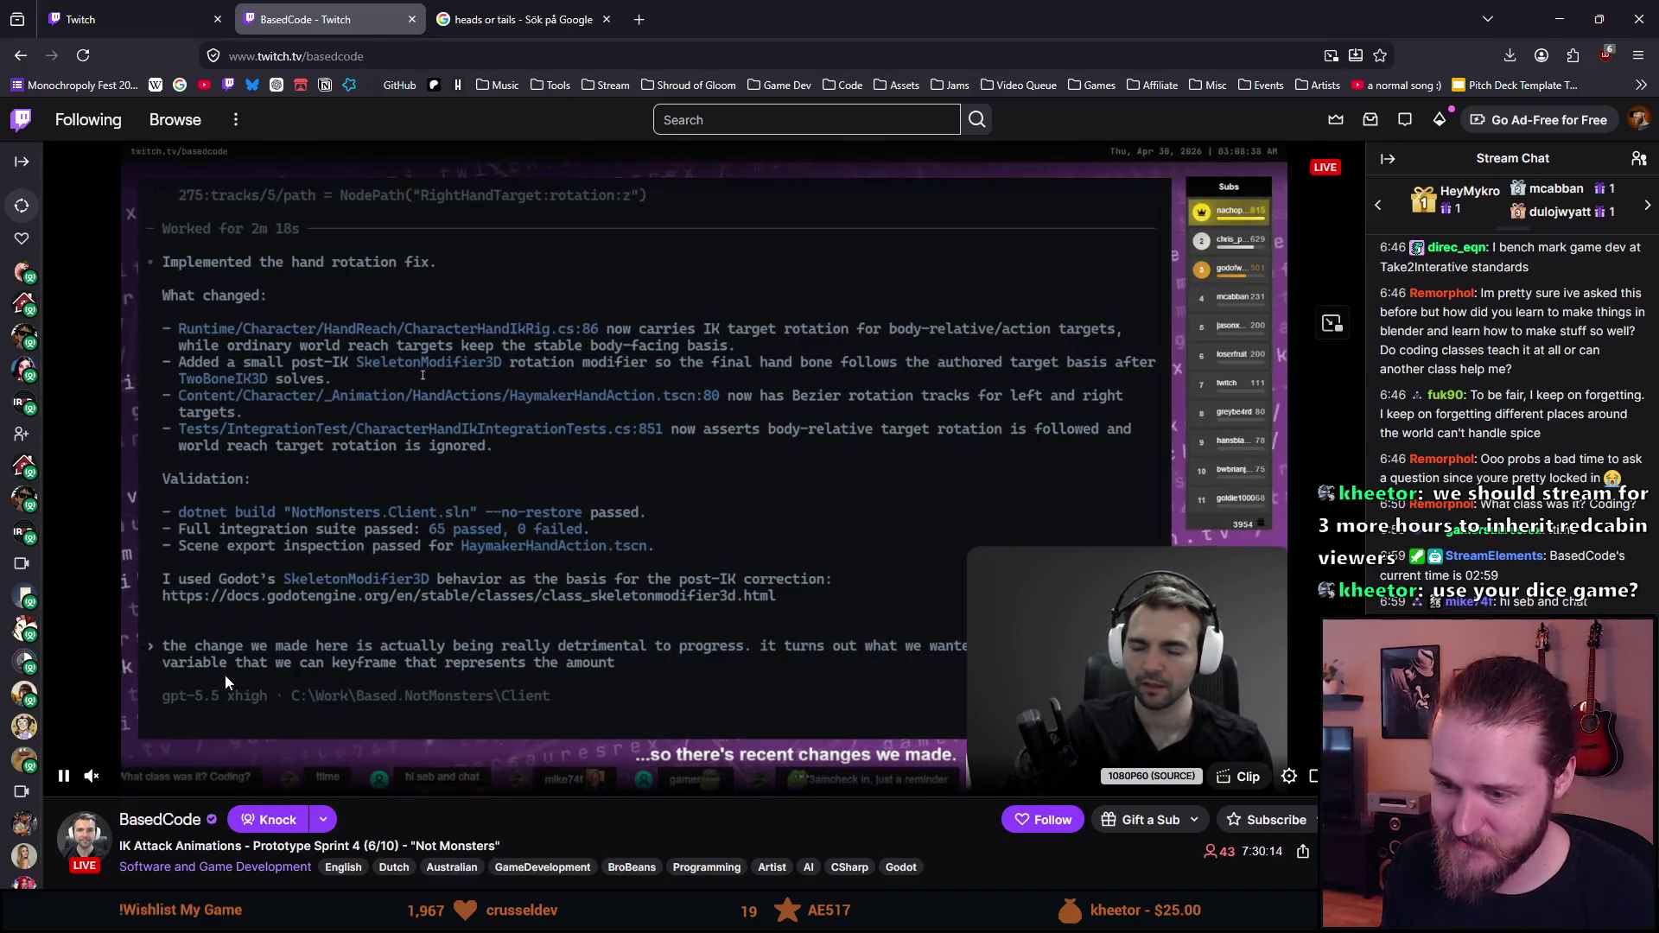
# Step: Scroll BasedCode's channel page, then select 'basedcode' in the page's web address
pyautogui.moveTo(126, 781)
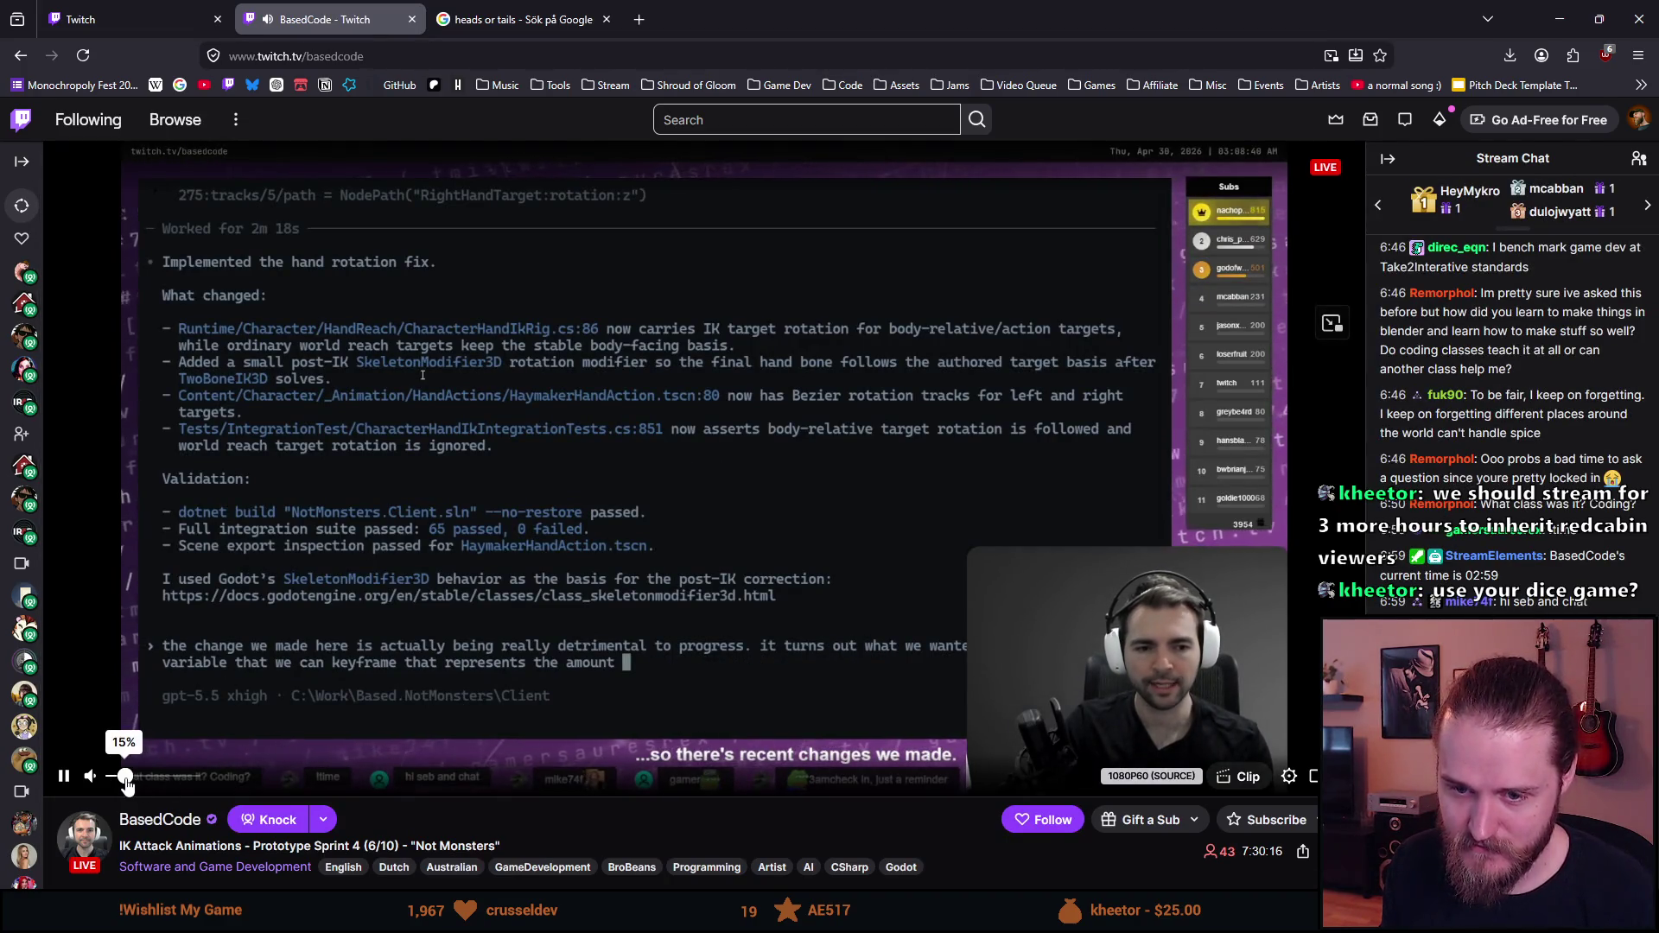
pyautogui.scroll(-3, 149, 805)
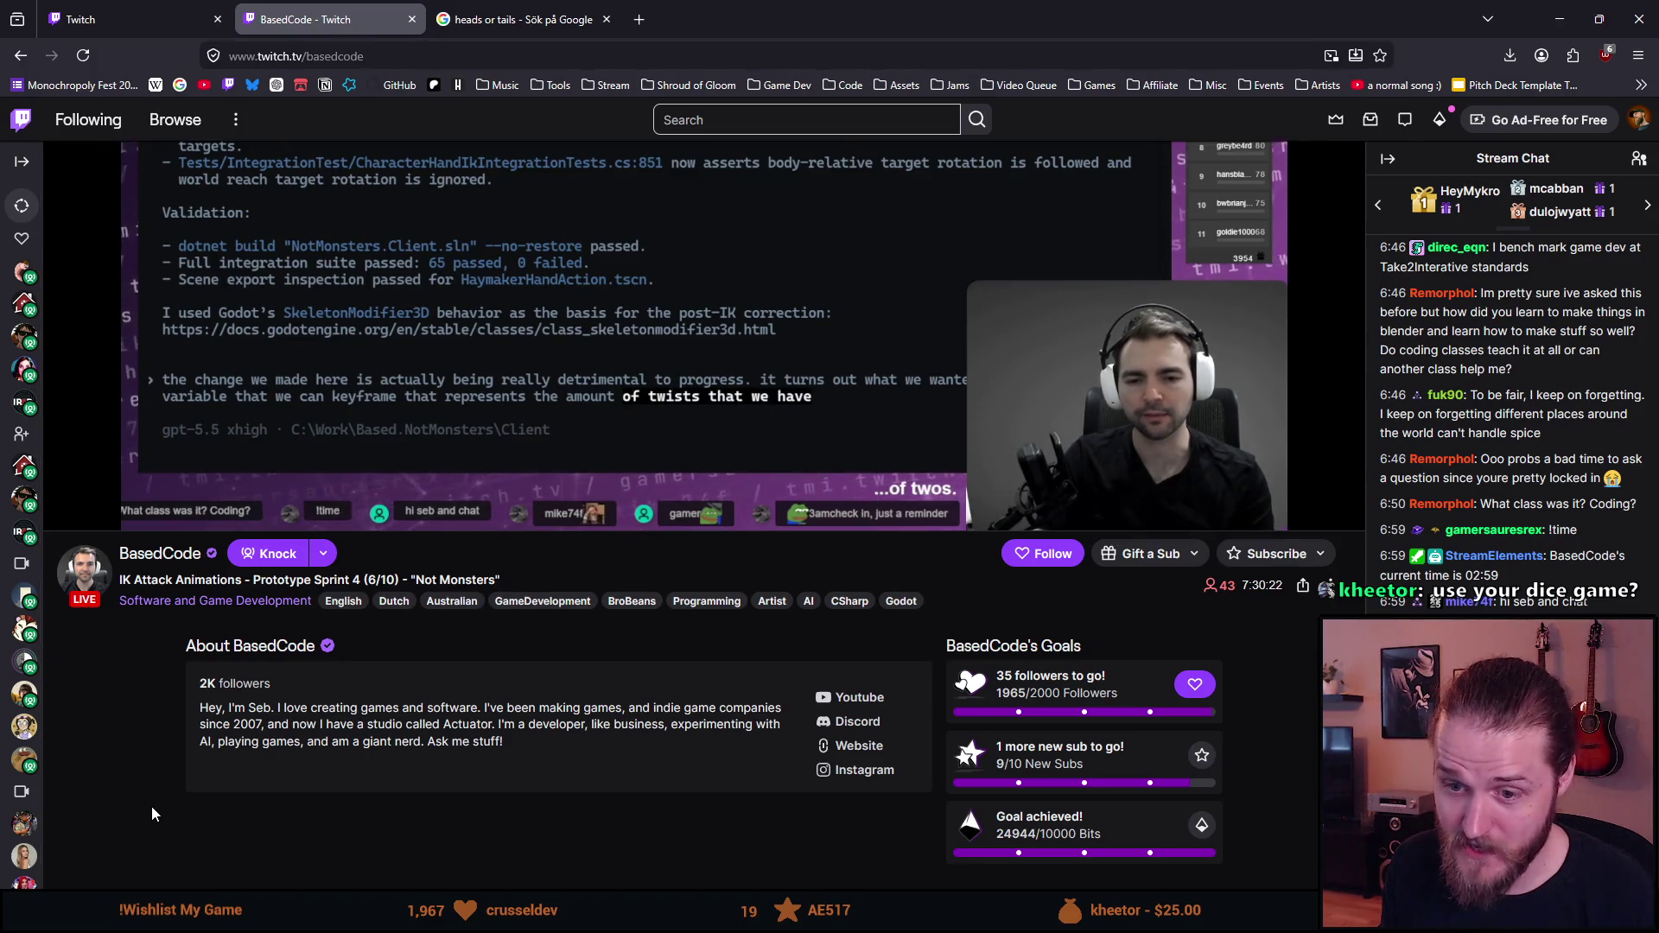
pyautogui.scroll(3, 152, 806)
pyautogui.scroll(-6, 301, 449)
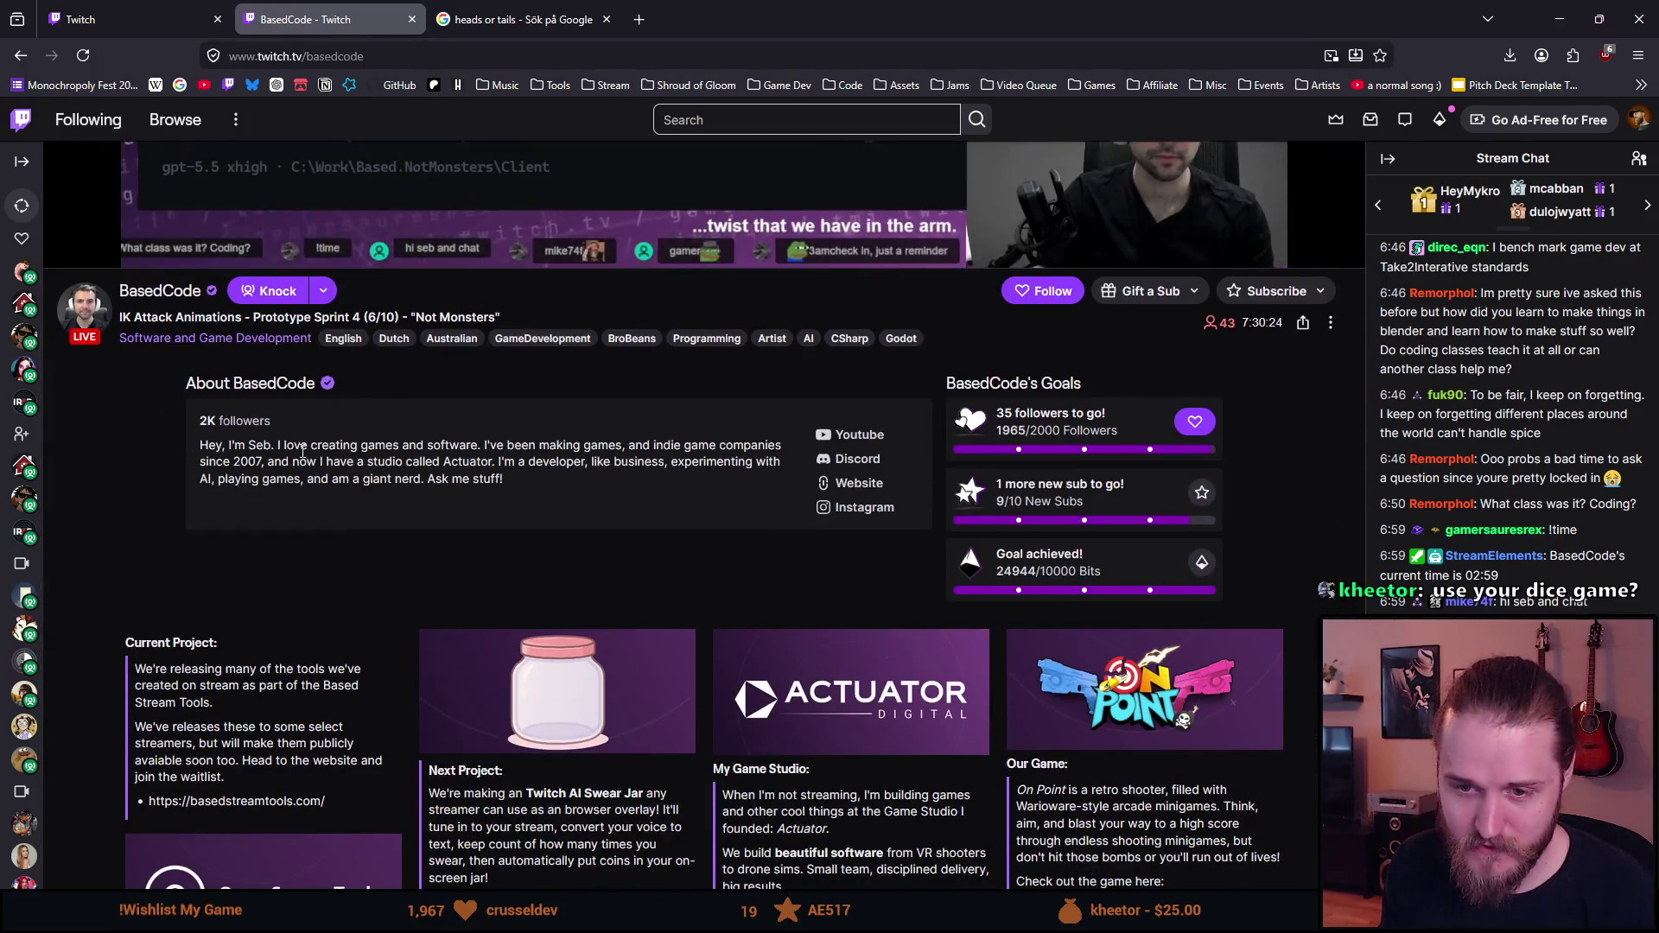
pyautogui.scroll(3, 283, 355)
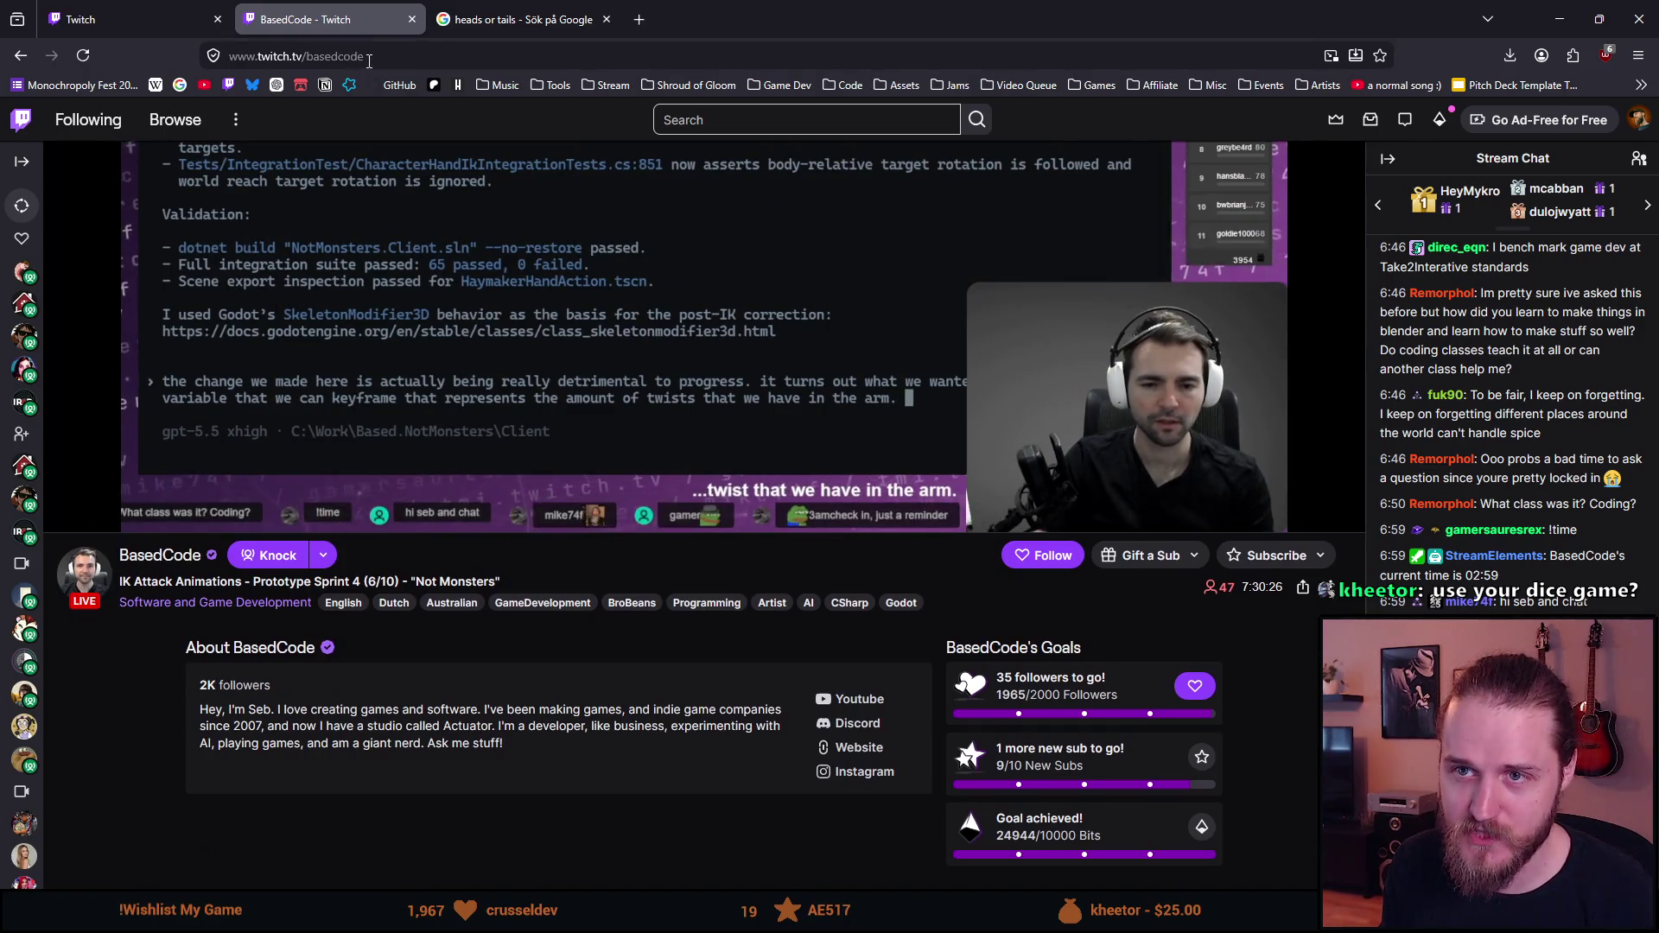
pyautogui.moveTo(364, 56); pyautogui.dragTo(303, 56)
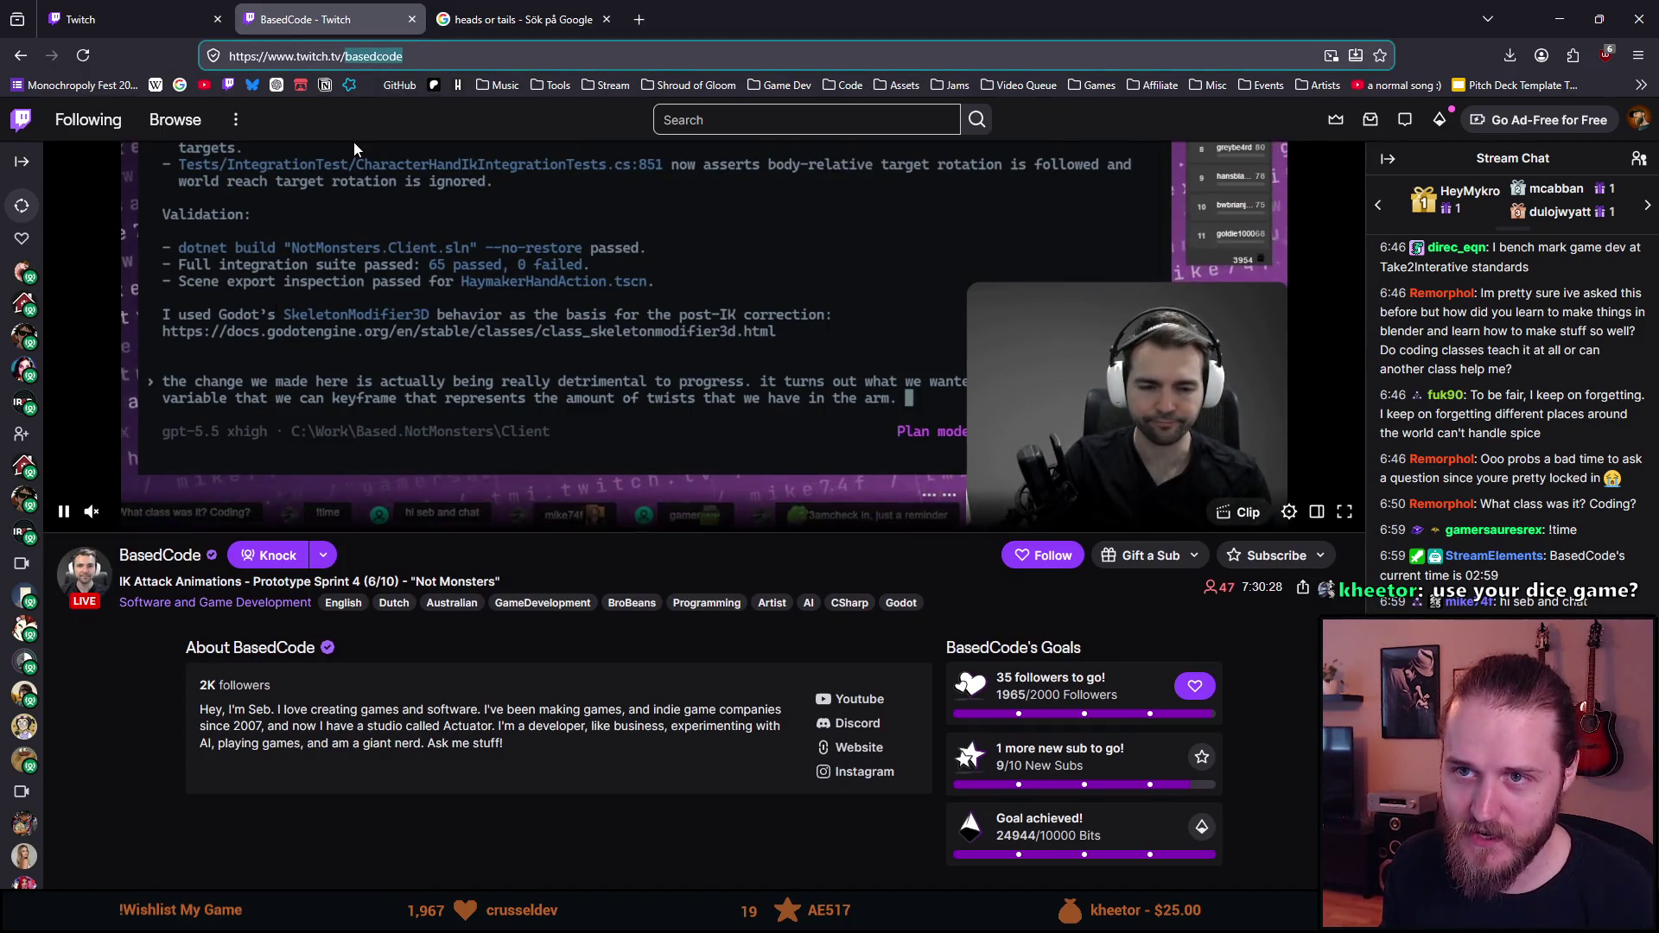